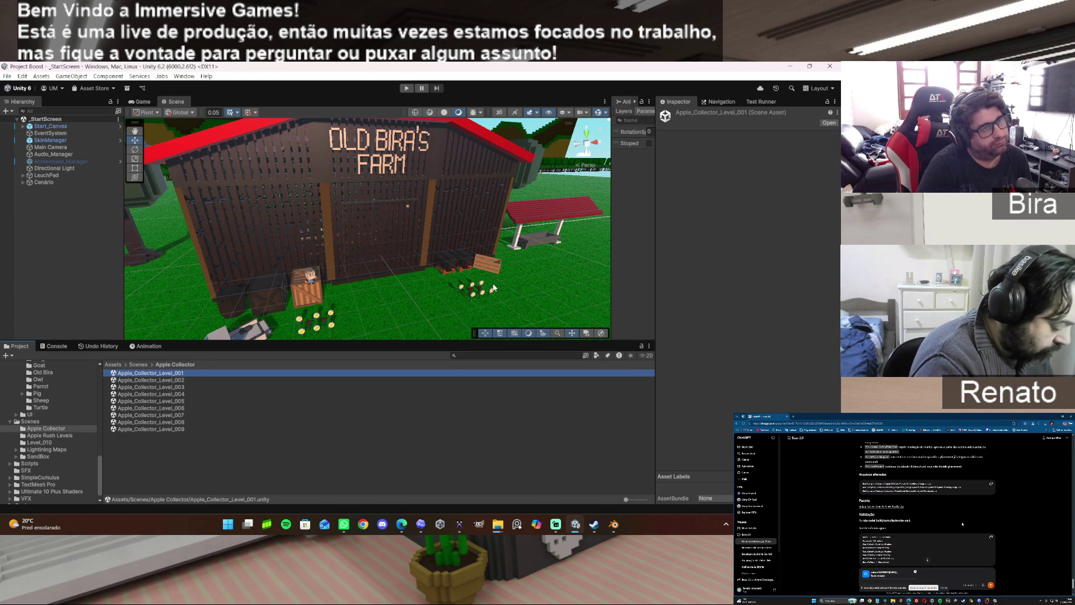
Resize the Animator and Scene panels, then start the game in play mode.
click(611, 212)
drag(611, 212, 498, 225)
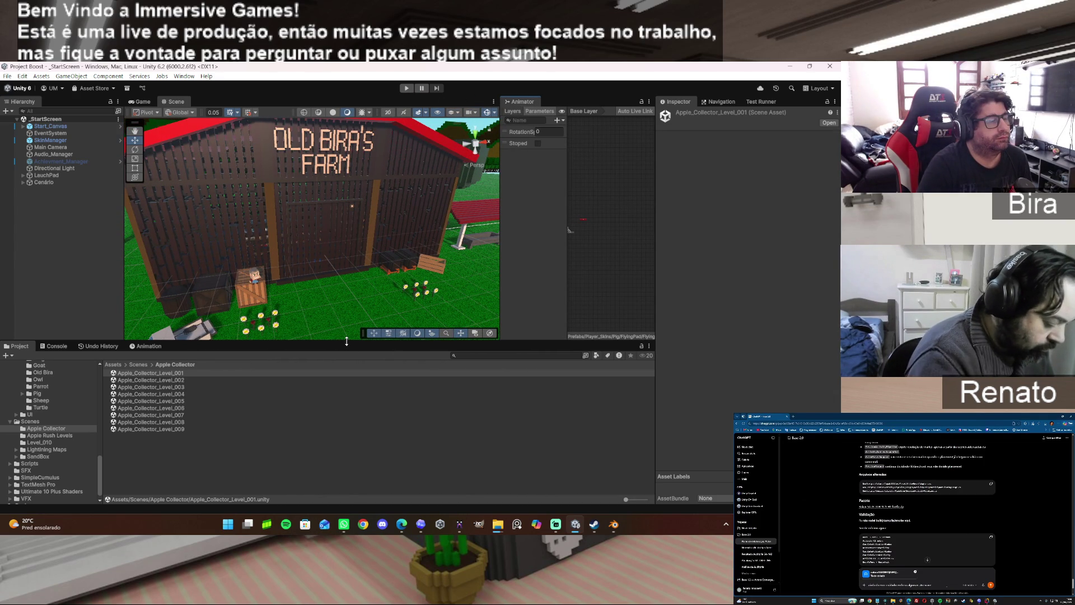
drag(346, 341, 342, 384)
click(406, 88)
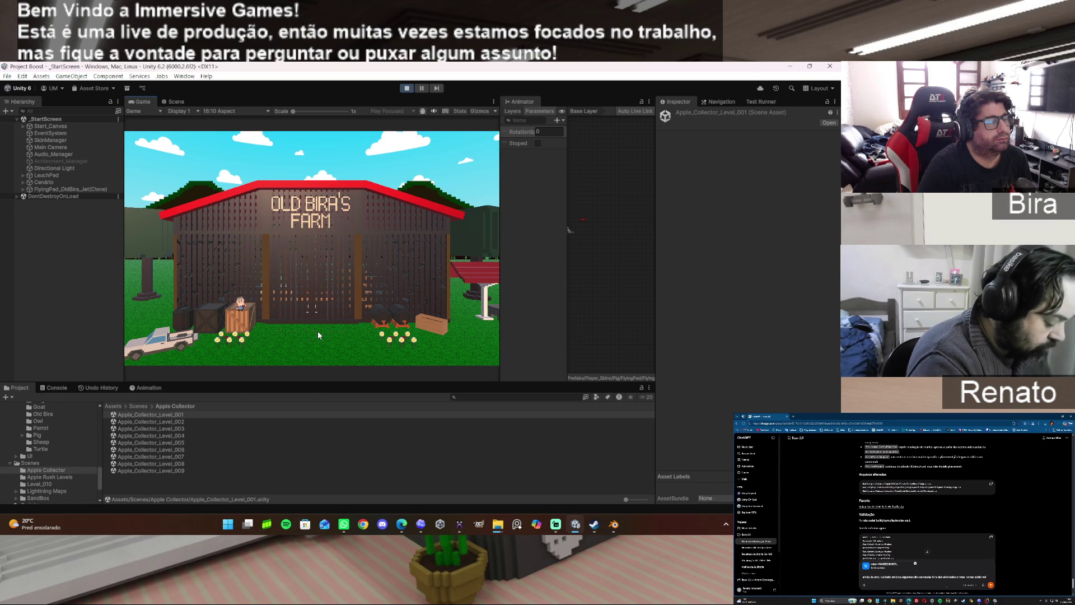
Advance to the main menu, check Options, then enter the Game Modes character selection.
key(Return)
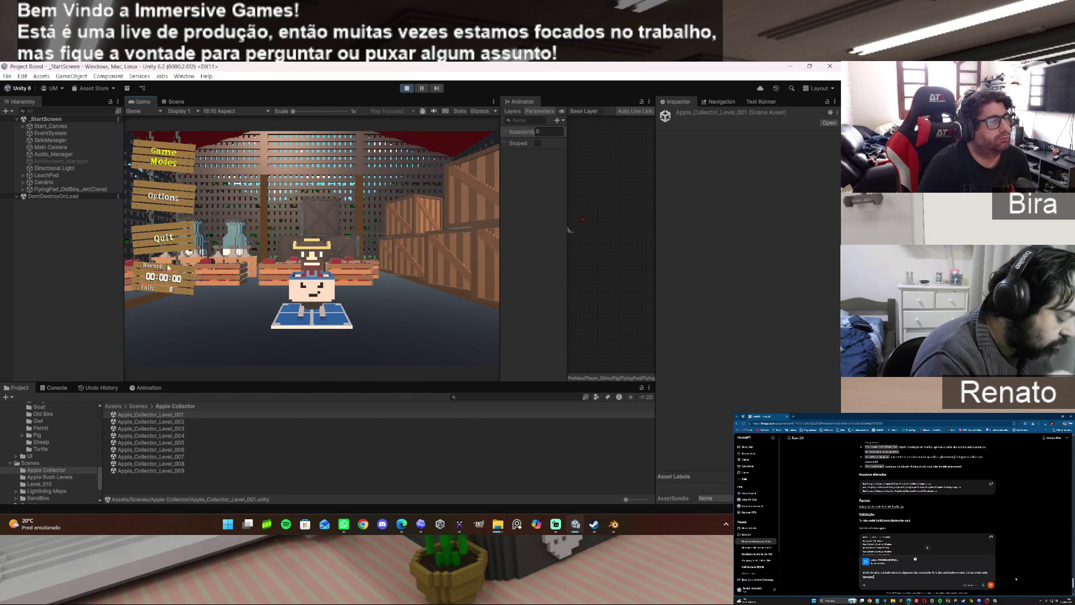
click(172, 198)
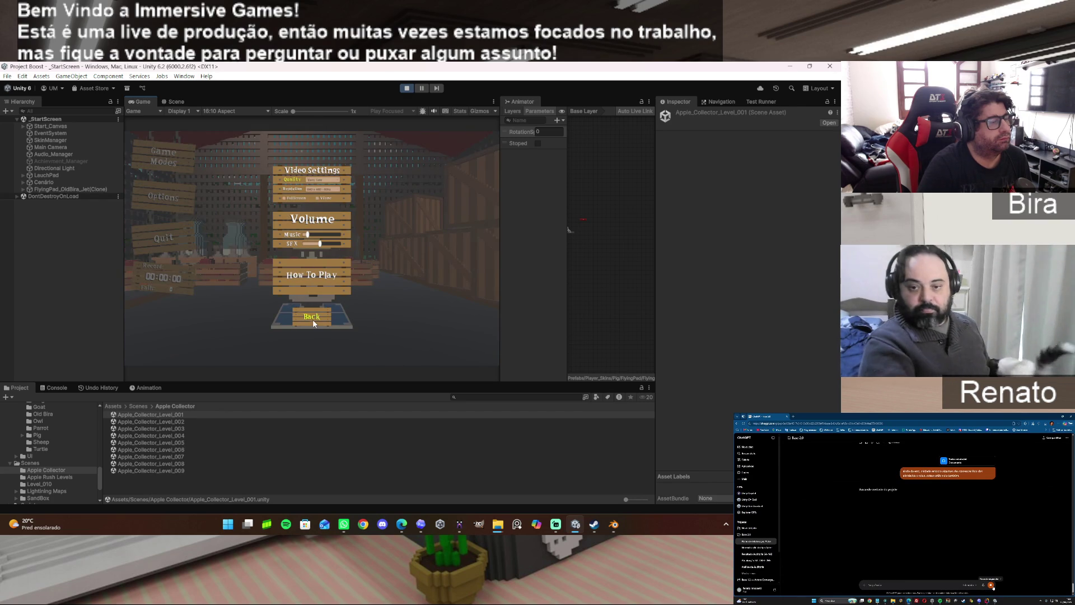
click(313, 319)
click(164, 156)
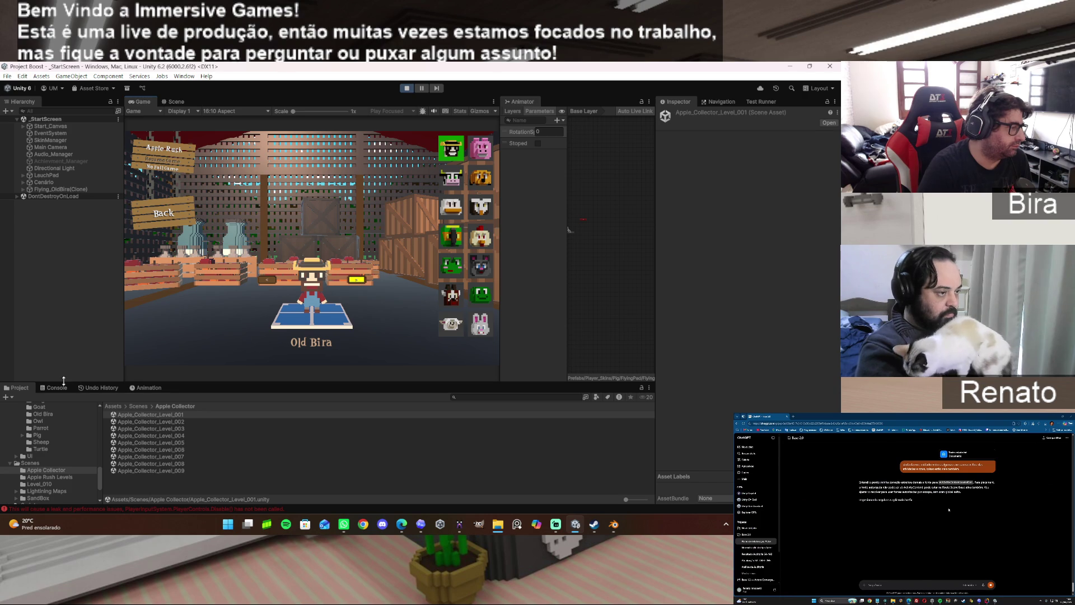
Show the Console log and cycle character skins until the box-headed Old Bira is chosen.
click(57, 387)
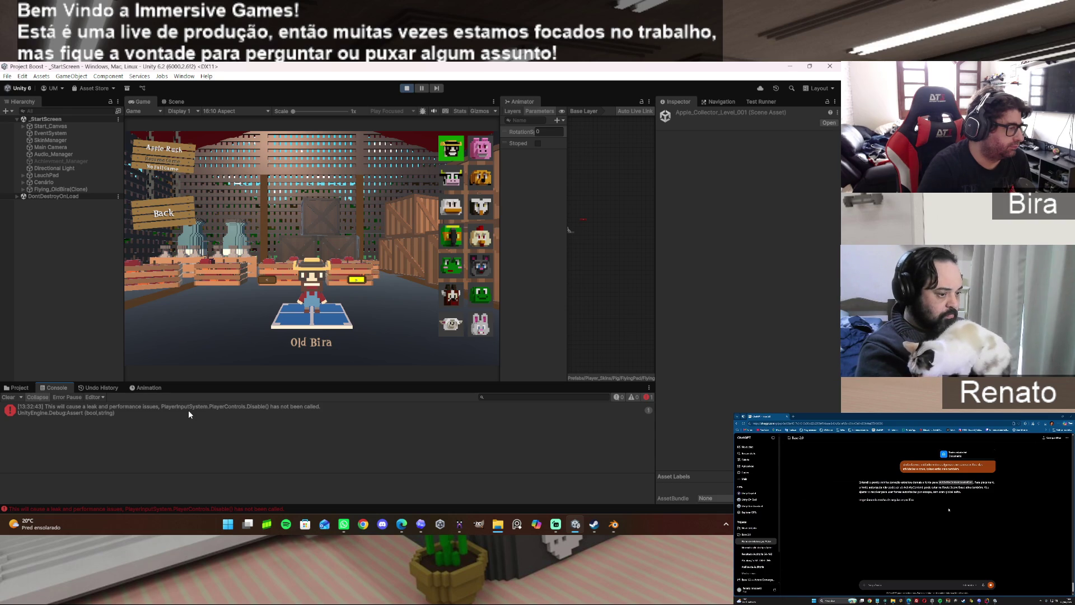
click(356, 281)
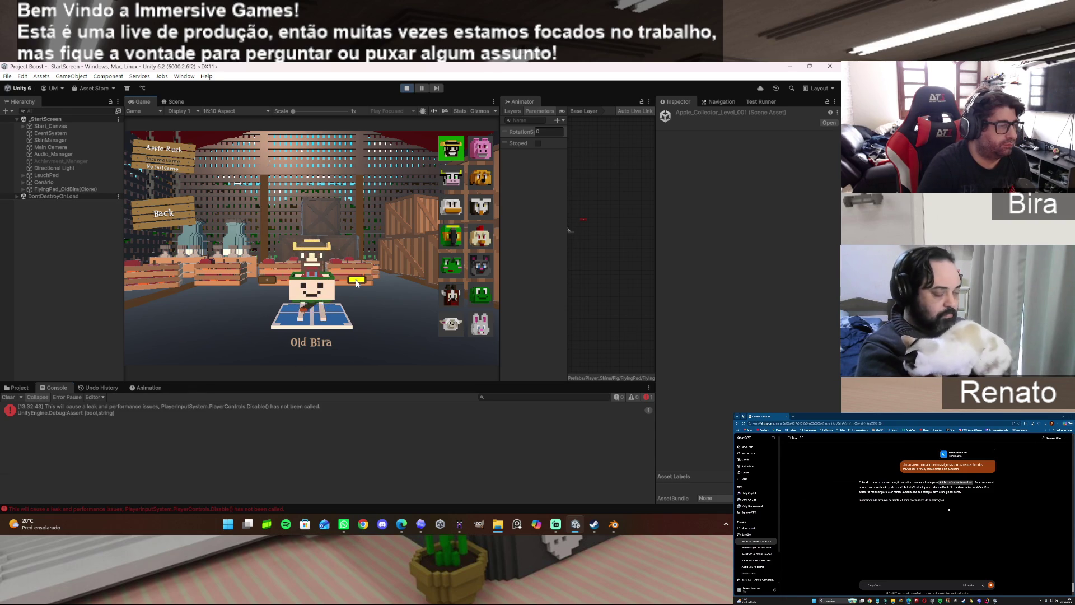
click(356, 280)
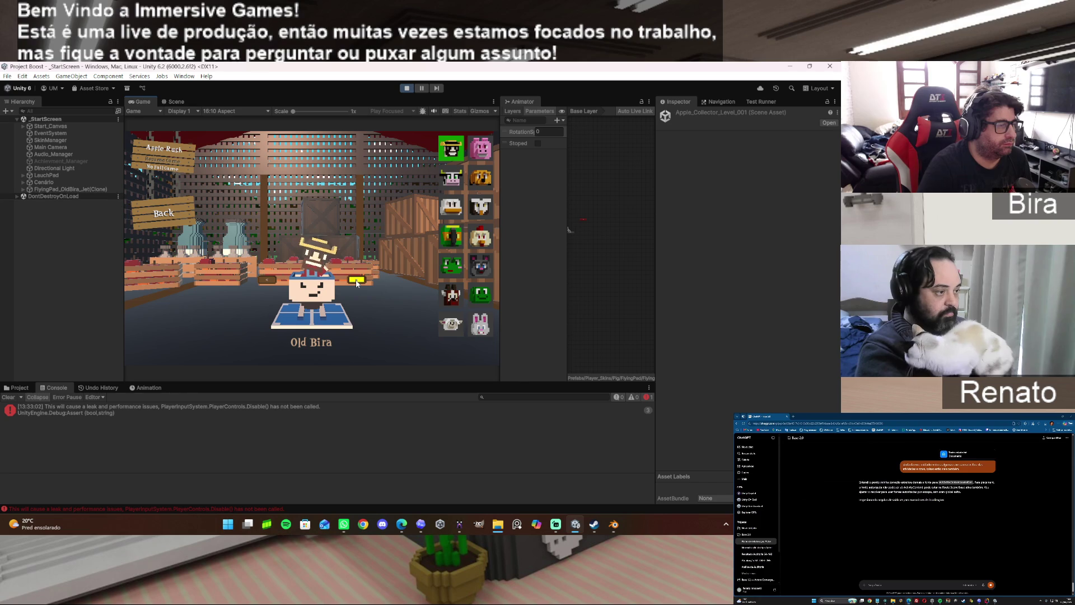
click(266, 282)
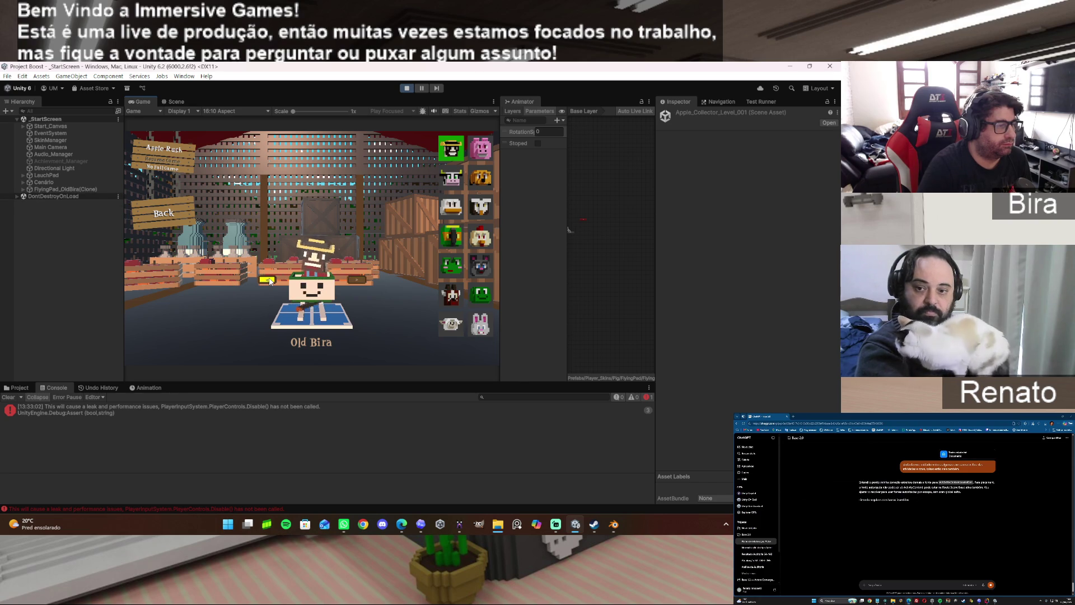
click(357, 280)
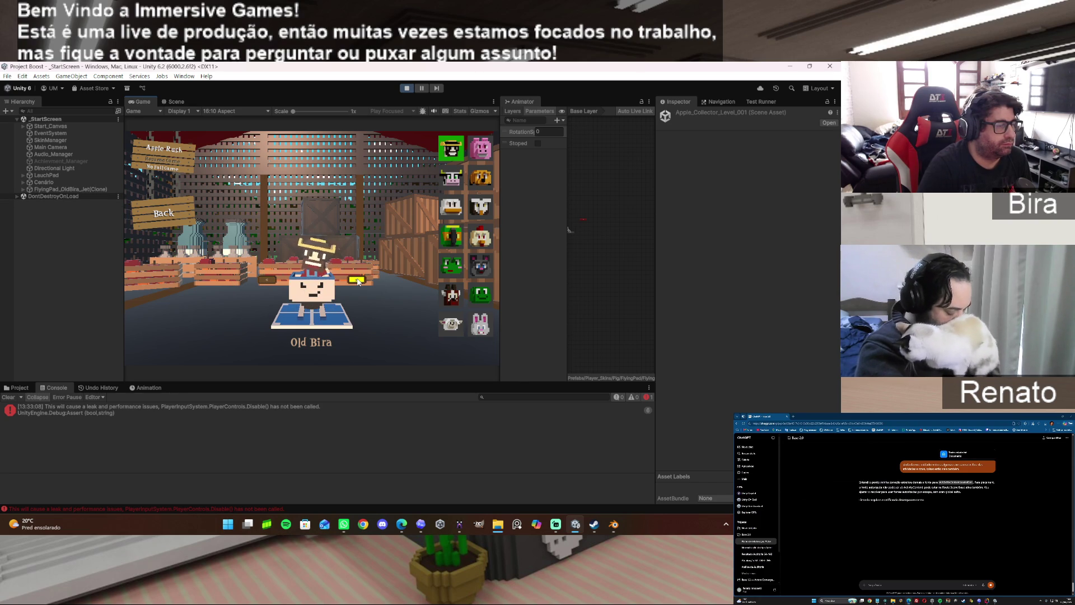
click(357, 281)
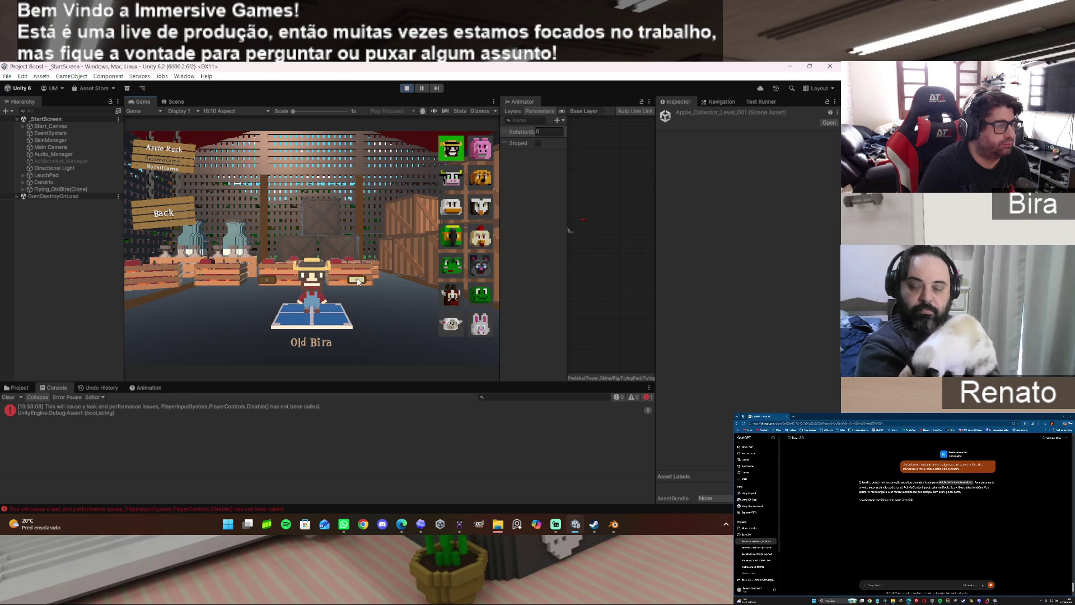
click(357, 281)
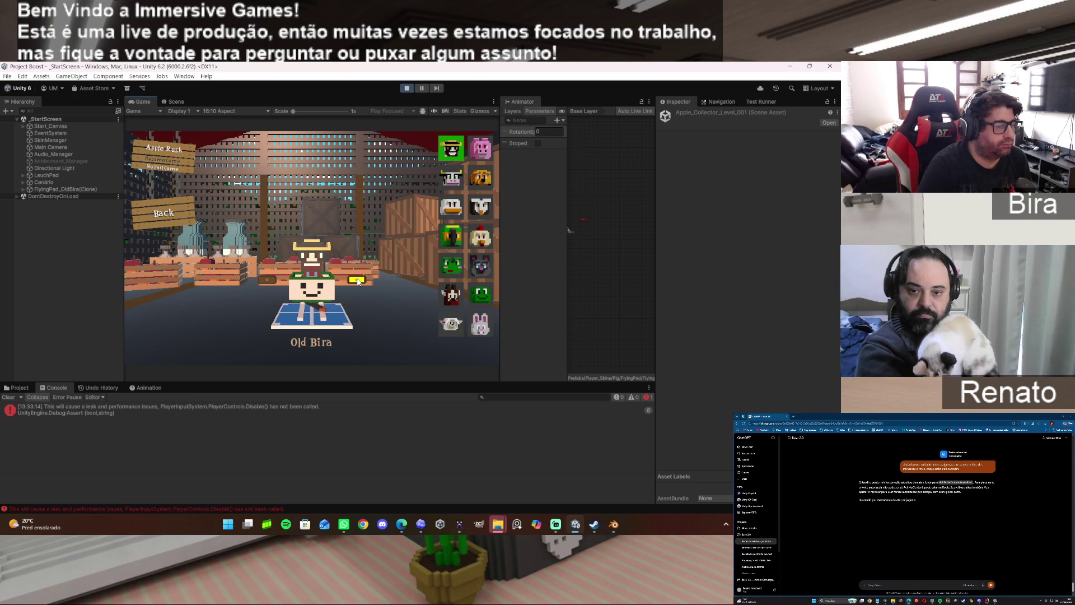
mouse_move(498, 524)
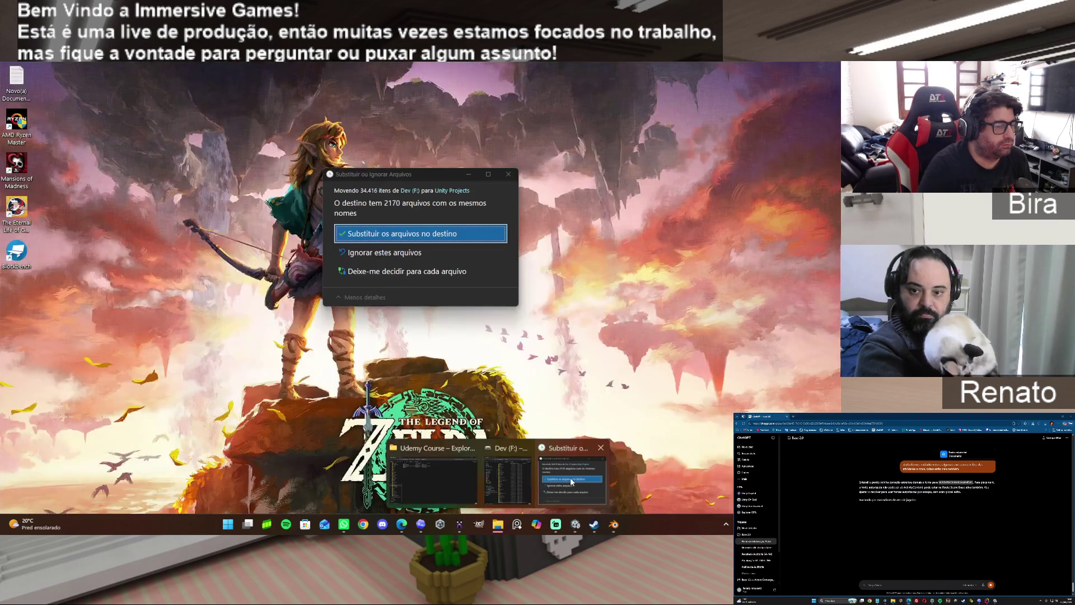
Answer the move dialog with 'Substituir os arquivos no destino' and minimize Explorer to return to Unity.
click(573, 472)
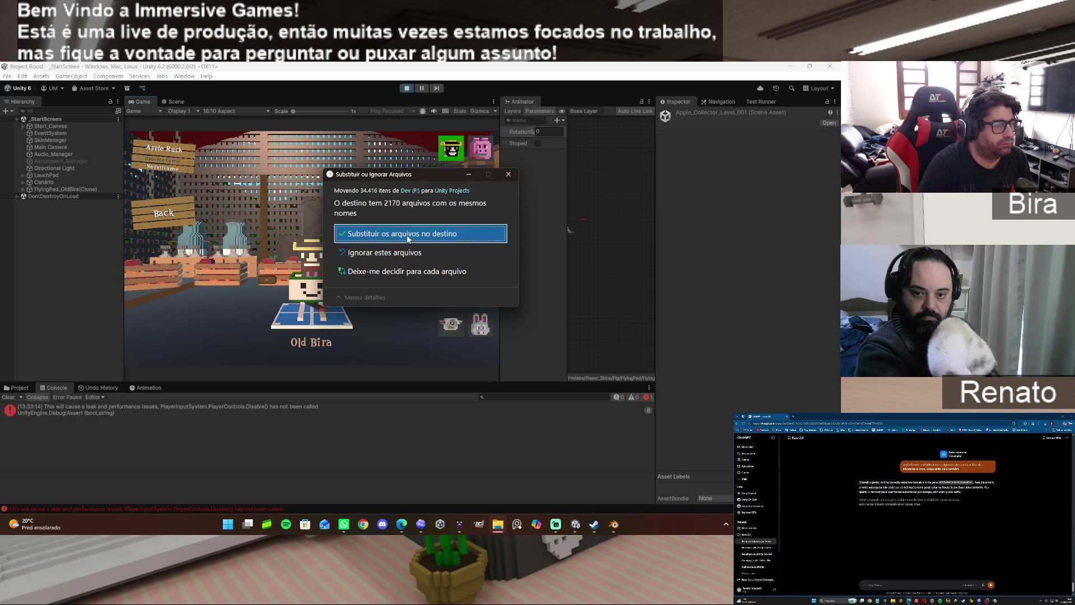
click(498, 524)
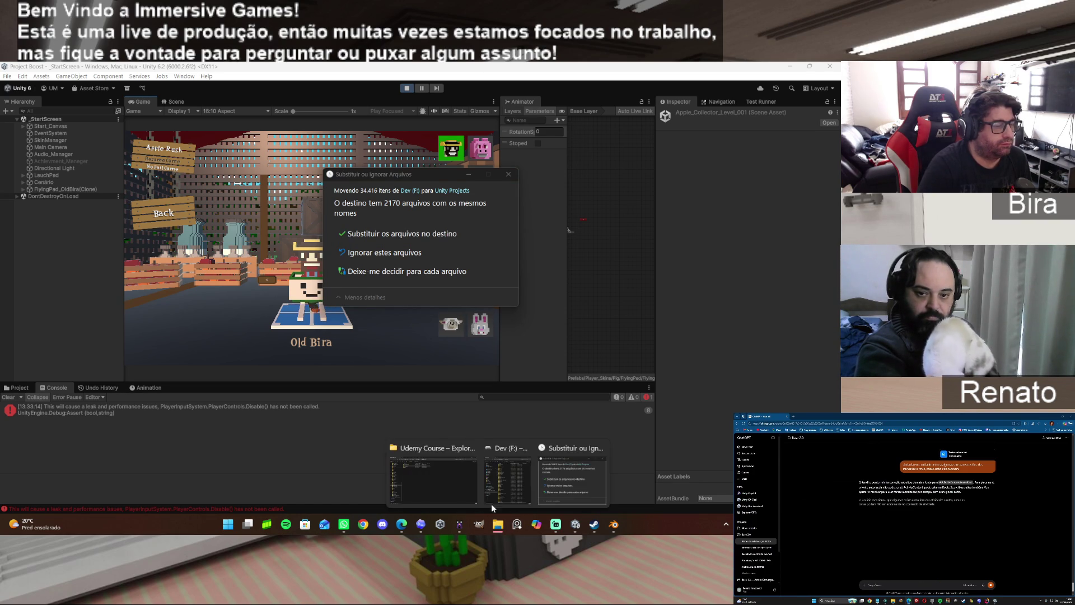
click(446, 478)
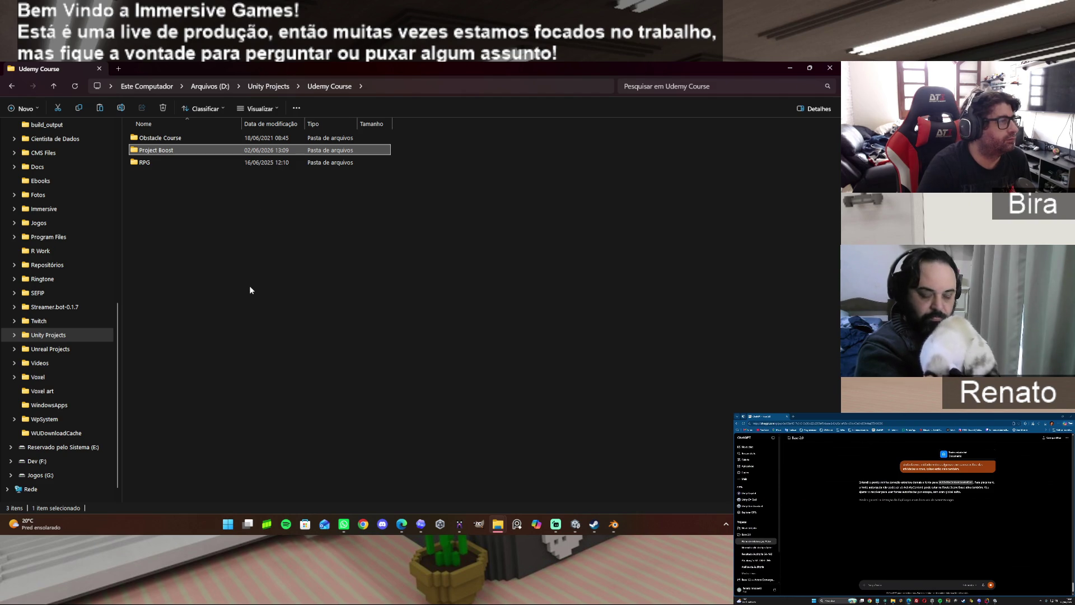
click(497, 525)
click(571, 476)
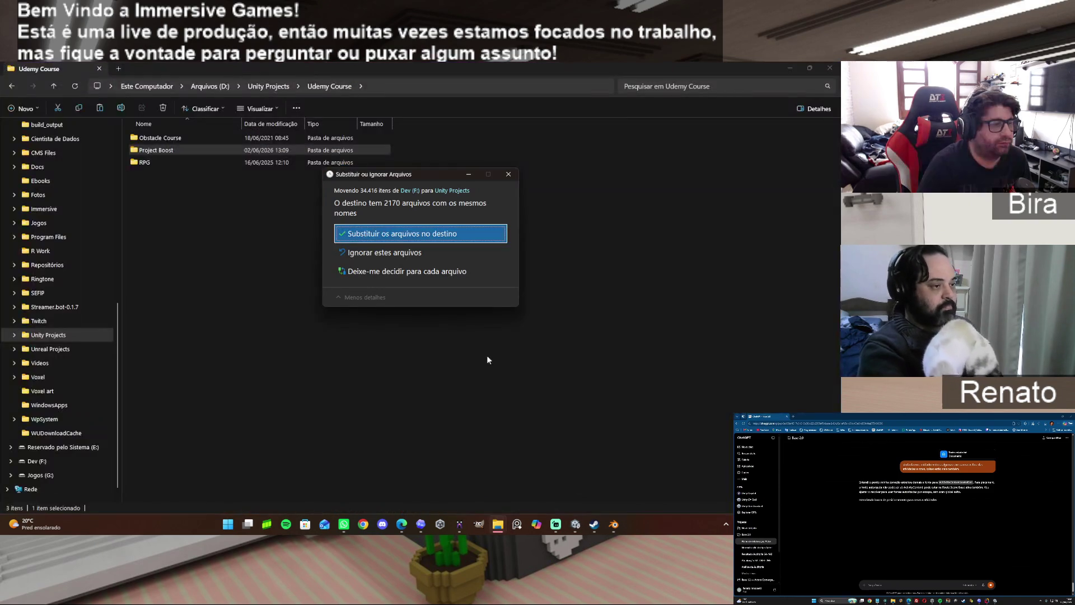
click(403, 235)
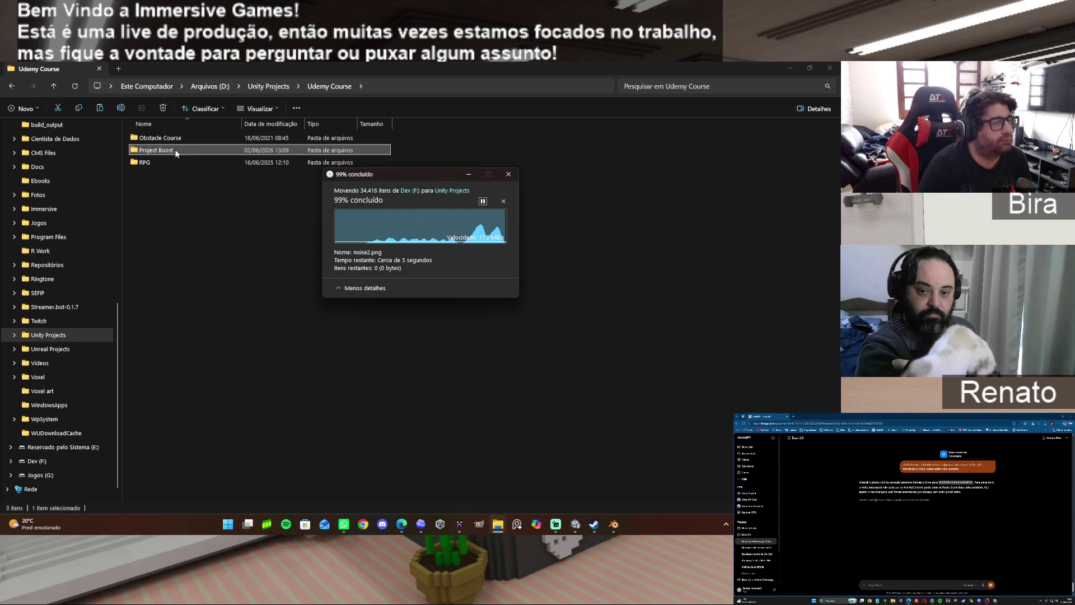
click(788, 68)
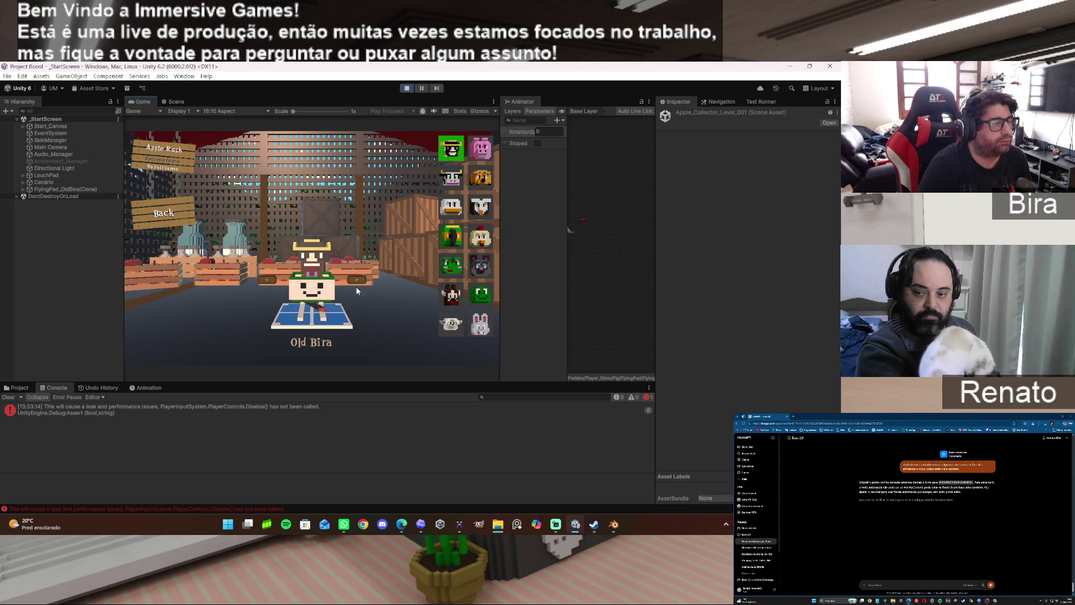
Play Level 1 with a pause and resume, finishing in 00:00:12, and continue to Level 2.
click(177, 147)
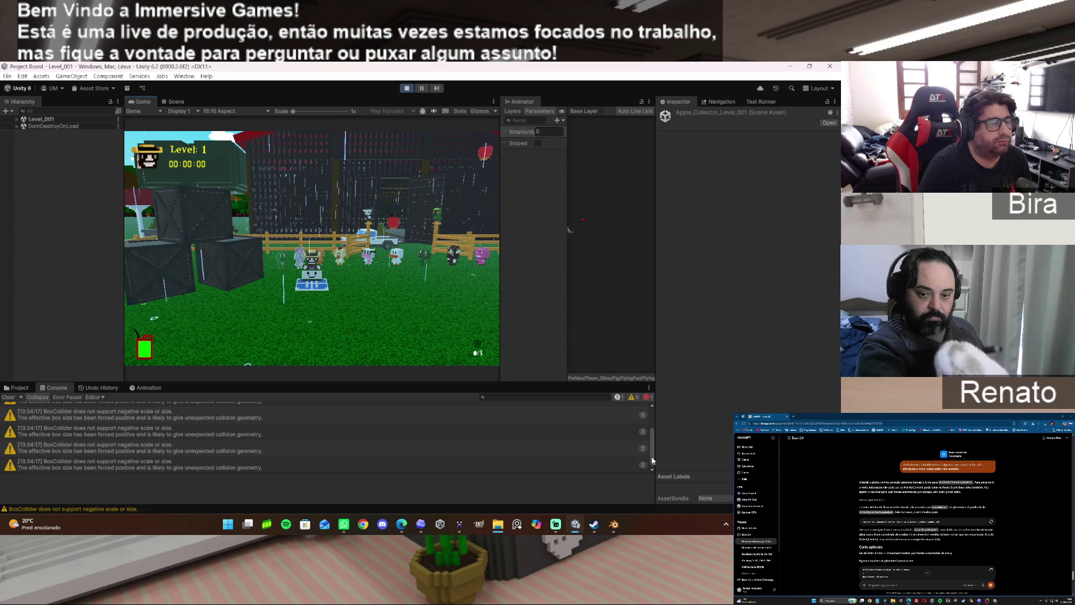
key(Escape)
scroll(649, 453, up, 2)
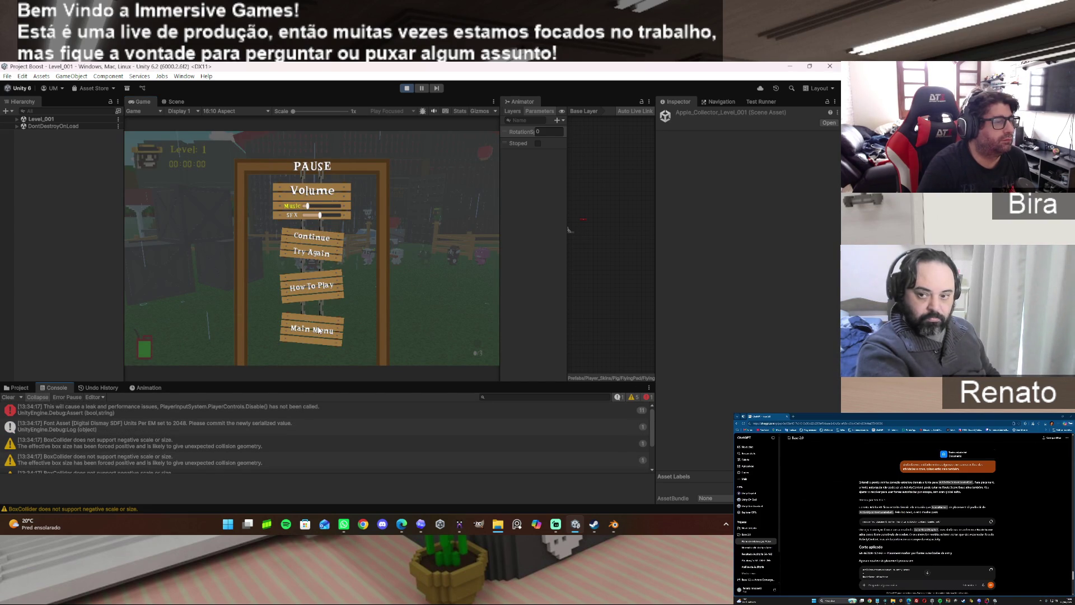
click(308, 241)
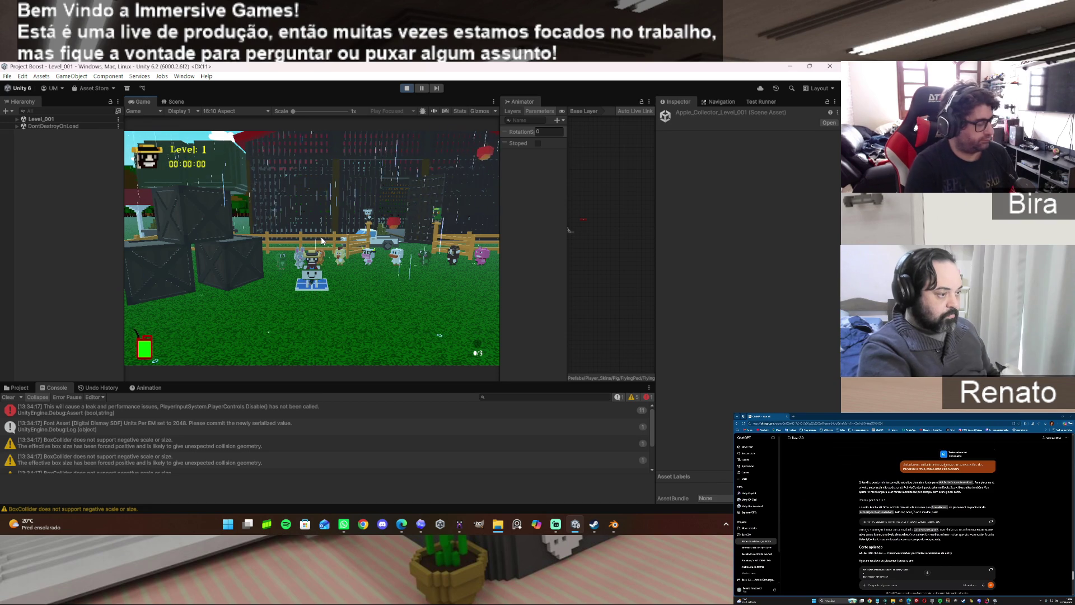
key(w)
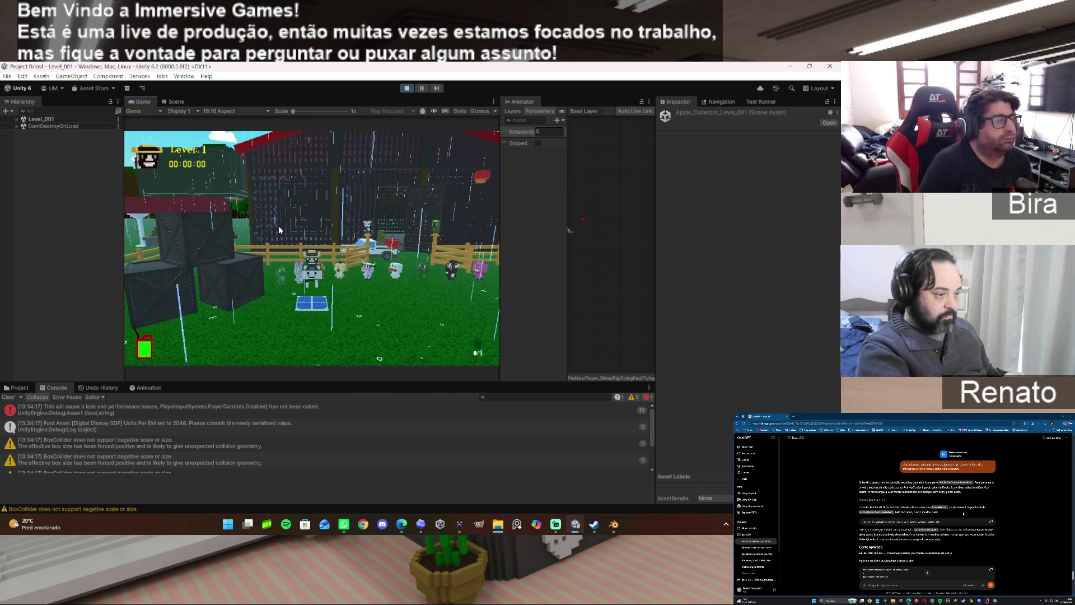
key(w)
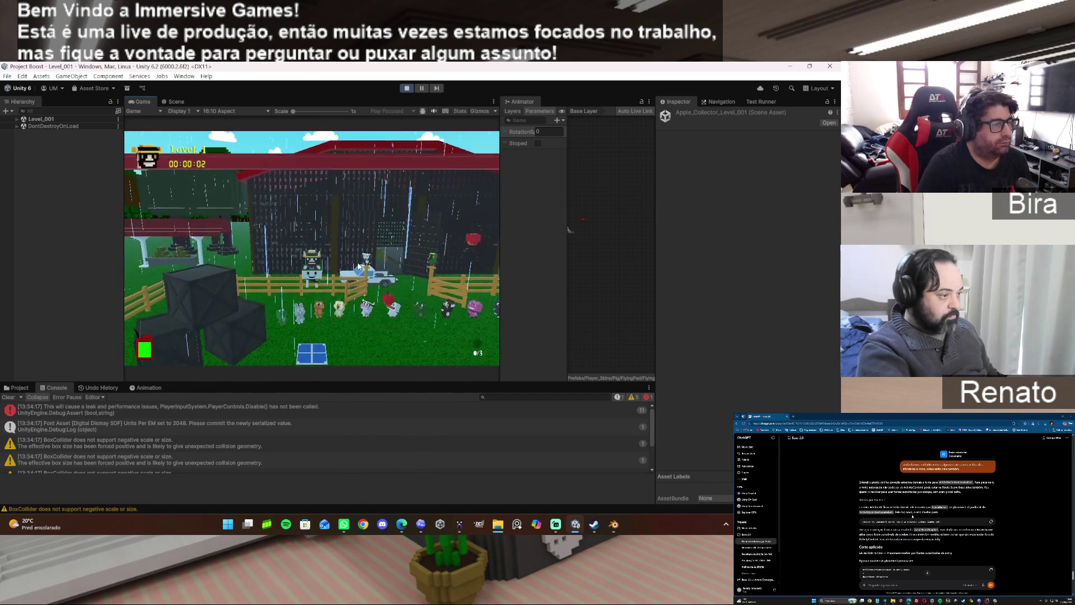
key(d)
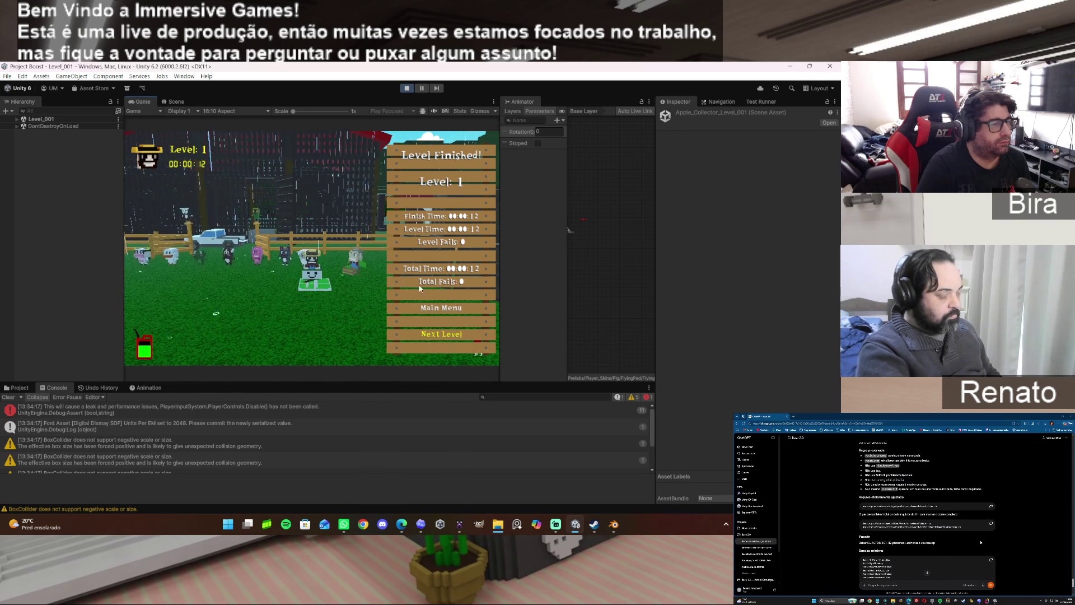
click(452, 336)
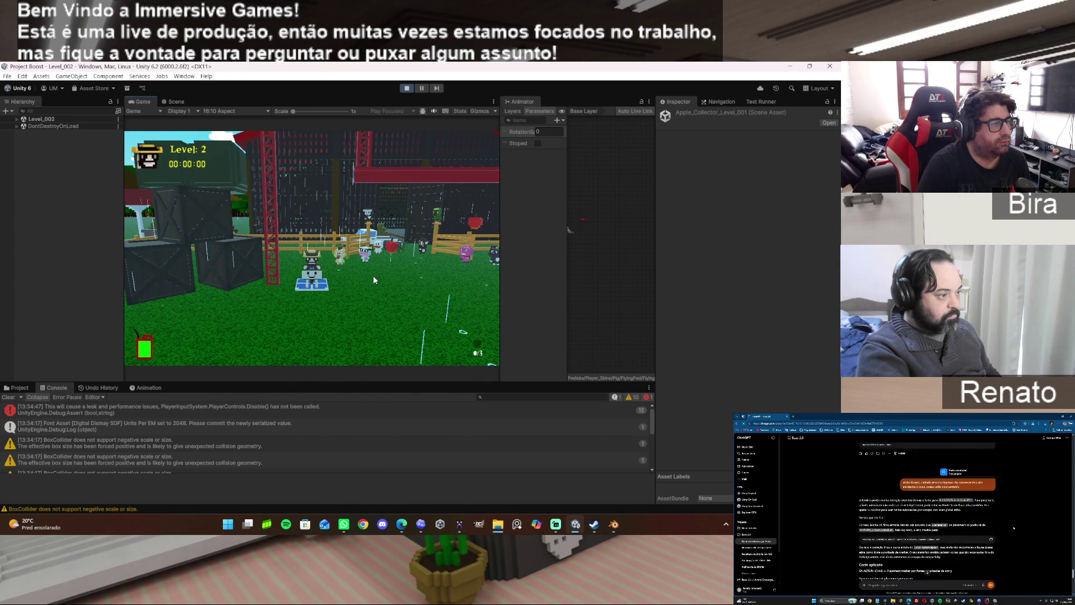
Steer the character through Level 2 to the goal pad in 00:00:07 and continue to Level 3.
key(w)
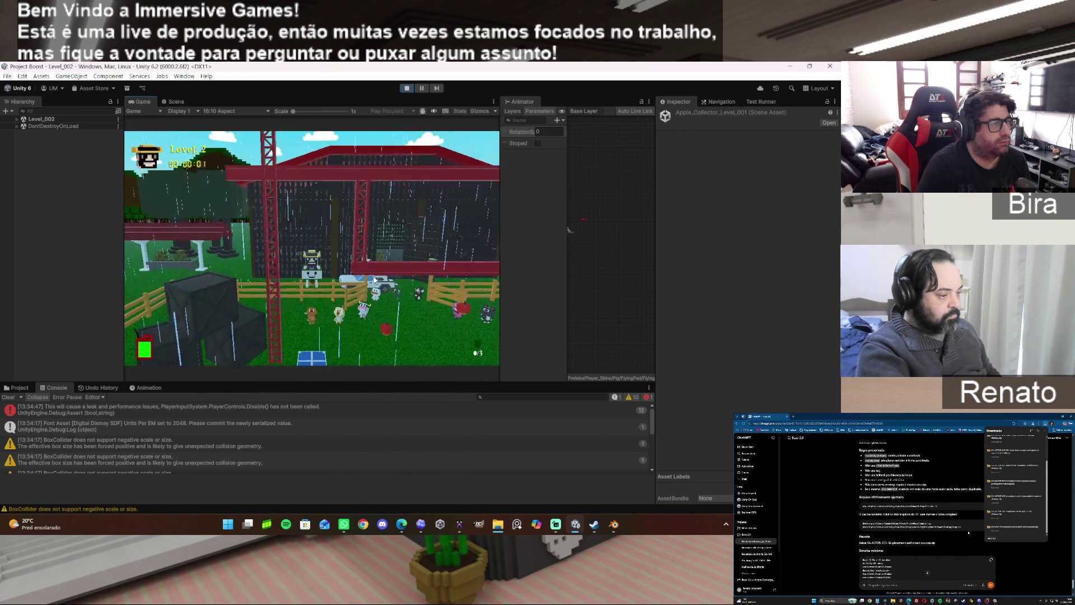
key(s)
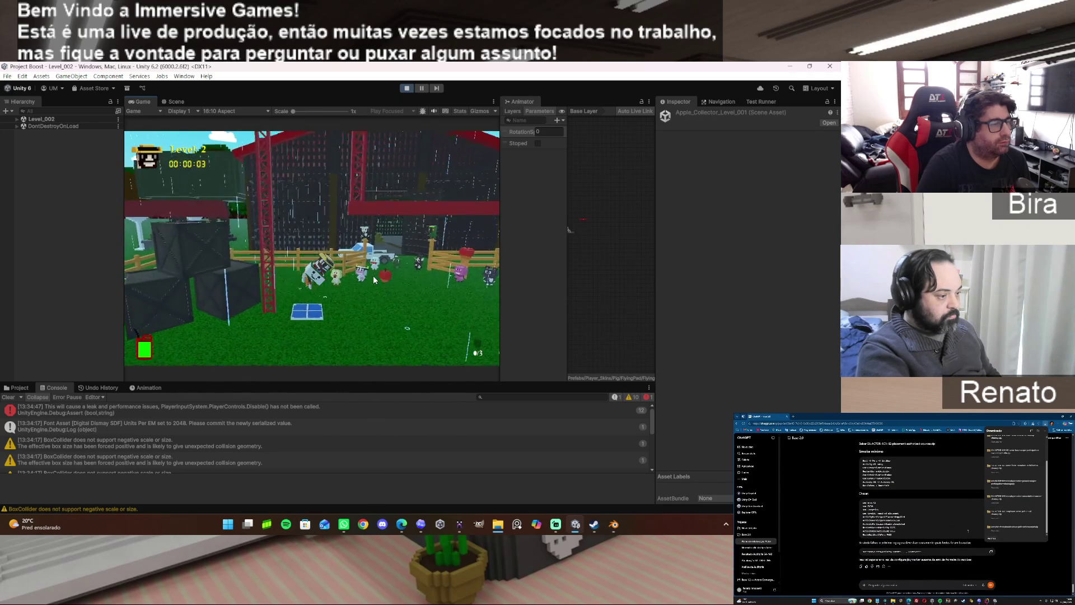
key(d)
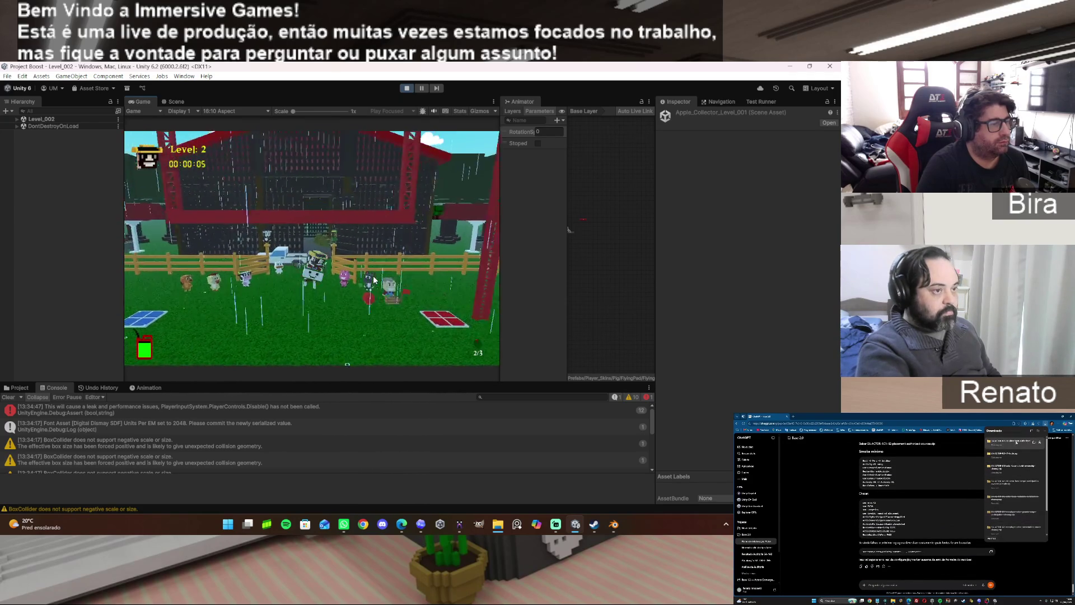
key(s)
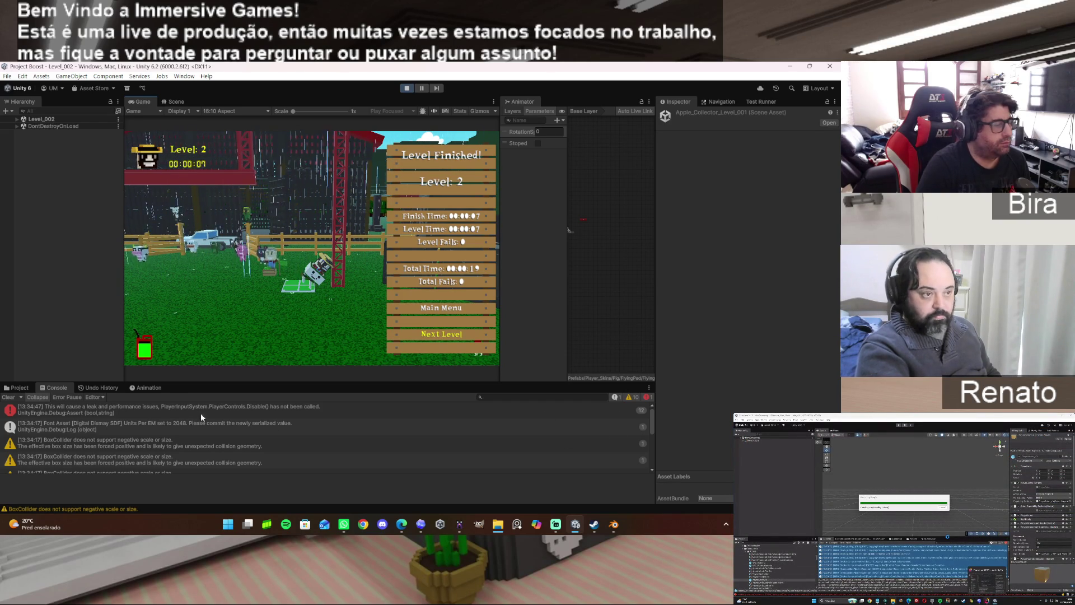
scroll(206, 421, down, 2)
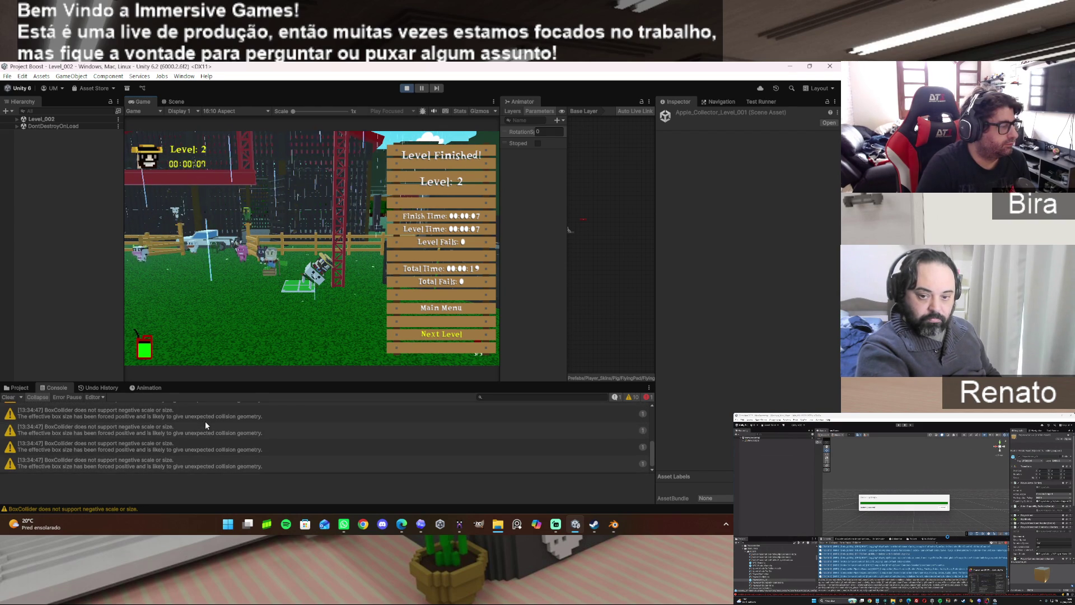
scroll(205, 420, up, 2)
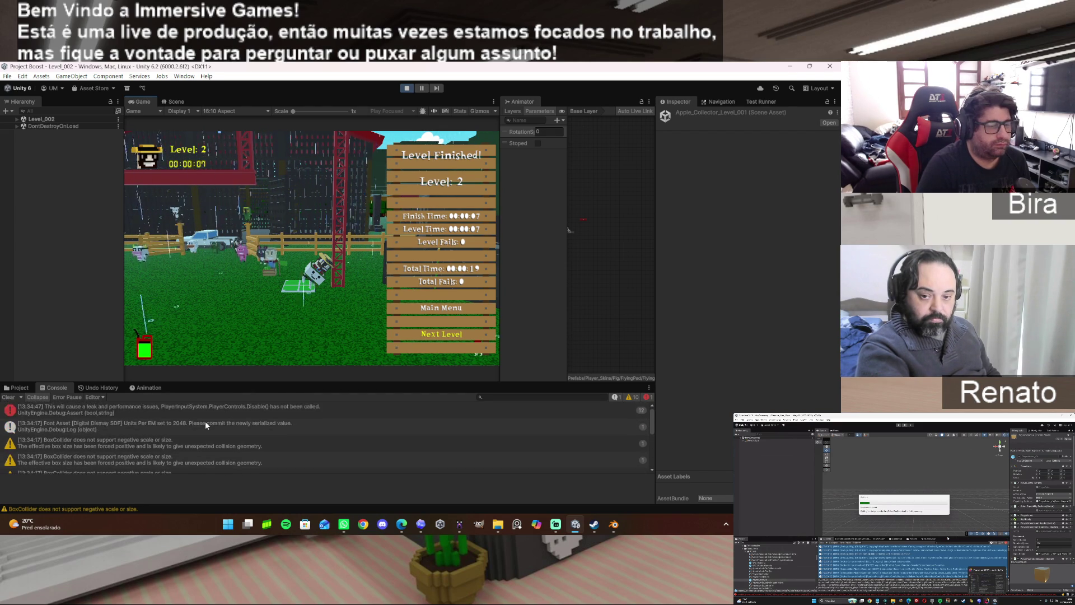
scroll(205, 421, down, 3)
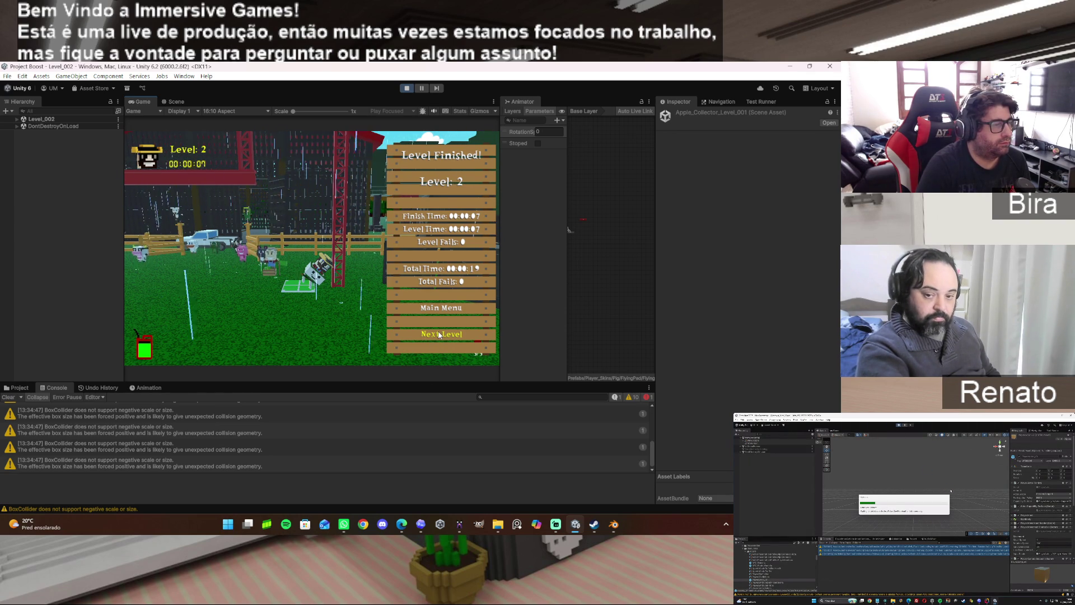
click(437, 334)
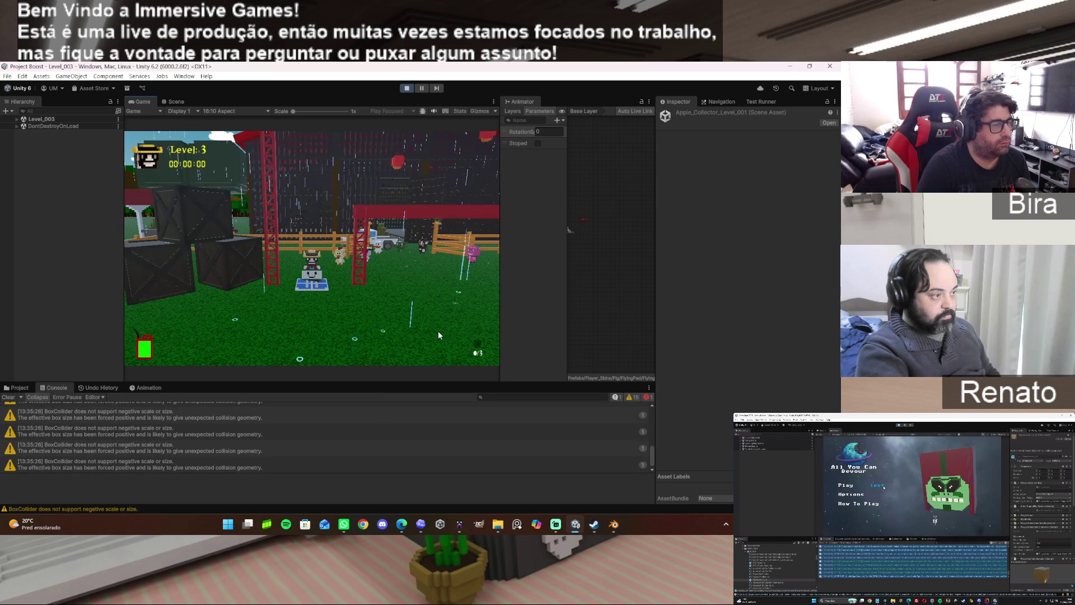
Steer the character through Level 3 along the fence to the finish.
key(w)
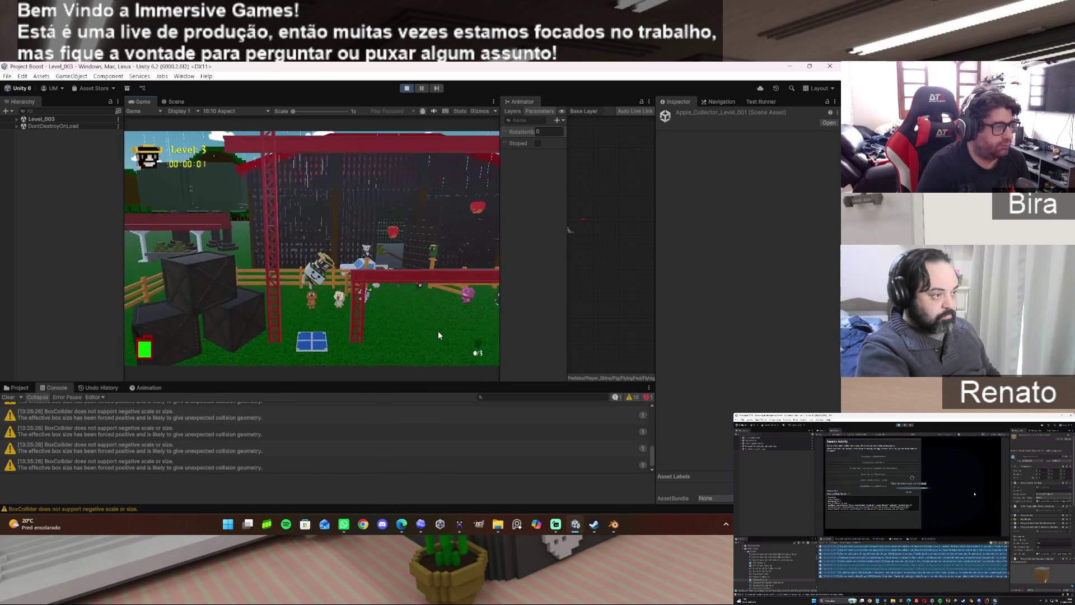
key(w)
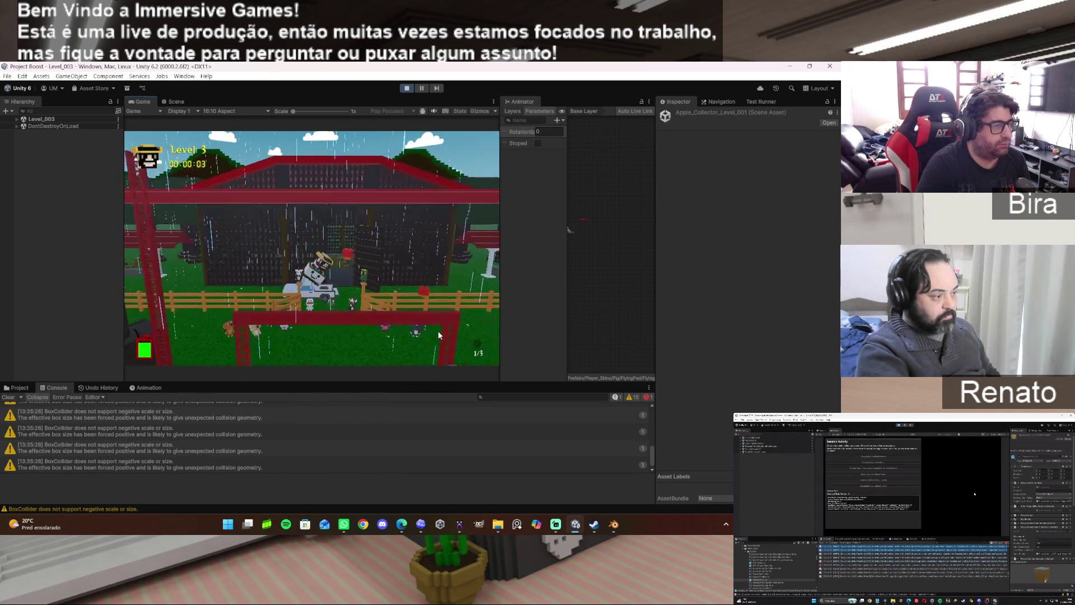
key(d)
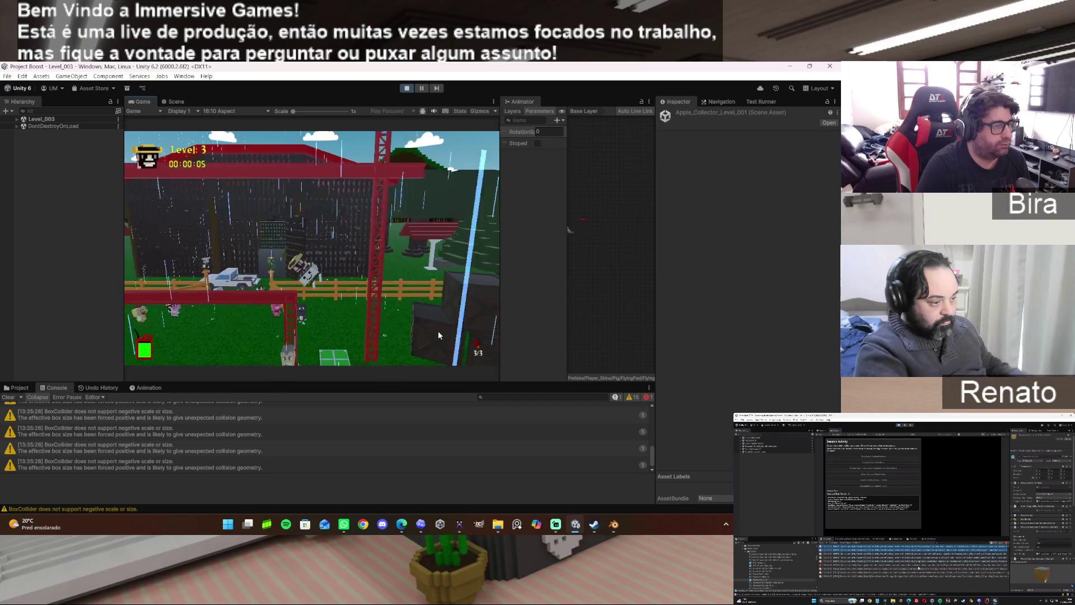
key(s)
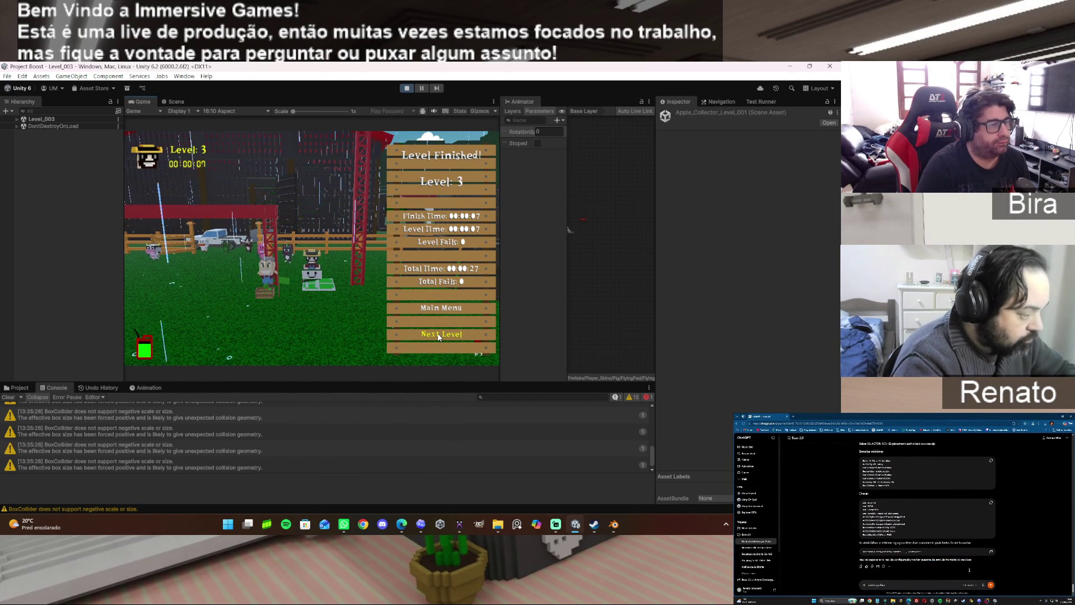
Play through Level 4, jumping and steering around the barn to the finish.
click(438, 334)
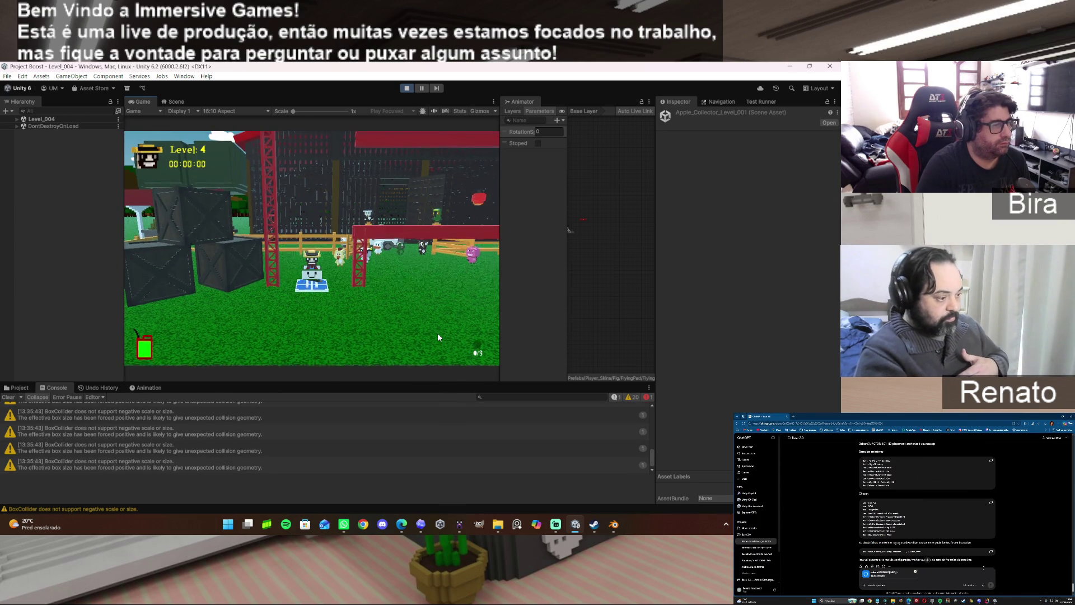
key(w)
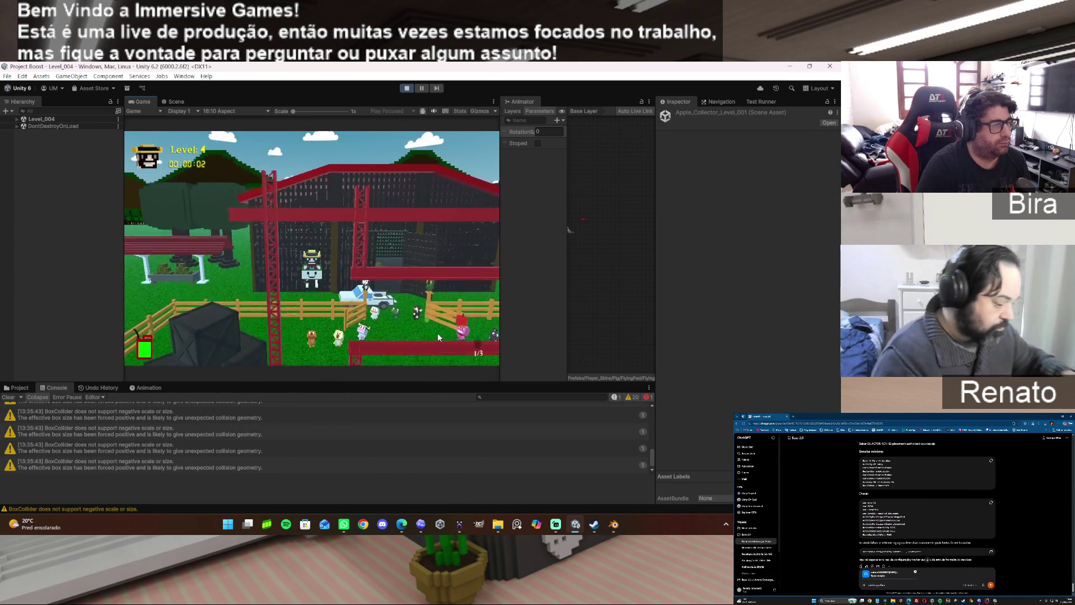
key(space)
key(w)
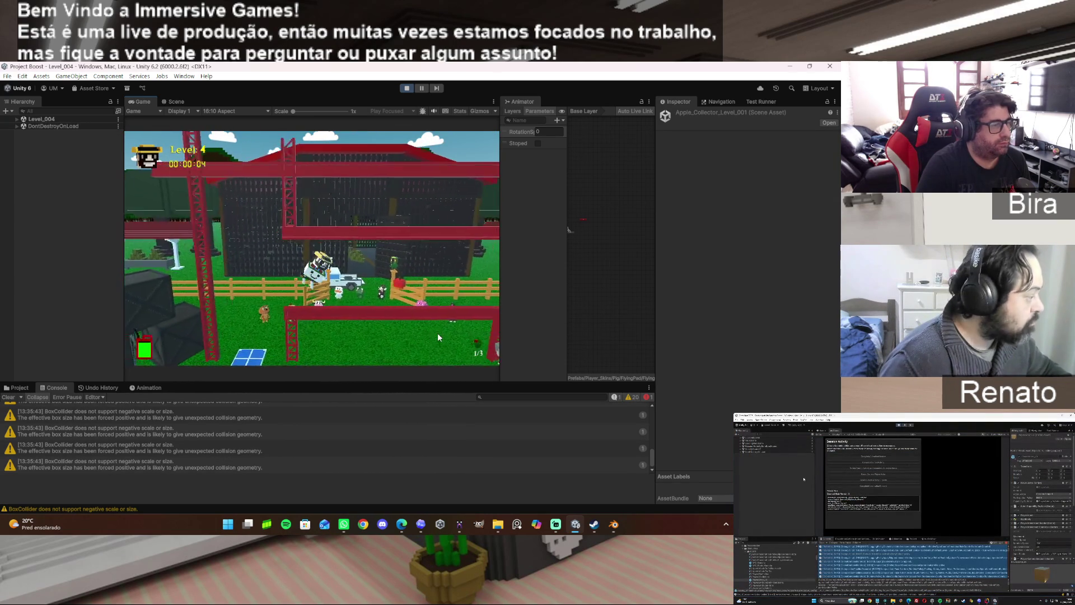
key(w)
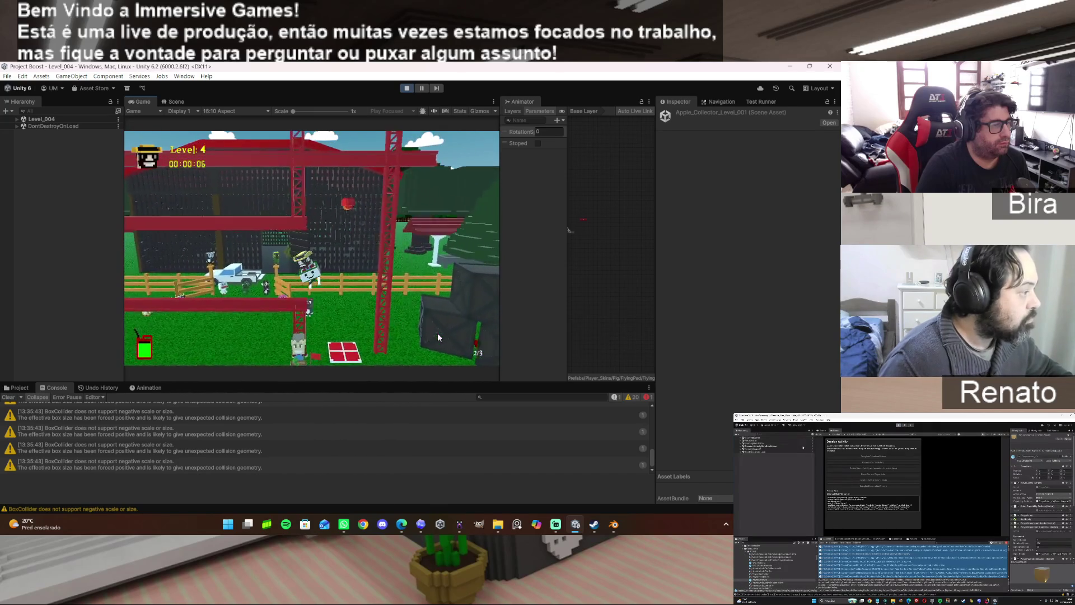
key(w)
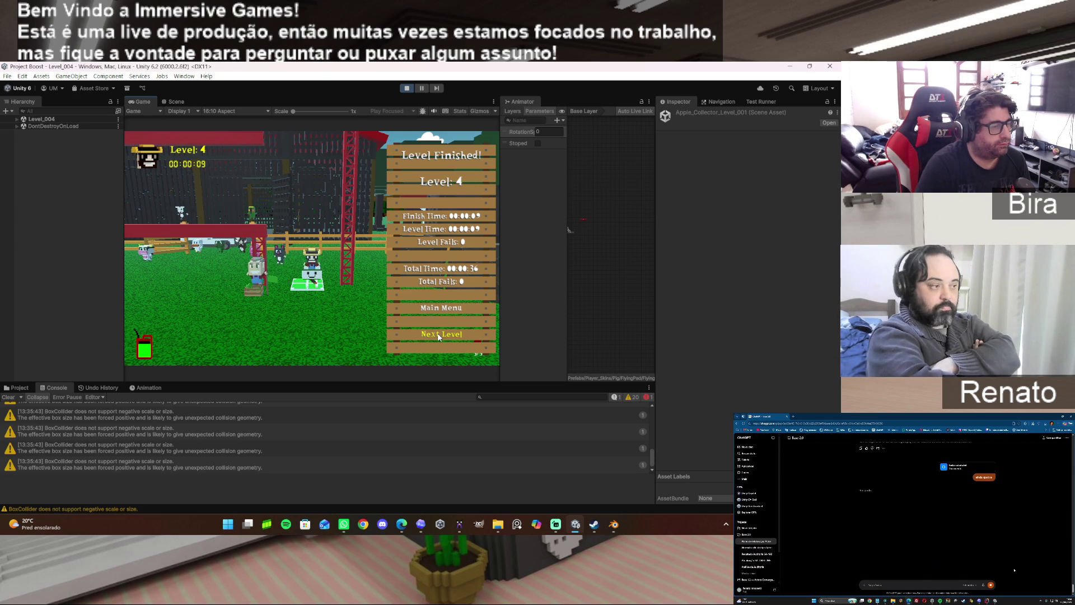
Continue through Level 5 into Level 6, then retry after the You Fail panel.
click(438, 334)
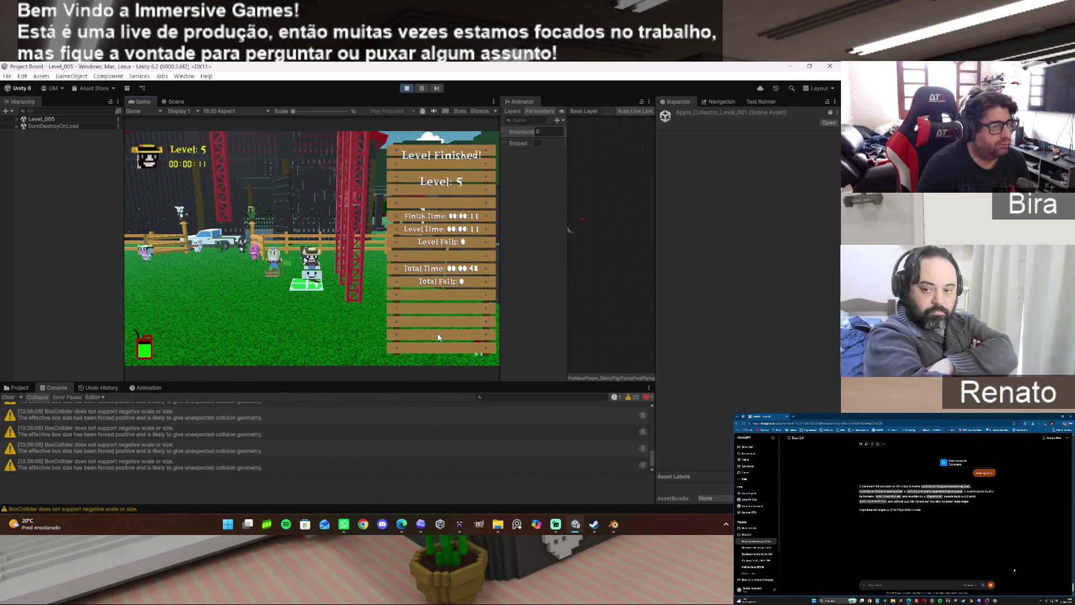
click(438, 334)
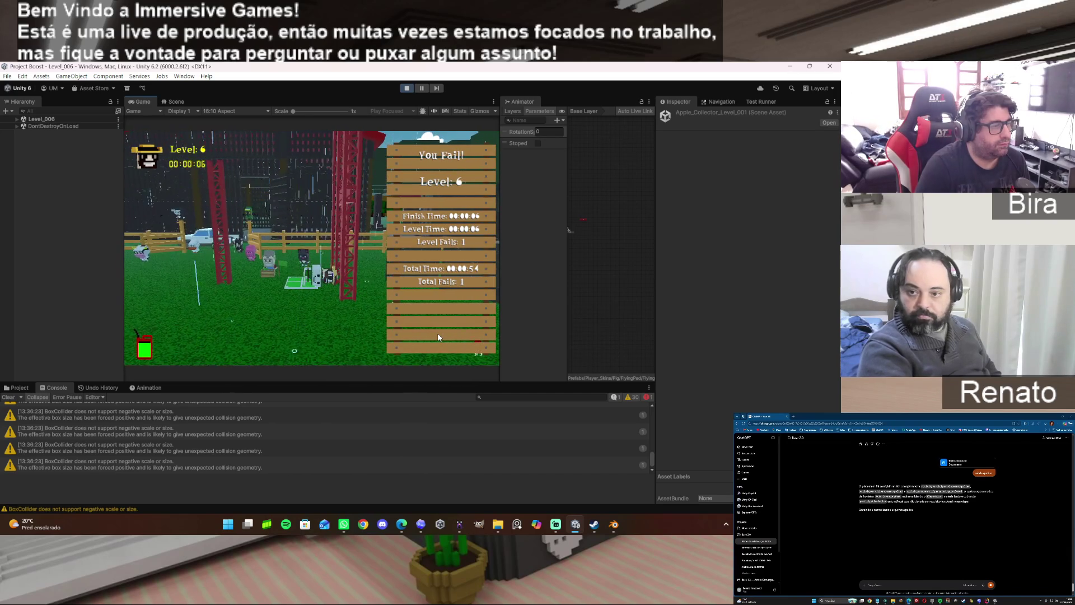
click(438, 332)
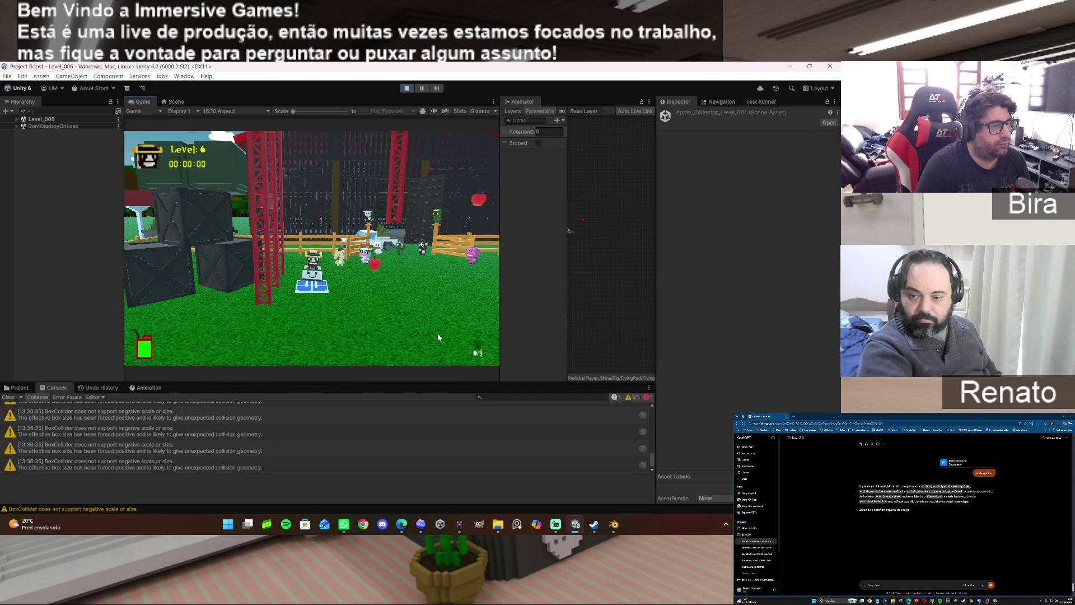
Finish Levels 6 and 7, fall in Level 8, then stop play mode.
key(space)
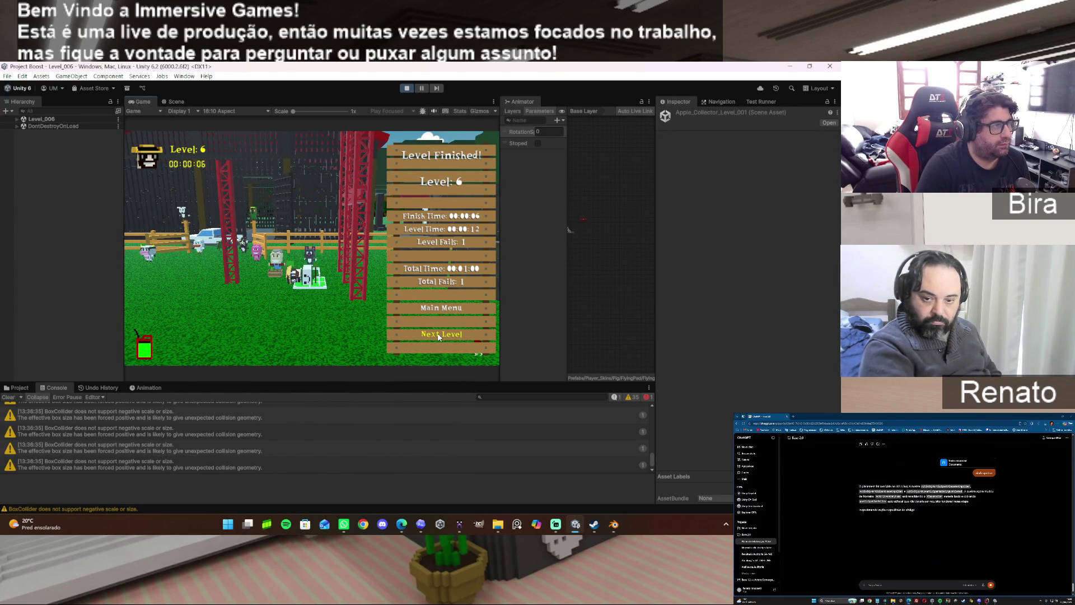
click(437, 335)
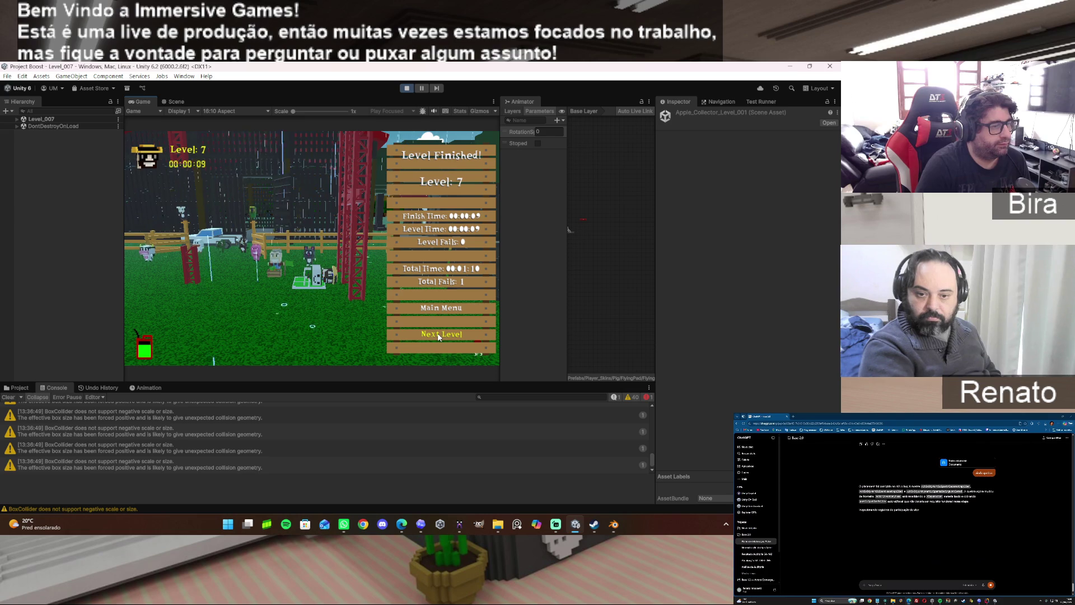
click(438, 336)
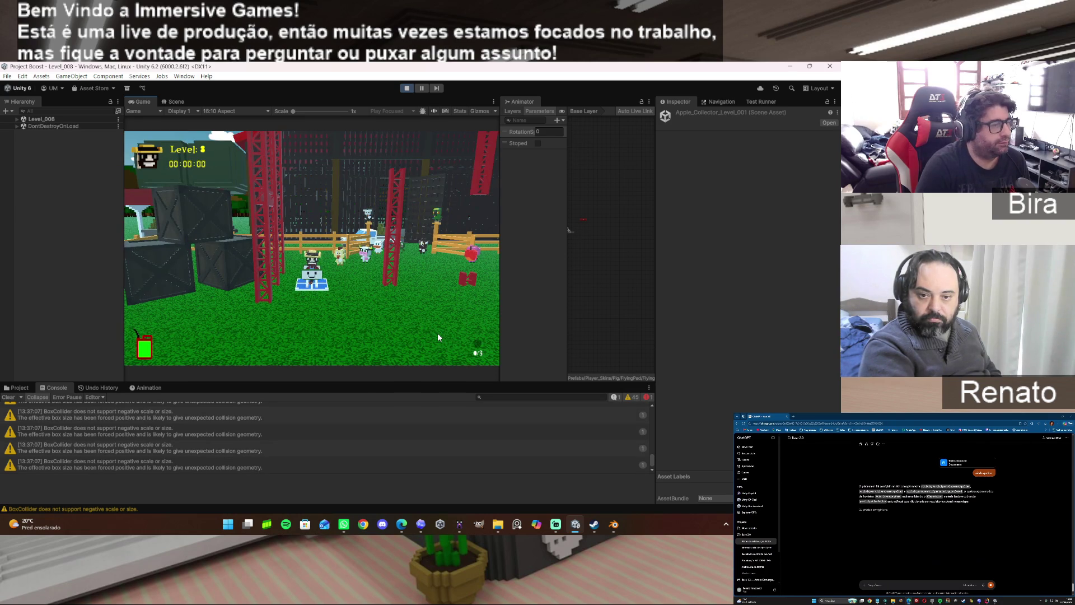
key(w)
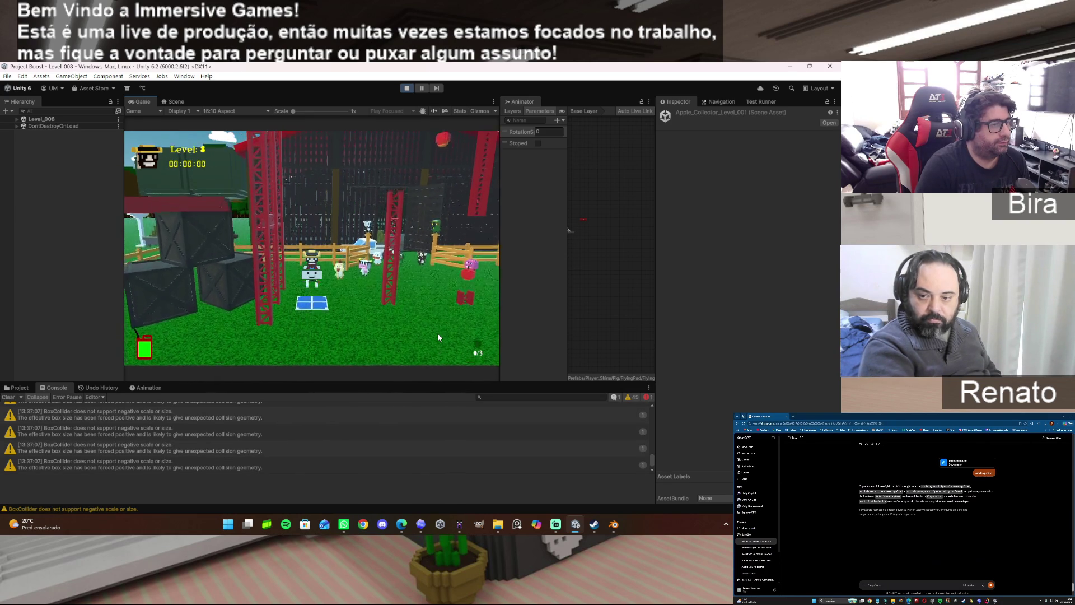
key(w)
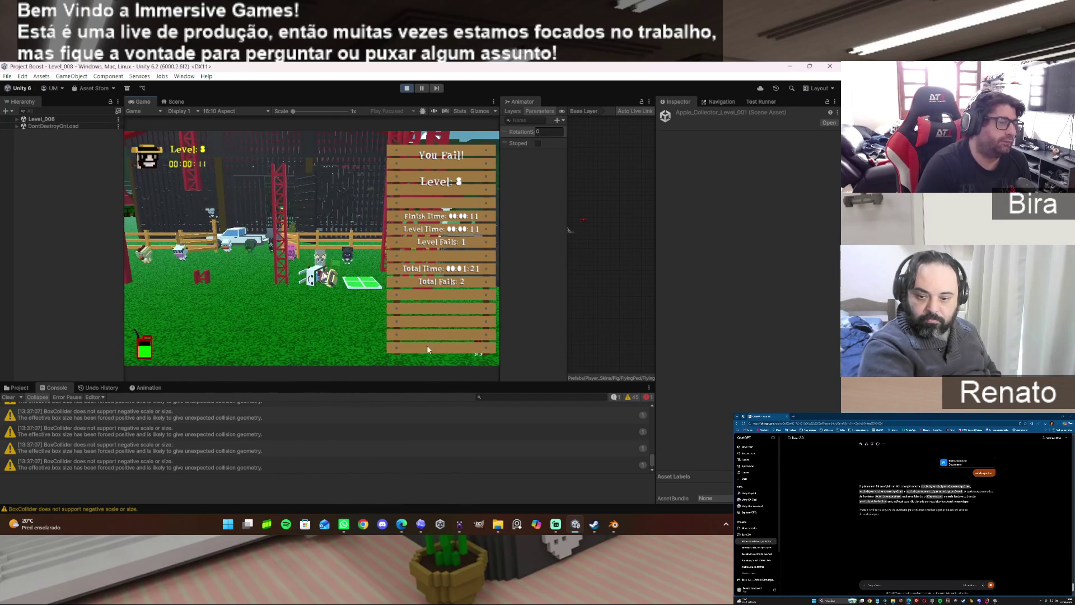
click(407, 88)
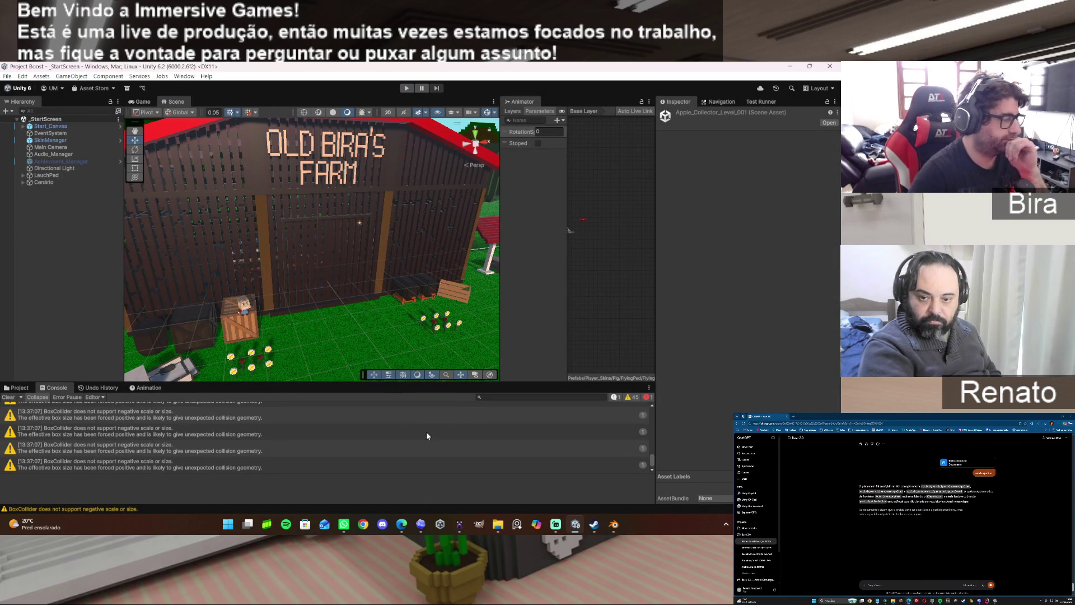
drag(651, 462, 651, 415)
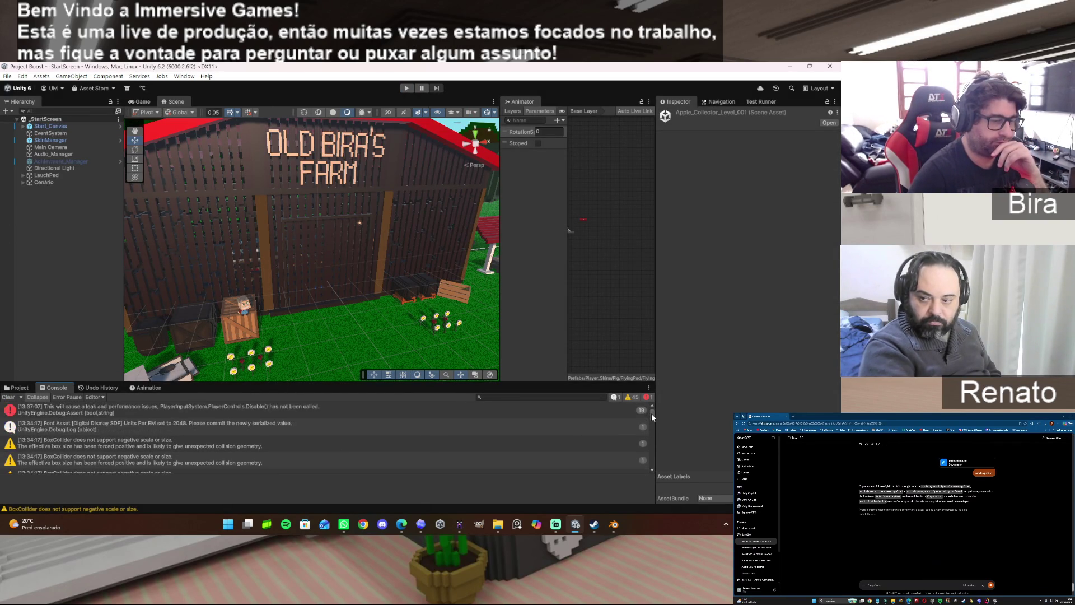
Clear the Console messages and minimize Unity to reveal Blender's file browser.
click(8, 397)
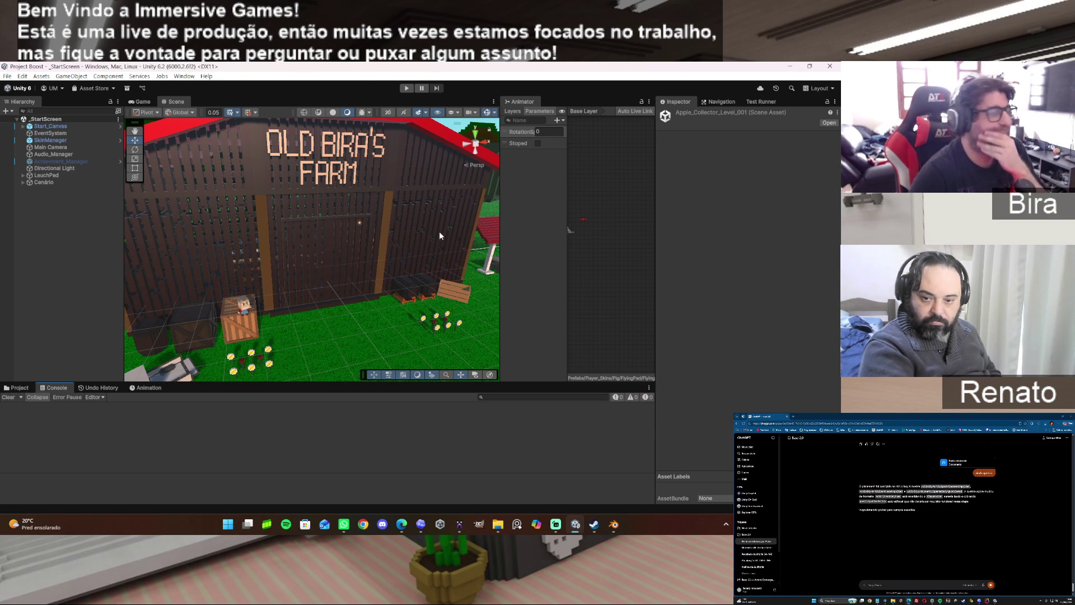
click(789, 66)
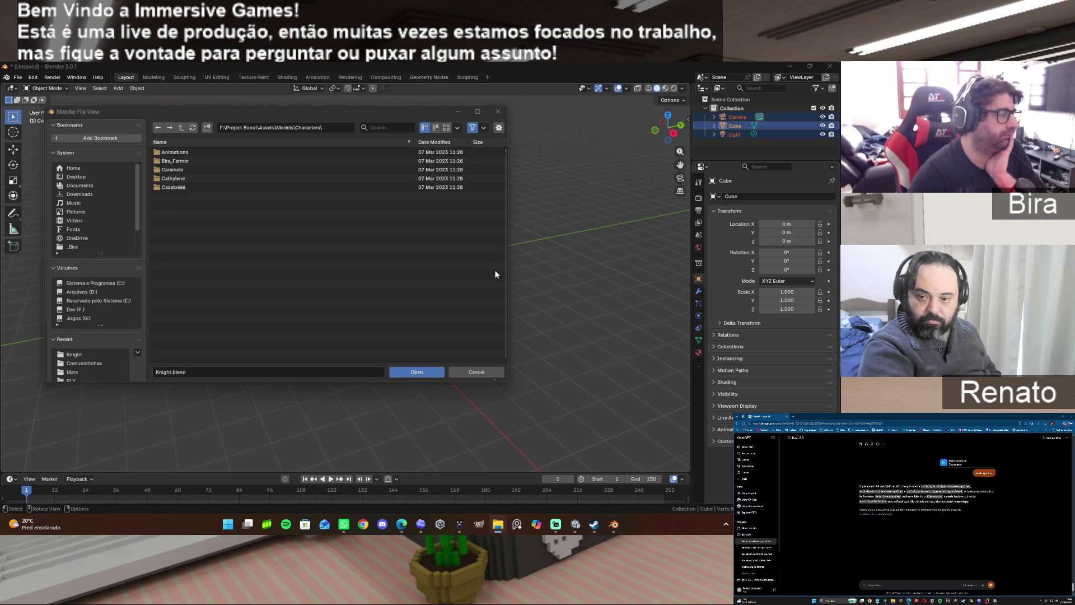
Cancel Blender's file browser and minimize the Blender and Steam windows.
click(484, 371)
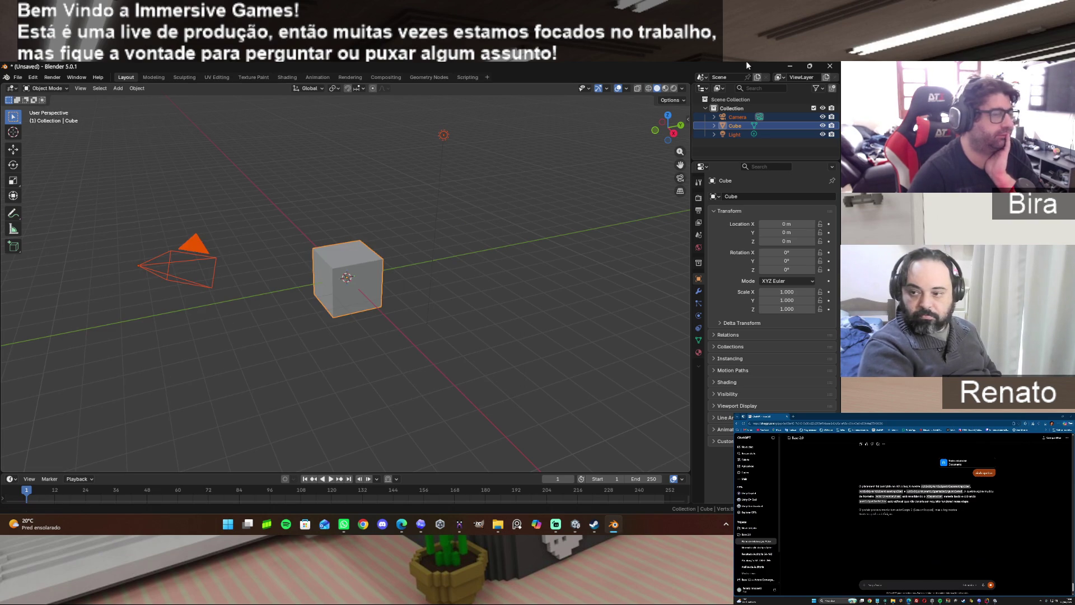
click(789, 65)
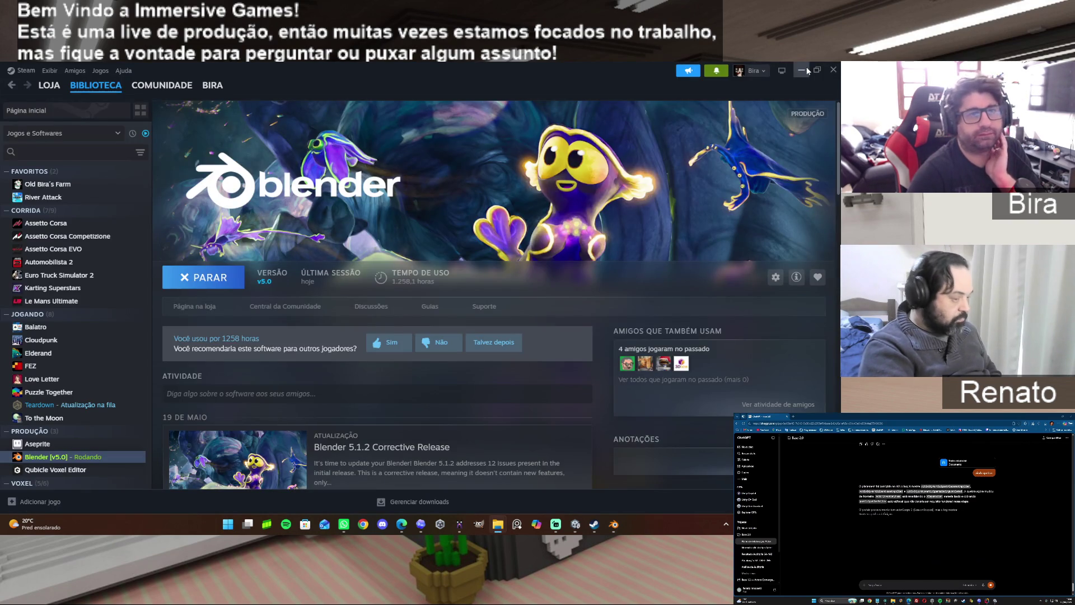
click(802, 70)
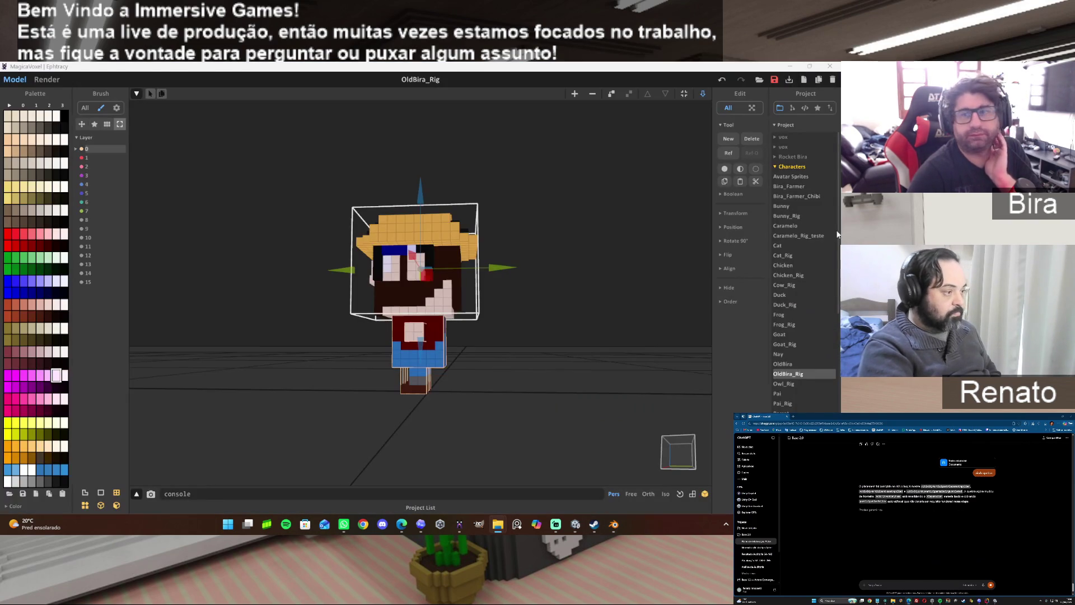
Bring MagicaVoxel forward, minimize it, and show the Udemy Course folder in File Explorer.
click(497, 523)
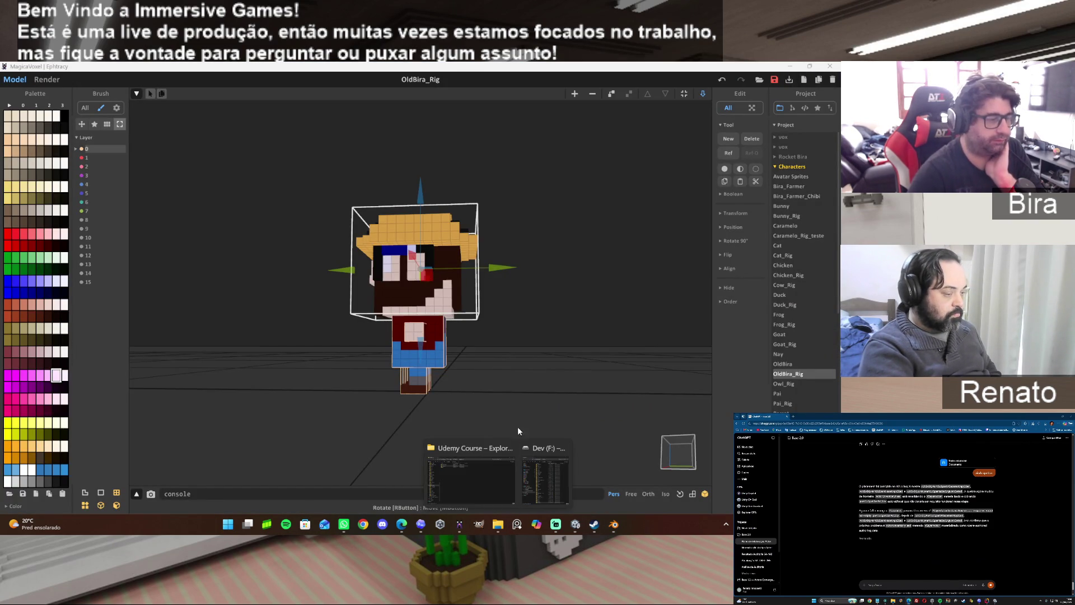
click(775, 80)
click(789, 65)
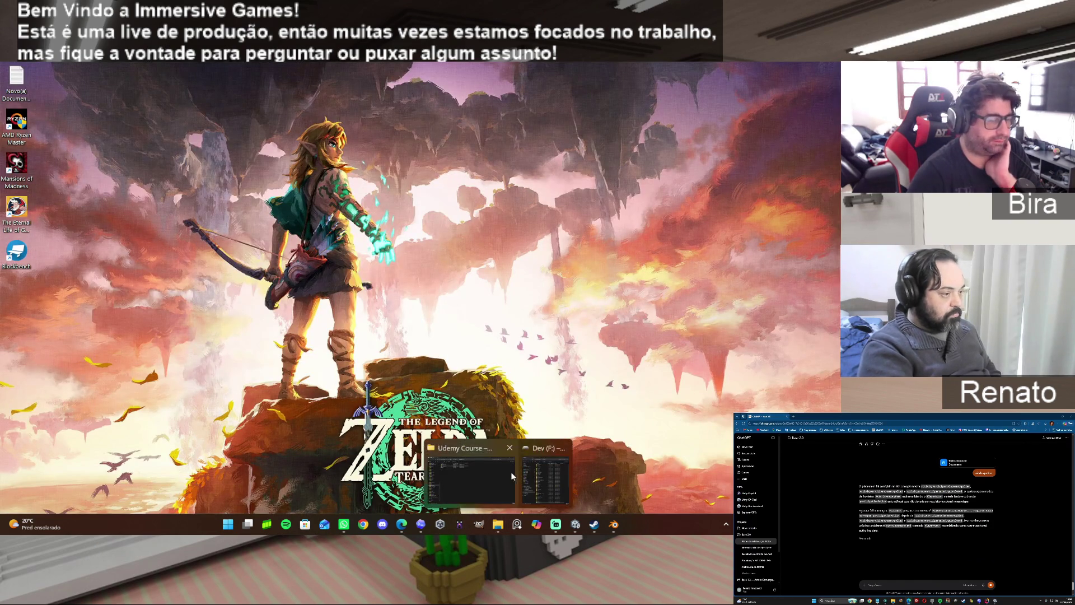
click(474, 476)
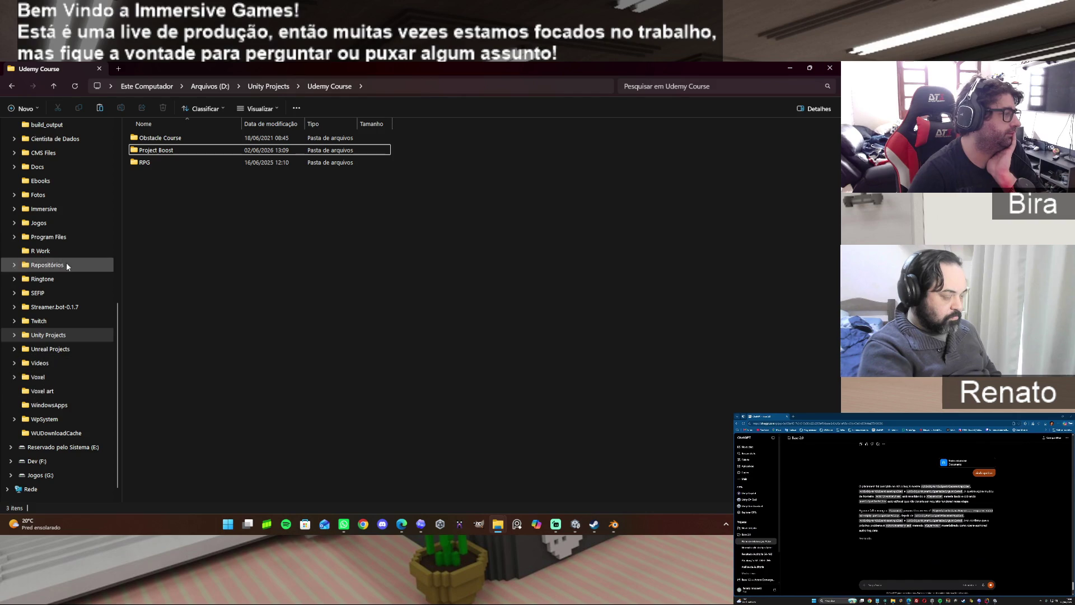
scroll(110, 283, up, 1)
scroll(110, 283, down, 1)
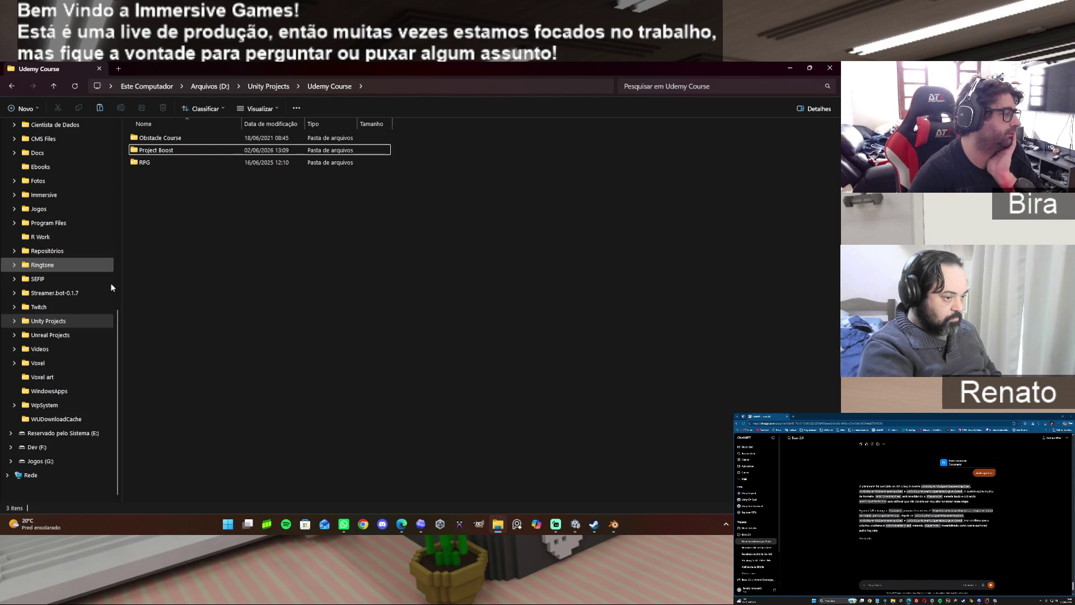
Go to the Dev (F:) drive and bring up the paste options on its empty file list.
click(36, 446)
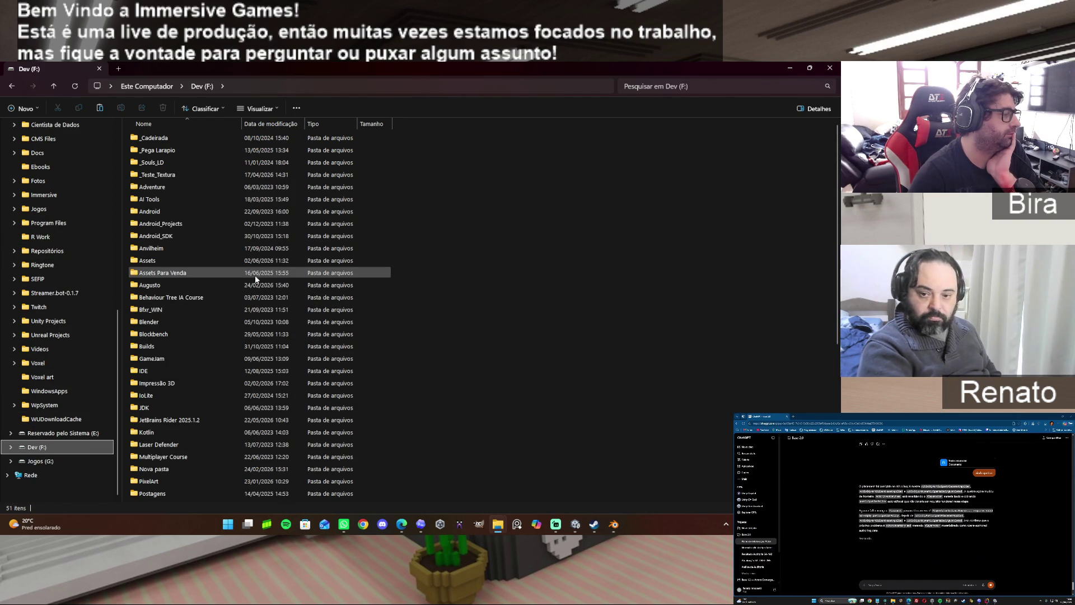
scroll(254, 275, down, 6)
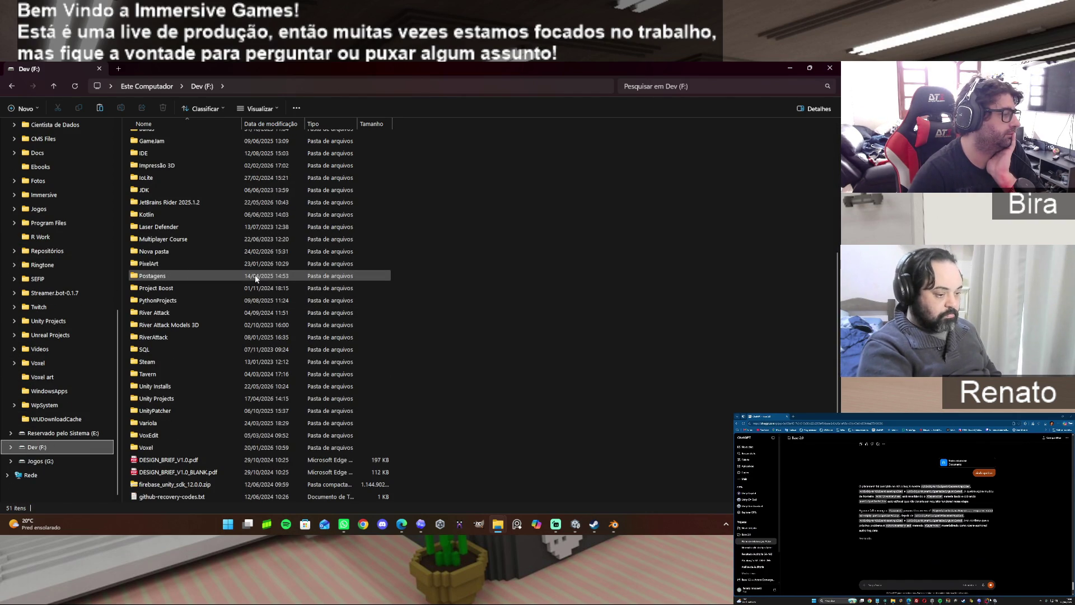
scroll(255, 278, down, 1)
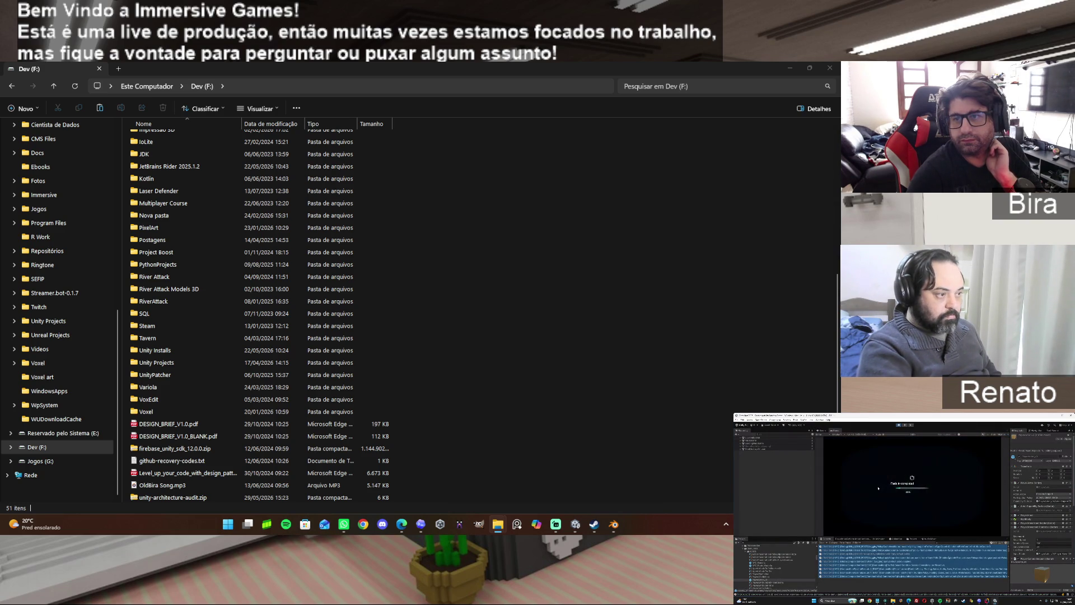
right_click(544, 300)
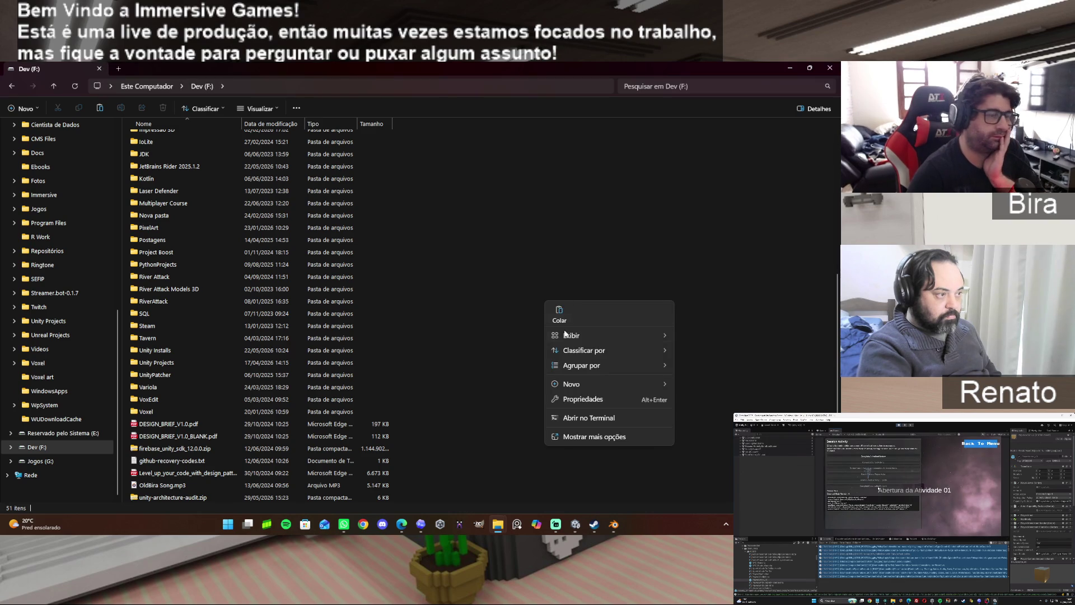
key(Escape)
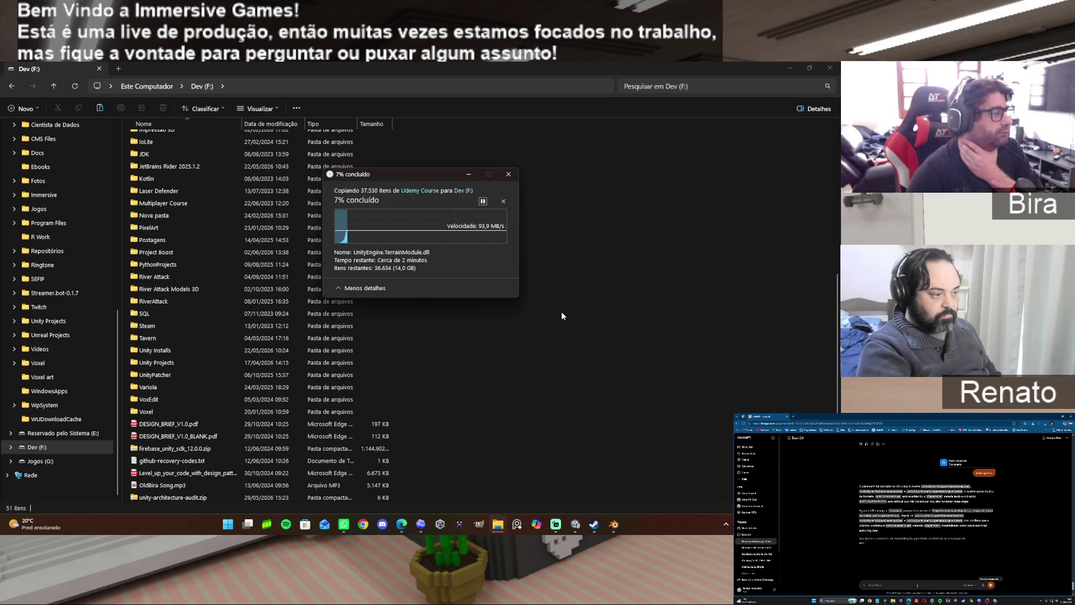
Select Project Boost while the Udemy Course copy runs, then bring the Codex chat forward.
click(179, 251)
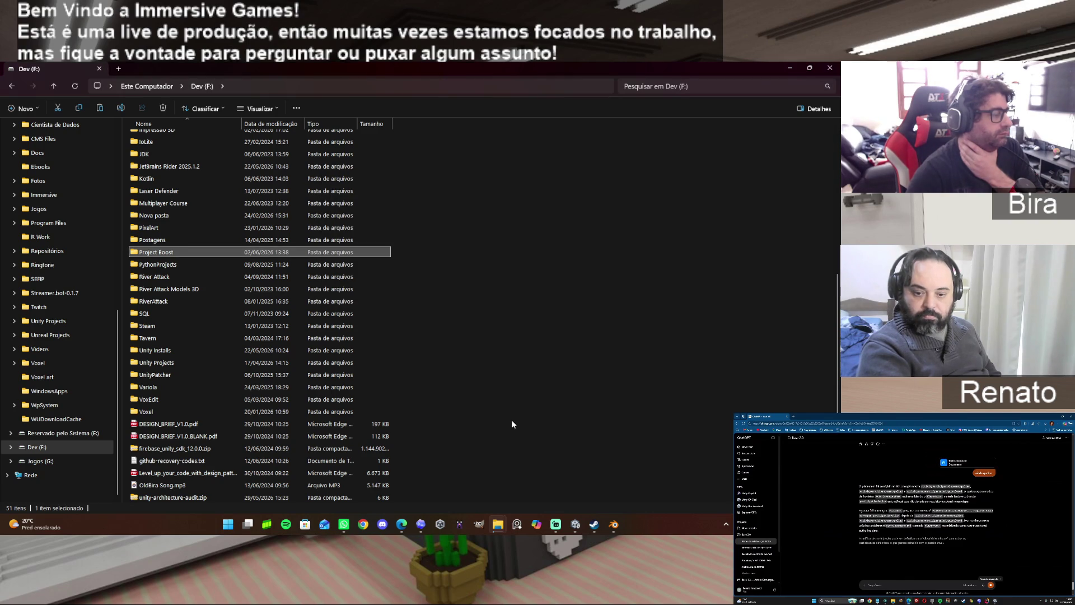
scroll(512, 420, up, 5)
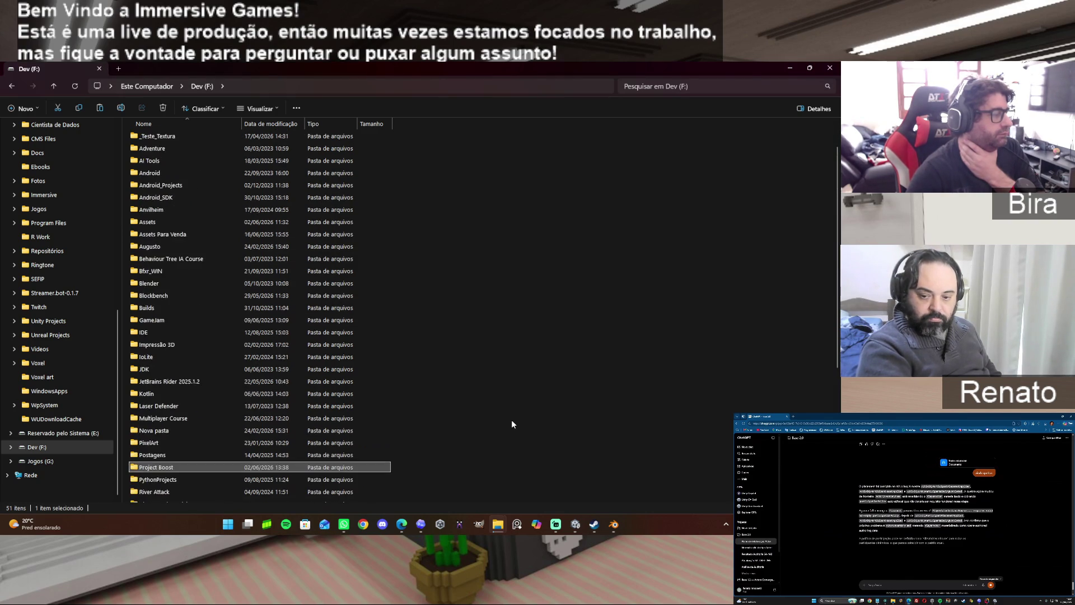
scroll(512, 420, up, 2)
scroll(511, 423, down, 7)
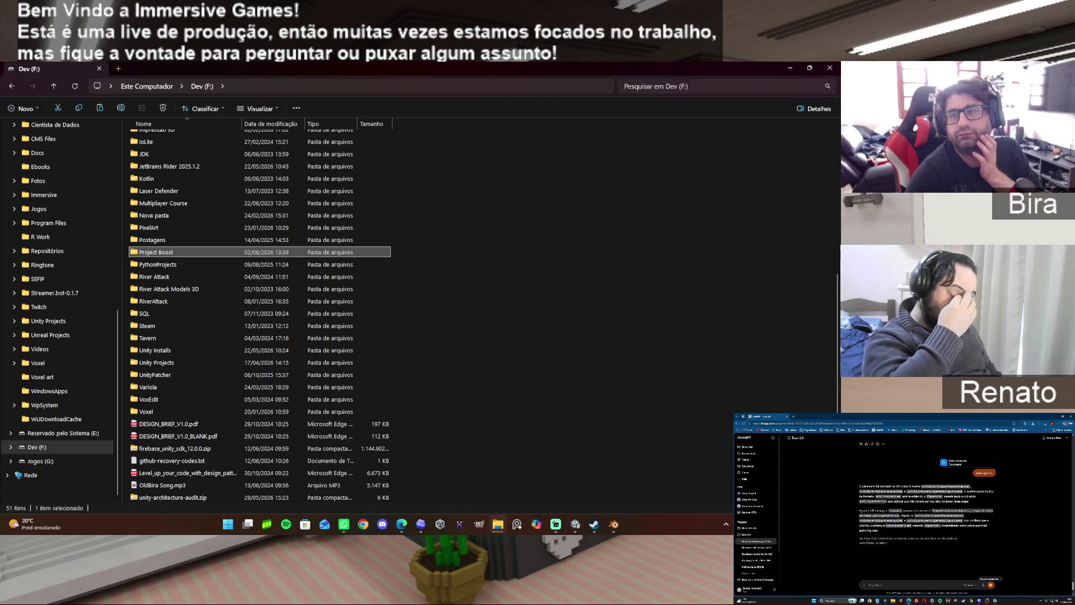
key(alt+Tab)
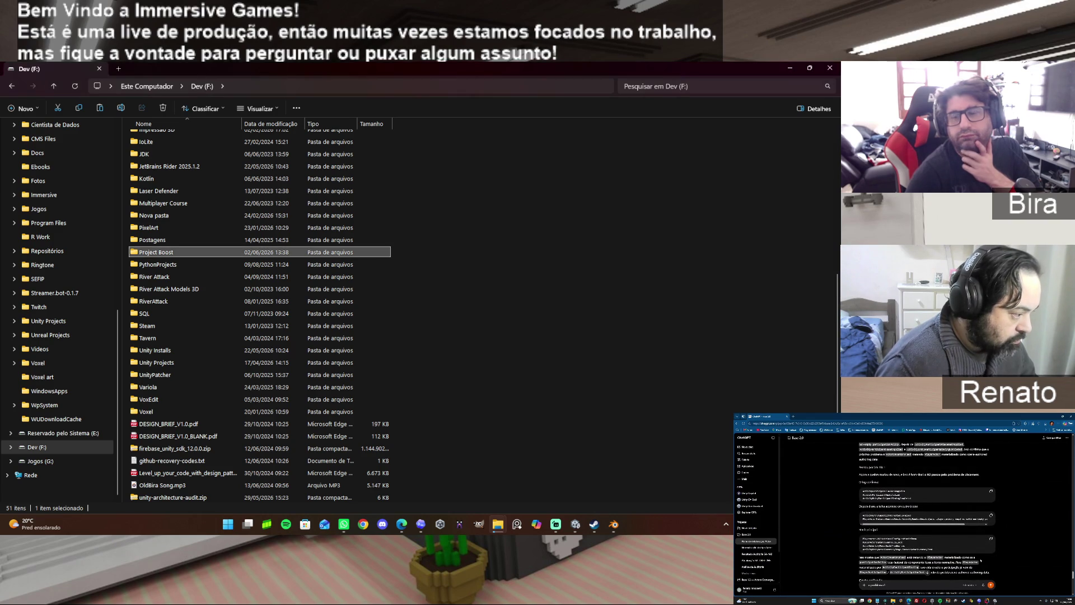
click(422, 524)
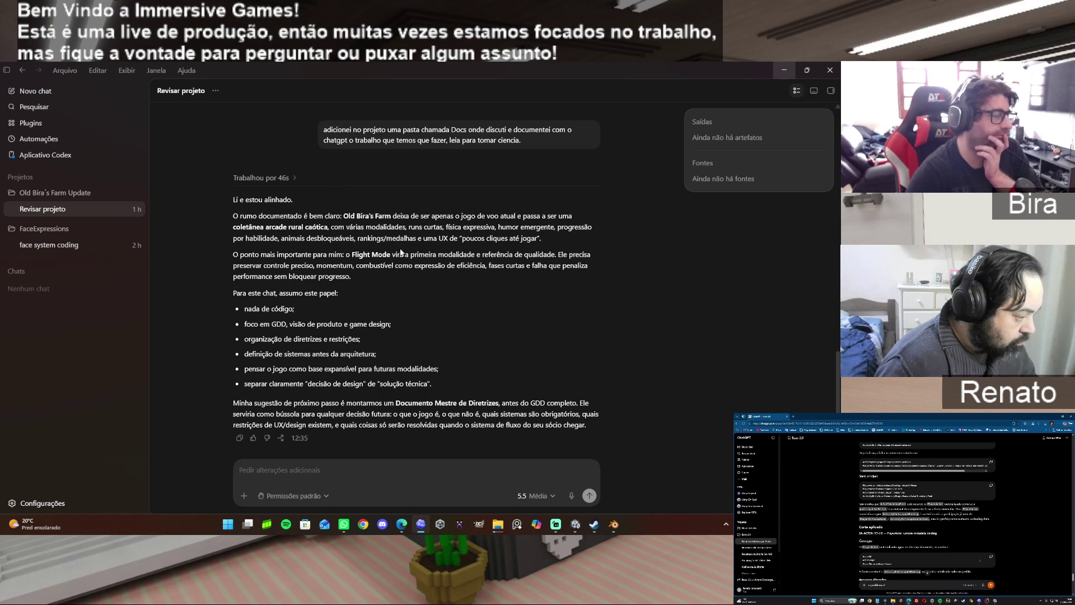
Toggle the Old Bira's Farm Update chats and bring up Codex's Arquivo file options.
click(68, 194)
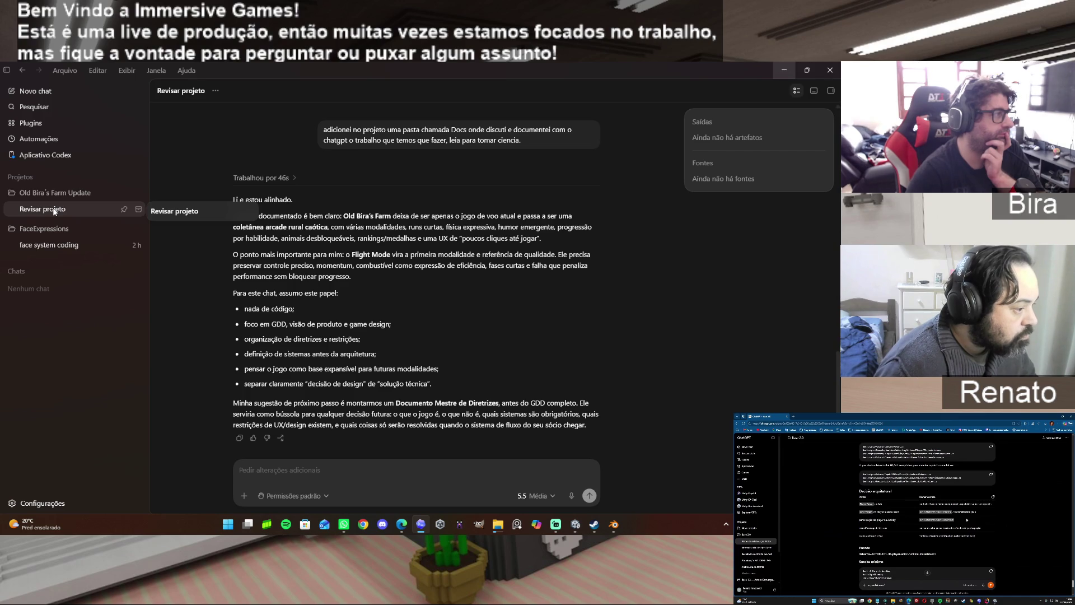
click(75, 71)
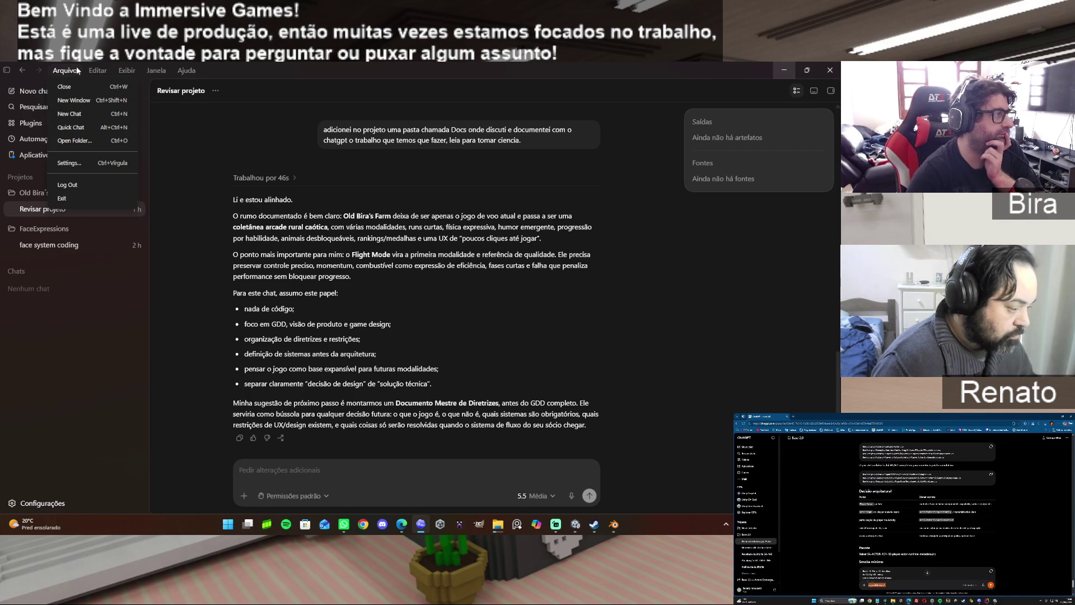
click(85, 143)
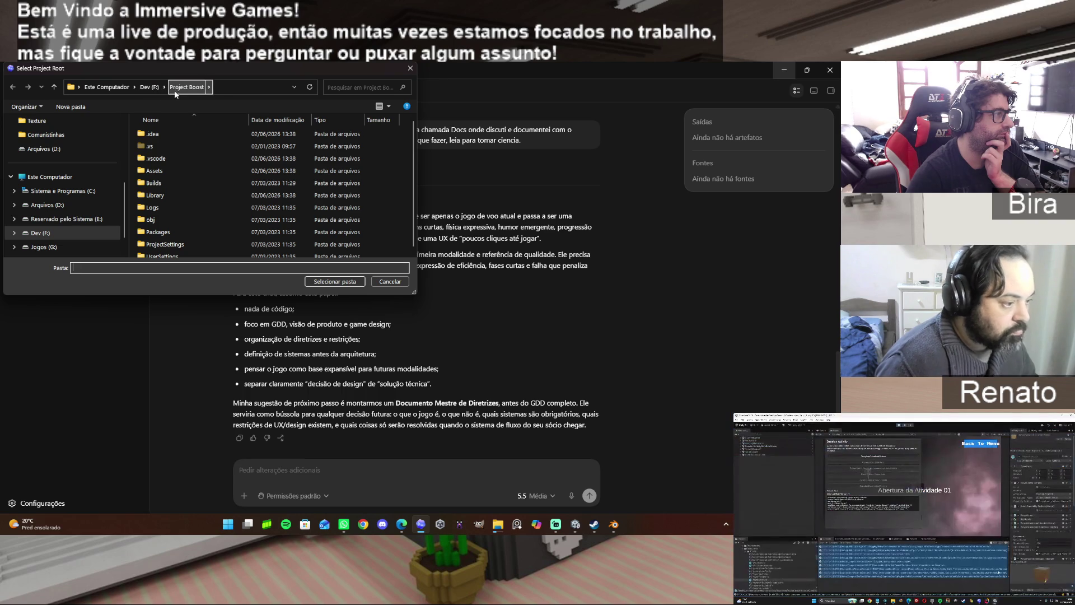
click(399, 280)
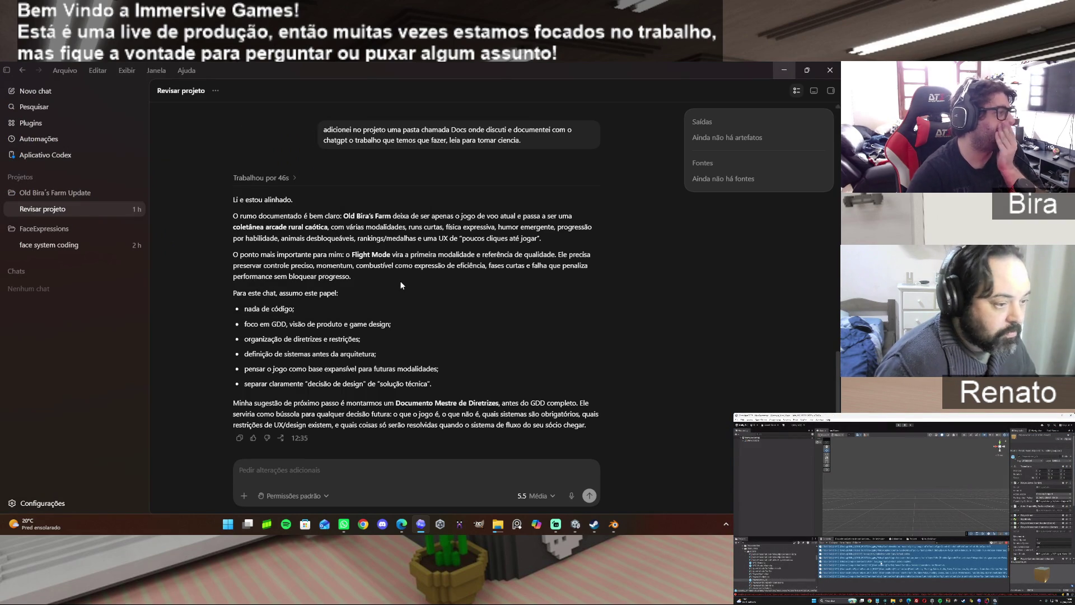
mouse_move(70, 209)
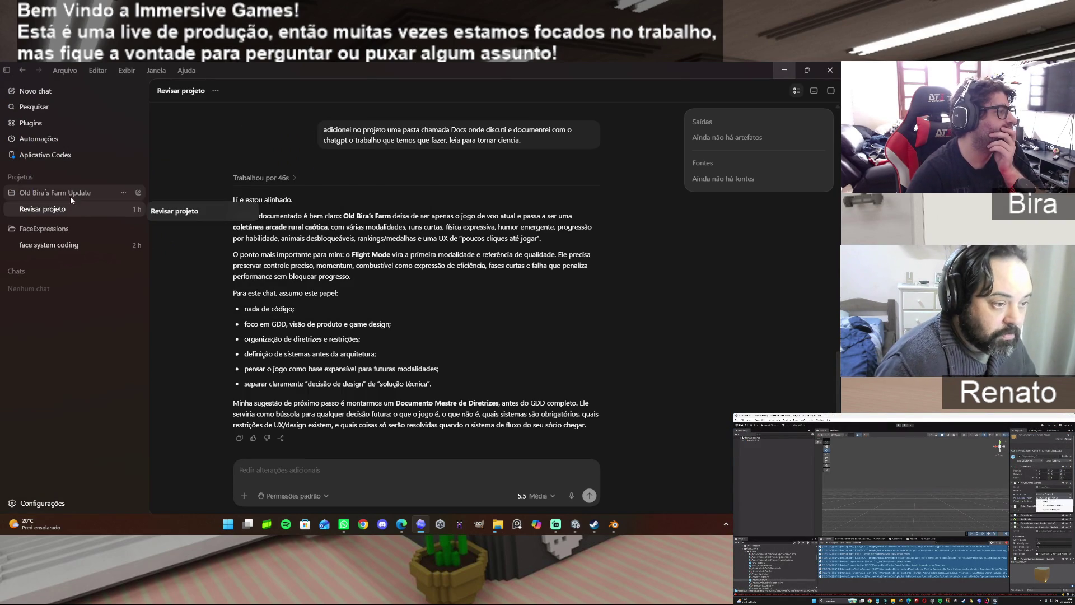
click(70, 69)
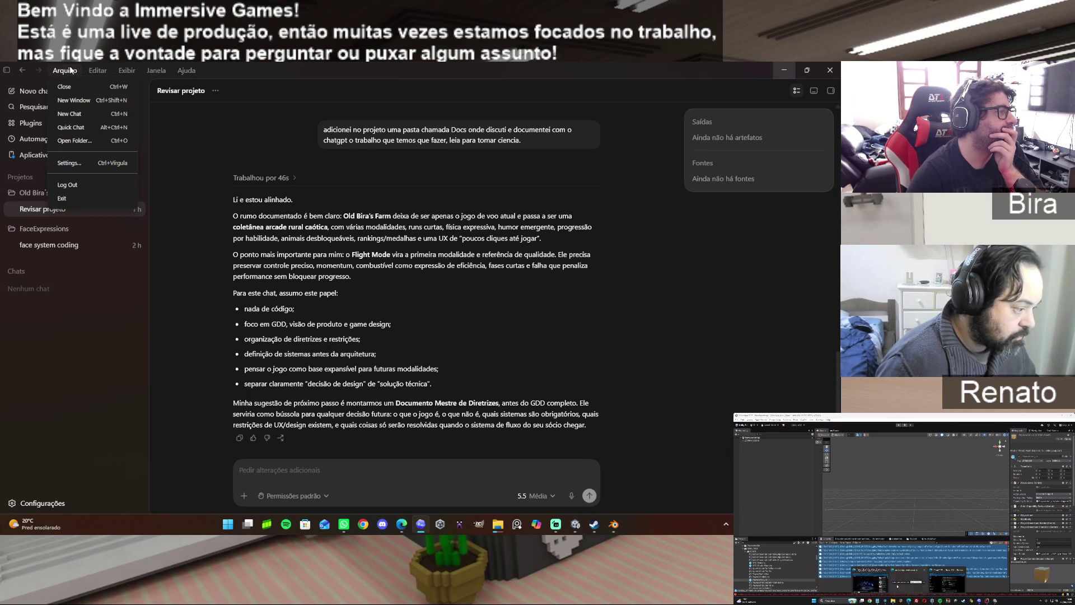
click(91, 163)
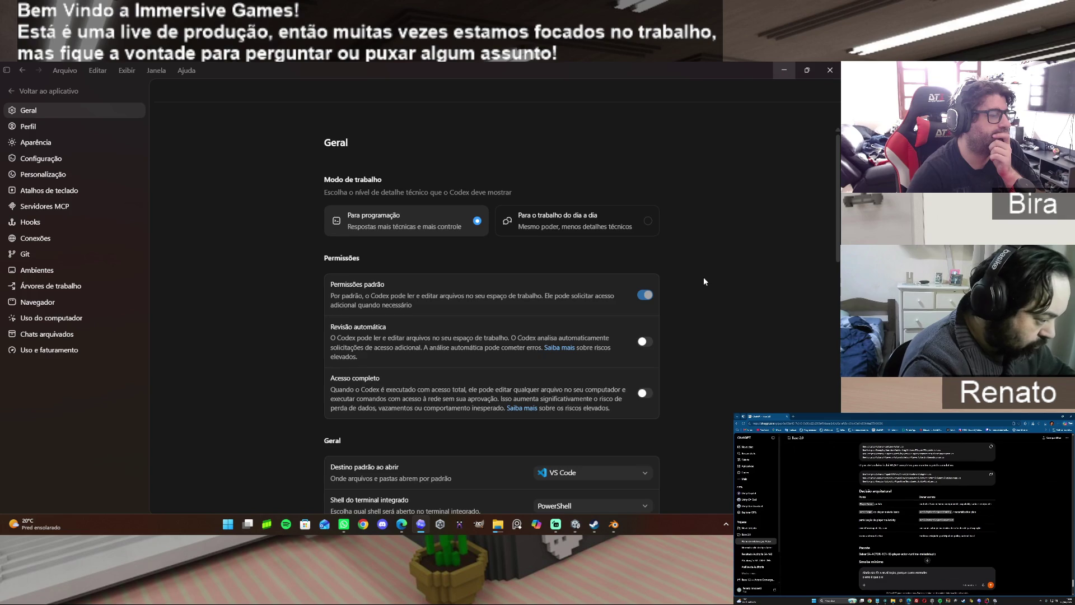
scroll(702, 277, down, 2)
scroll(703, 277, down, 2)
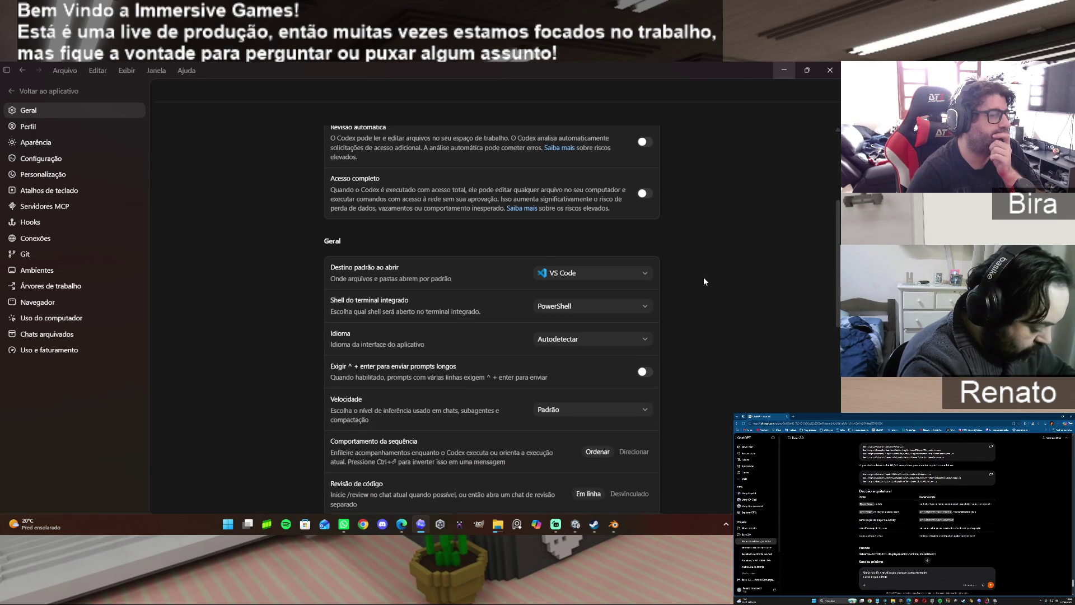
scroll(703, 276, down, 1)
scroll(704, 276, down, 2)
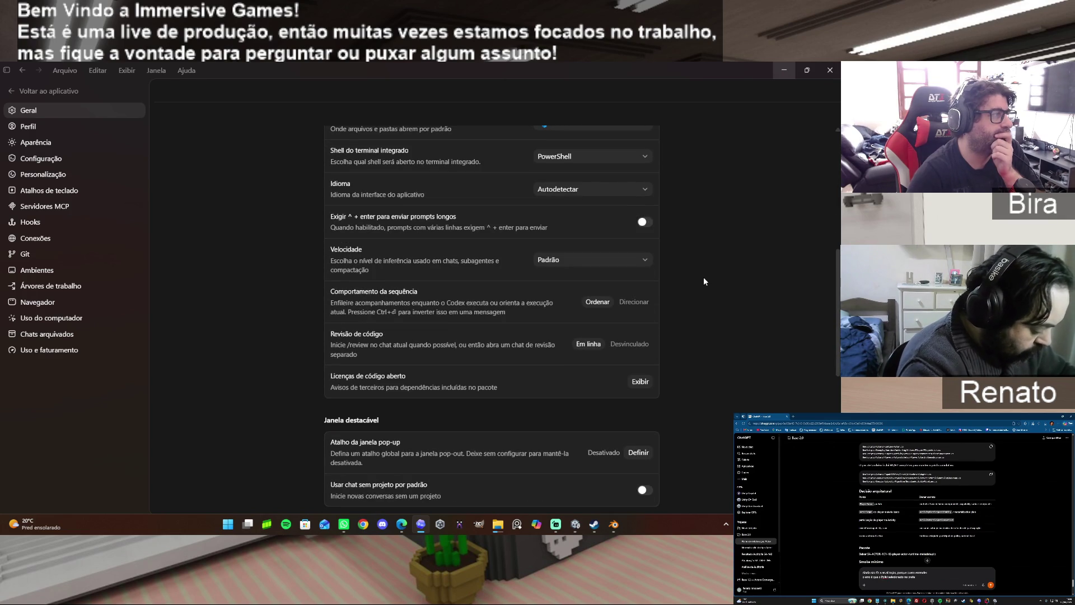
click(98, 70)
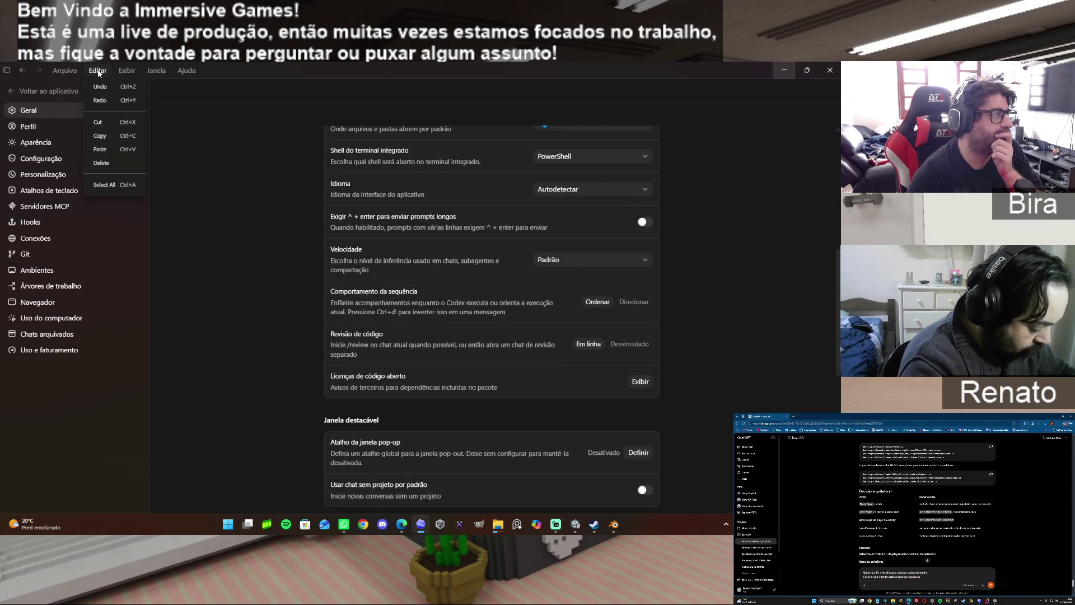
click(126, 69)
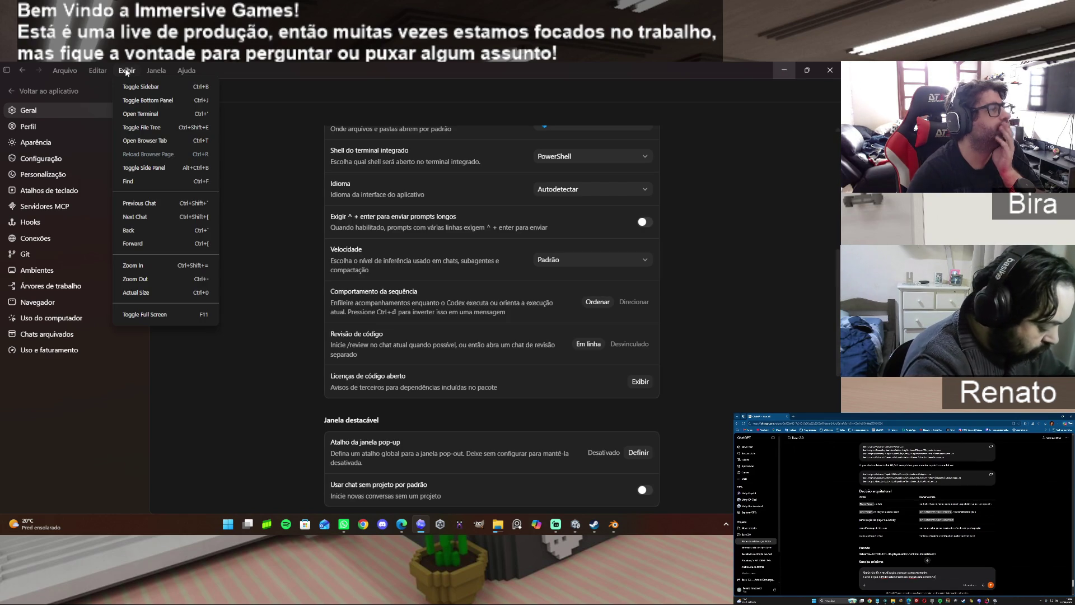
click(23, 70)
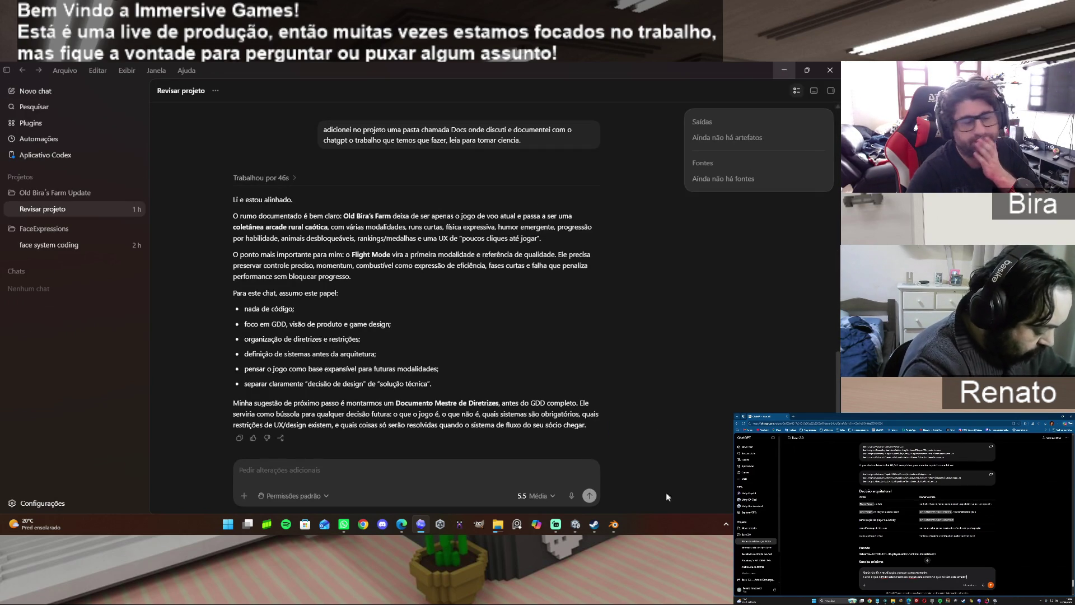
click(535, 488)
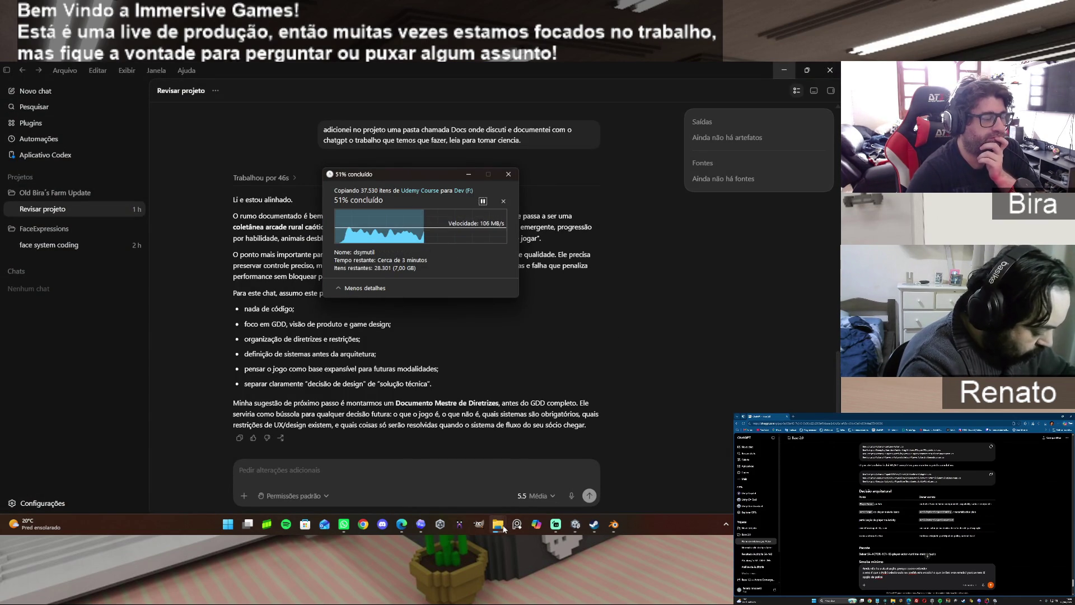
Bring the Dev (F:) drive listing to the front over the copy progress.
click(466, 488)
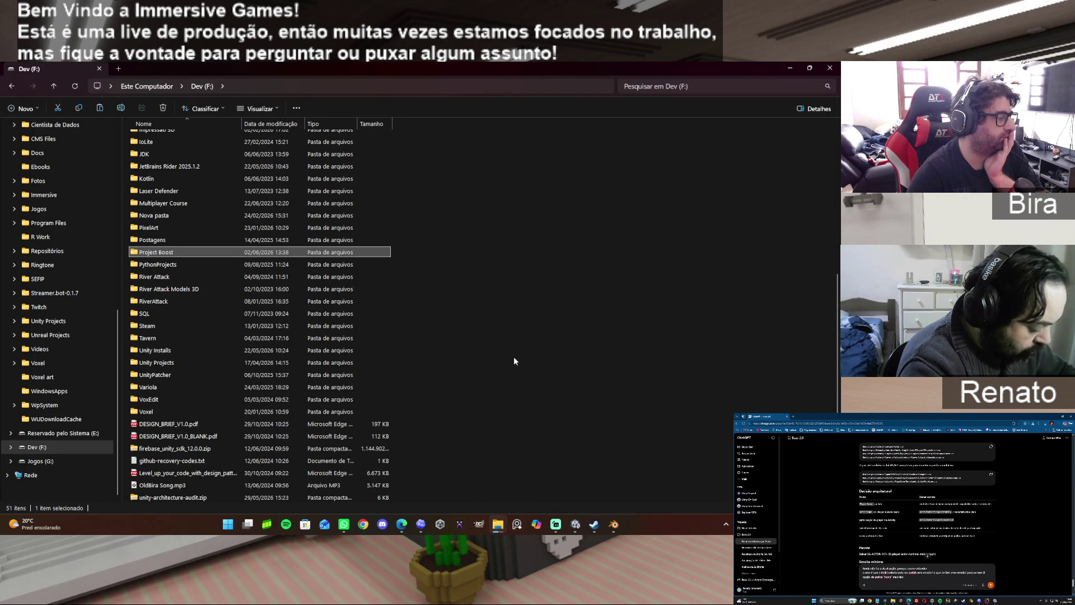
Browse into Project Boost > Assets > Docs, then return to Assets.
double_click(167, 251)
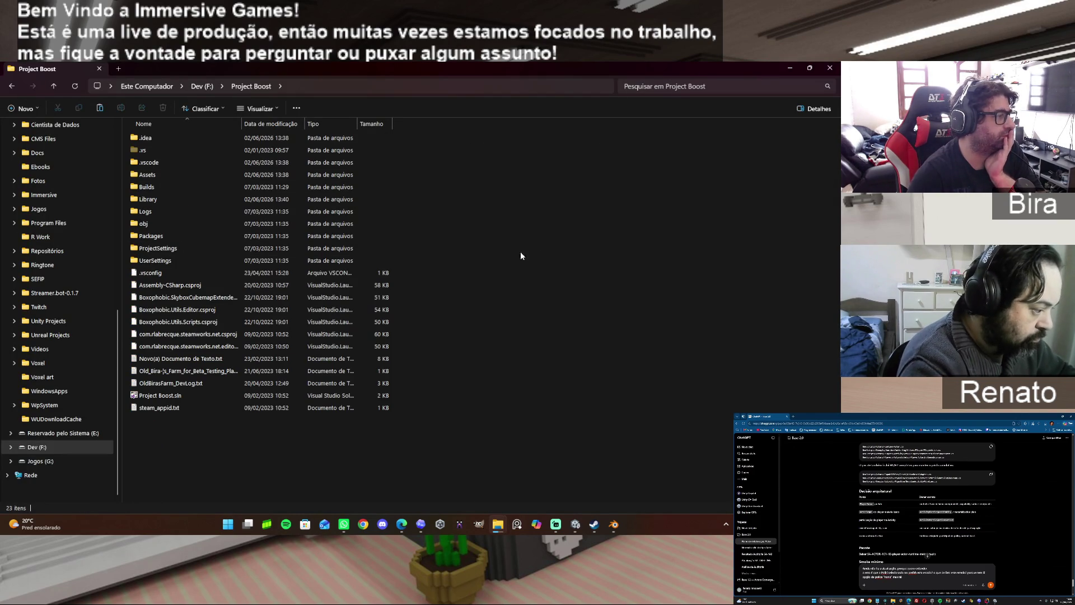
double_click(175, 178)
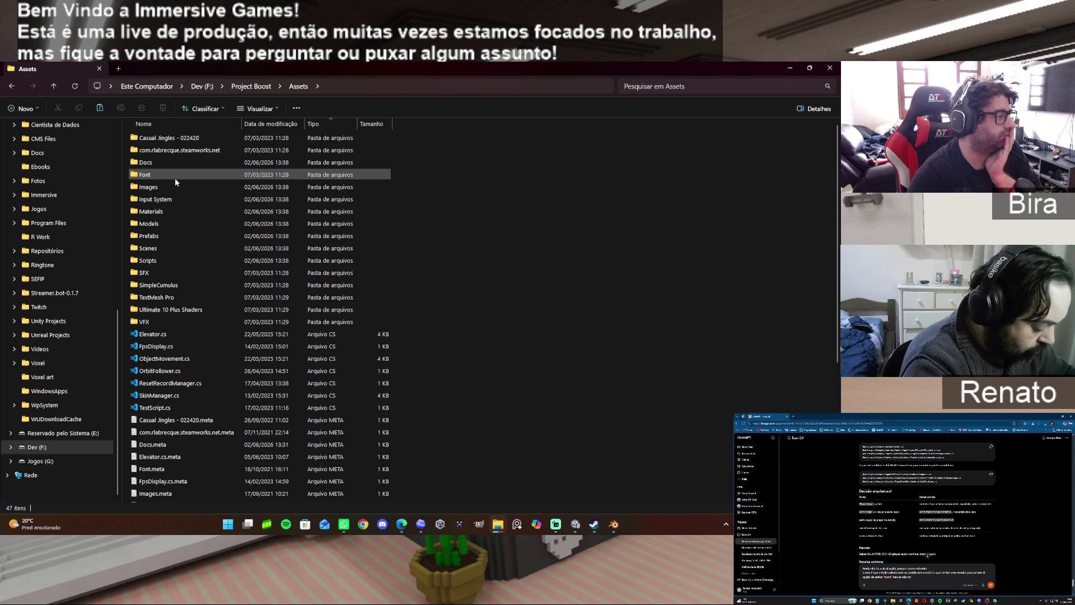
double_click(180, 164)
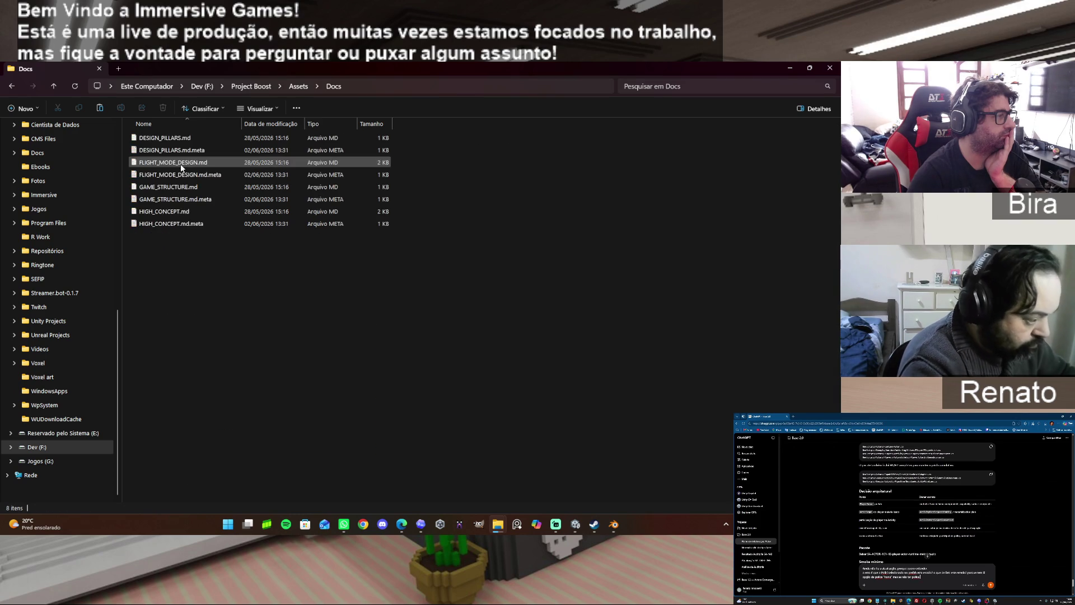
click(53, 85)
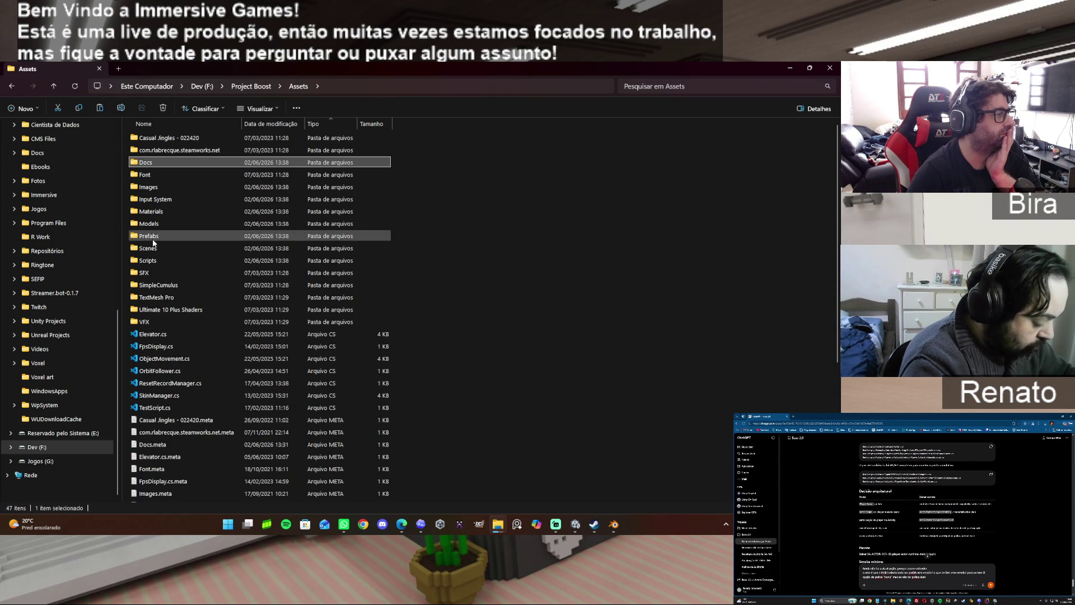
Look into Models > Characters, go back to Models and minimize Explorer to reveal the chat.
double_click(167, 223)
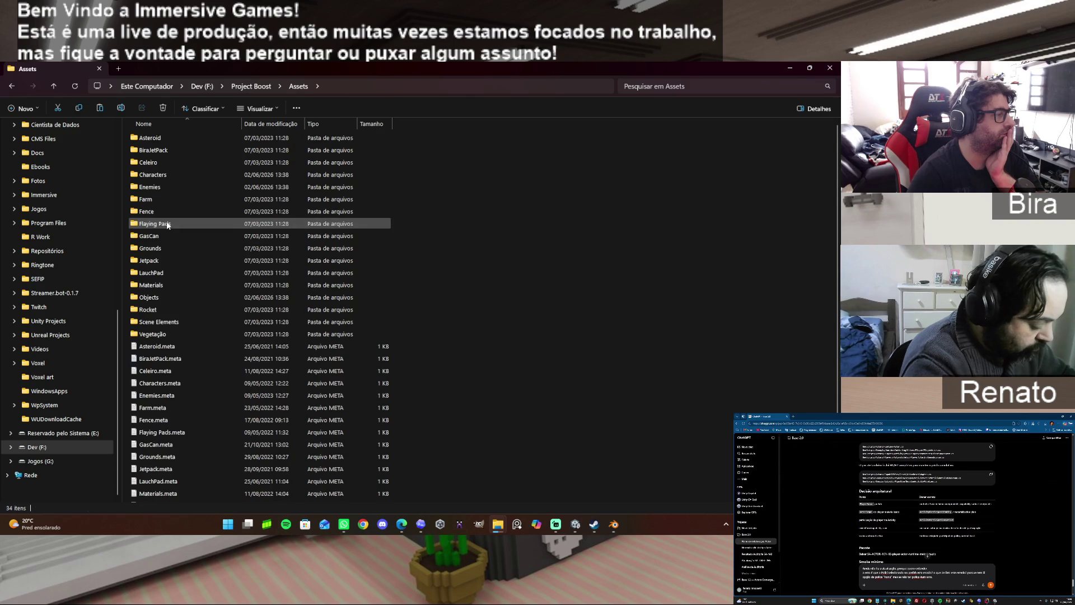
double_click(185, 173)
scroll(228, 299, down, 4)
scroll(228, 300, down, 3)
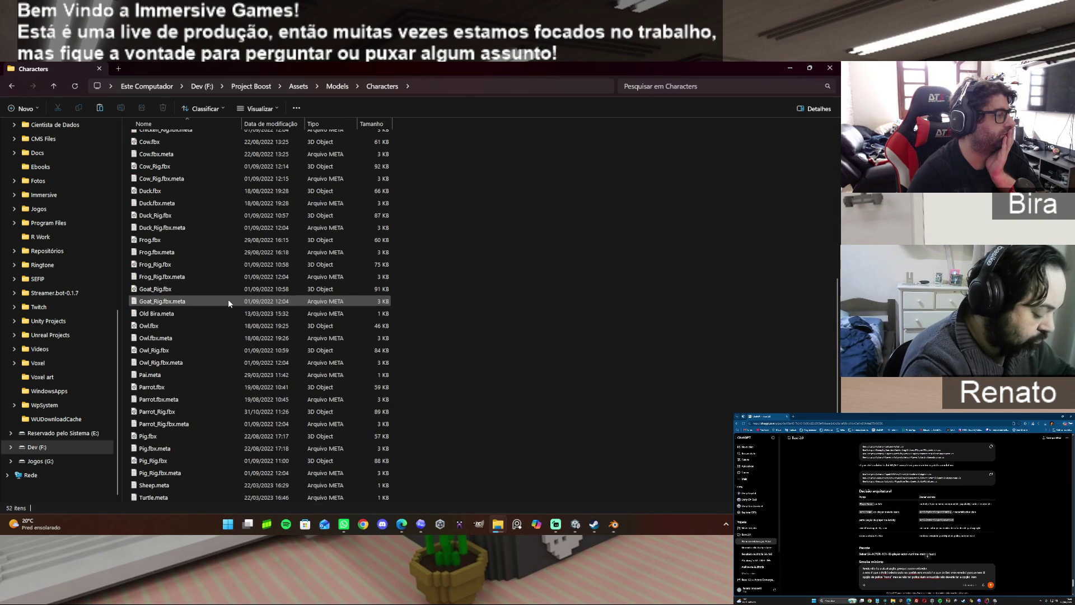
scroll(228, 299, up, 4)
scroll(228, 299, up, 3)
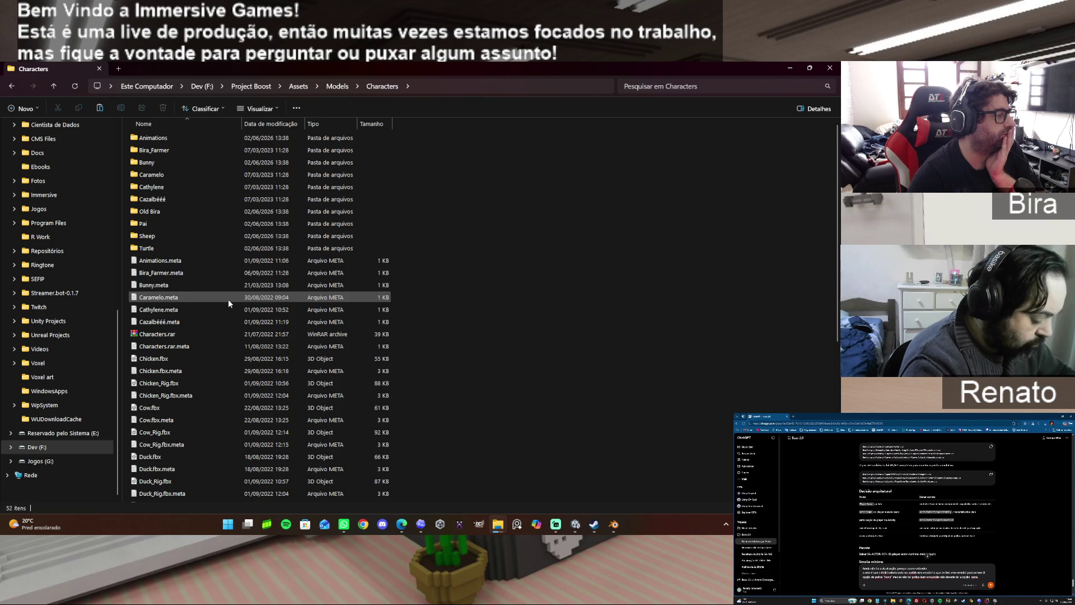
click(57, 83)
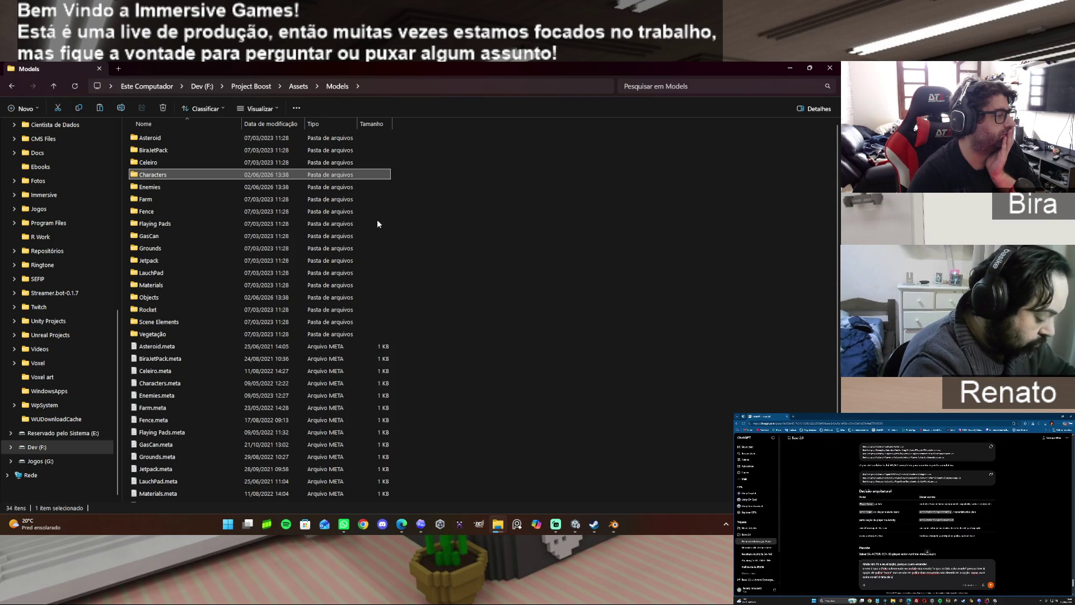
click(789, 69)
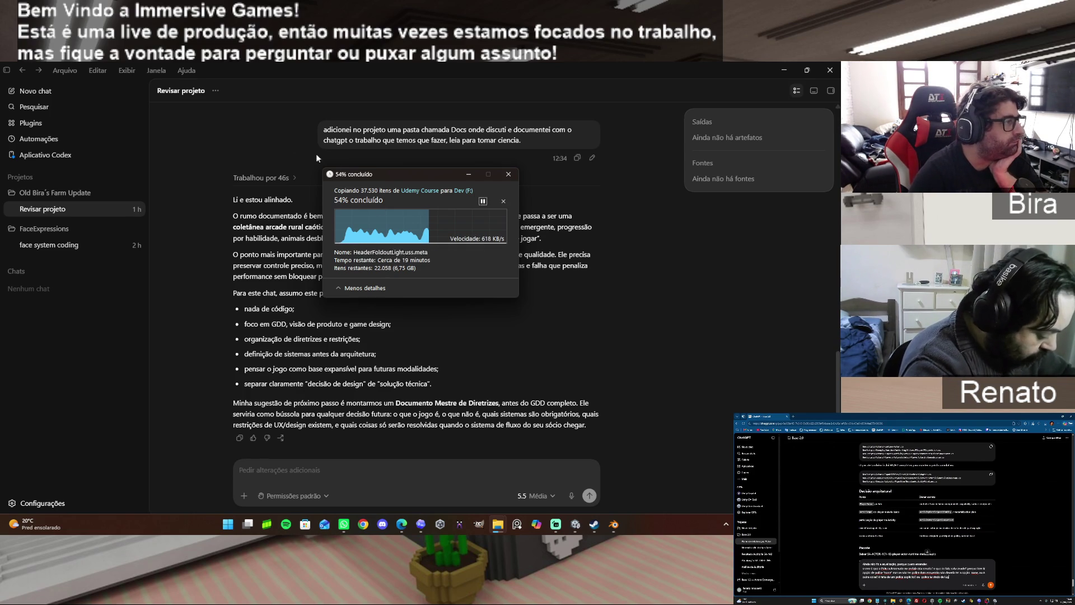
Check the project review chat's options, glance at the copy progress, then bring Blender forward.
click(217, 89)
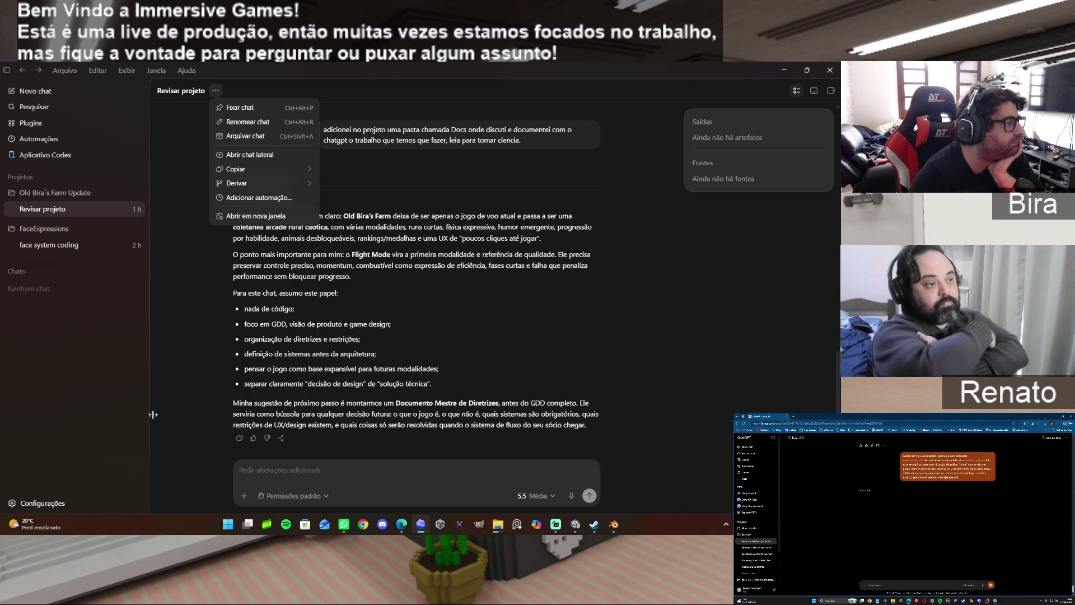
click(178, 339)
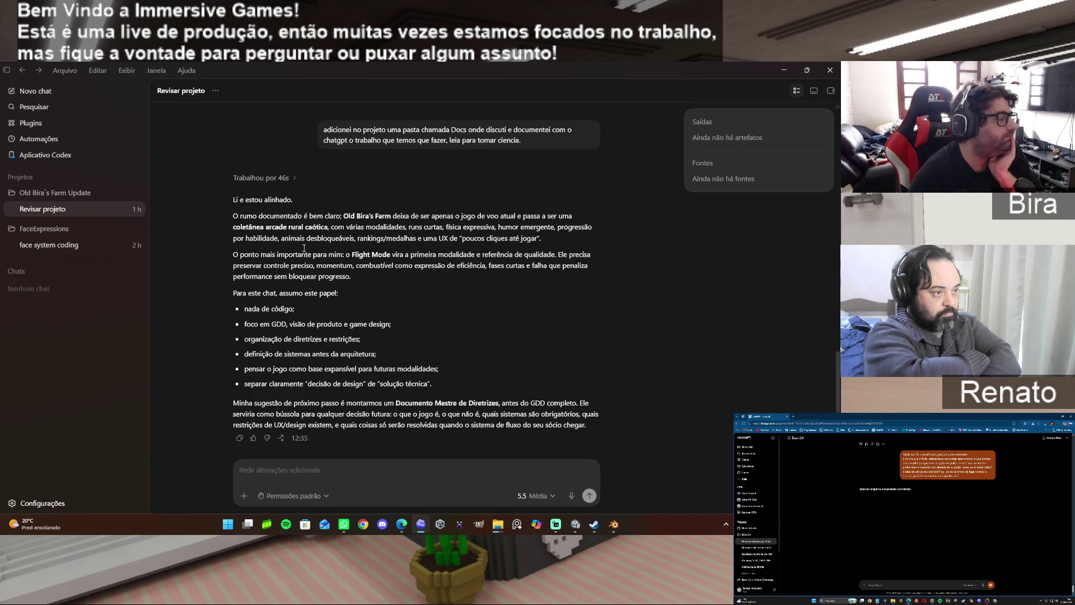
click(542, 485)
mouse_move(614, 524)
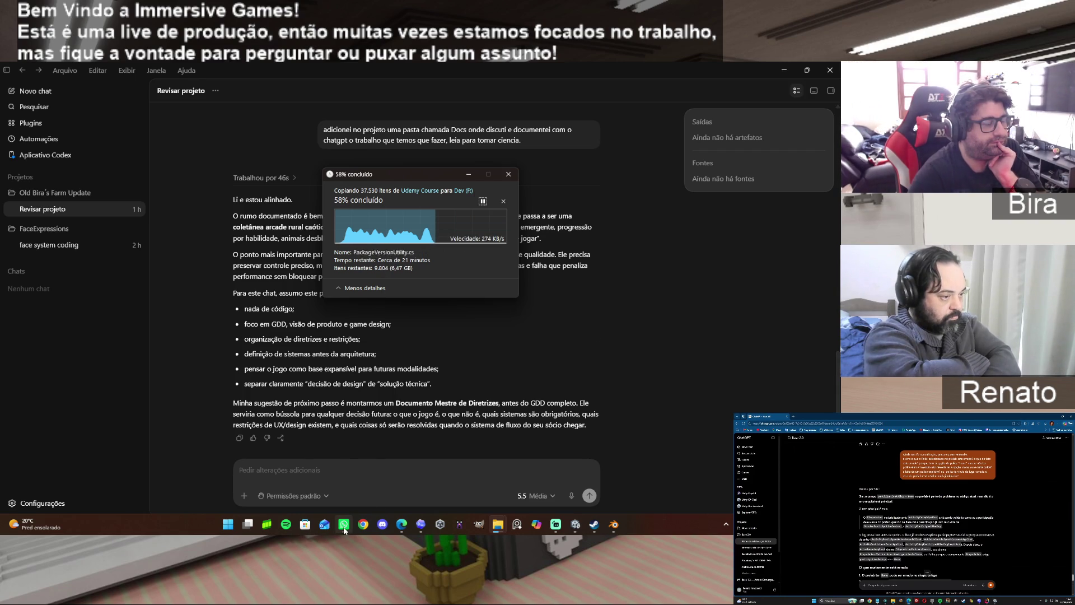
click(612, 526)
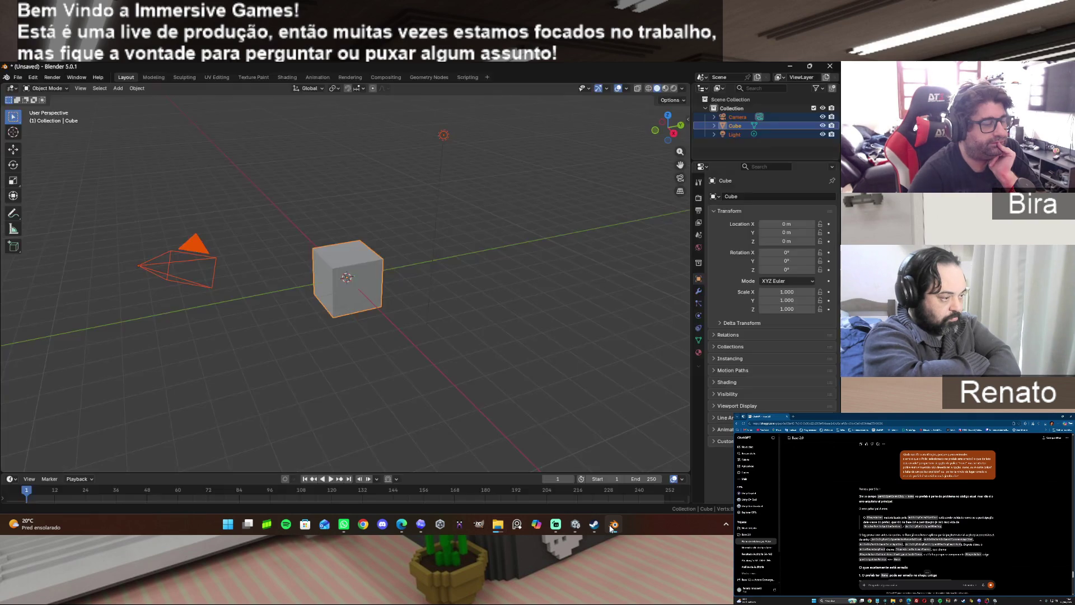
Start File > Open without saving and browse to Project Boost on the Dev drive.
click(491, 235)
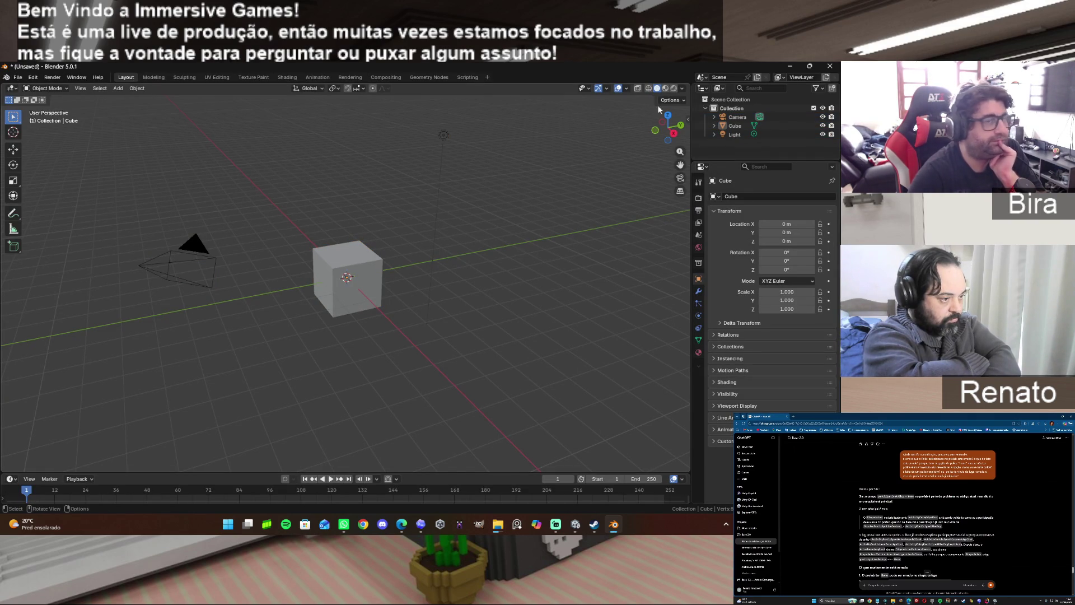
click(17, 76)
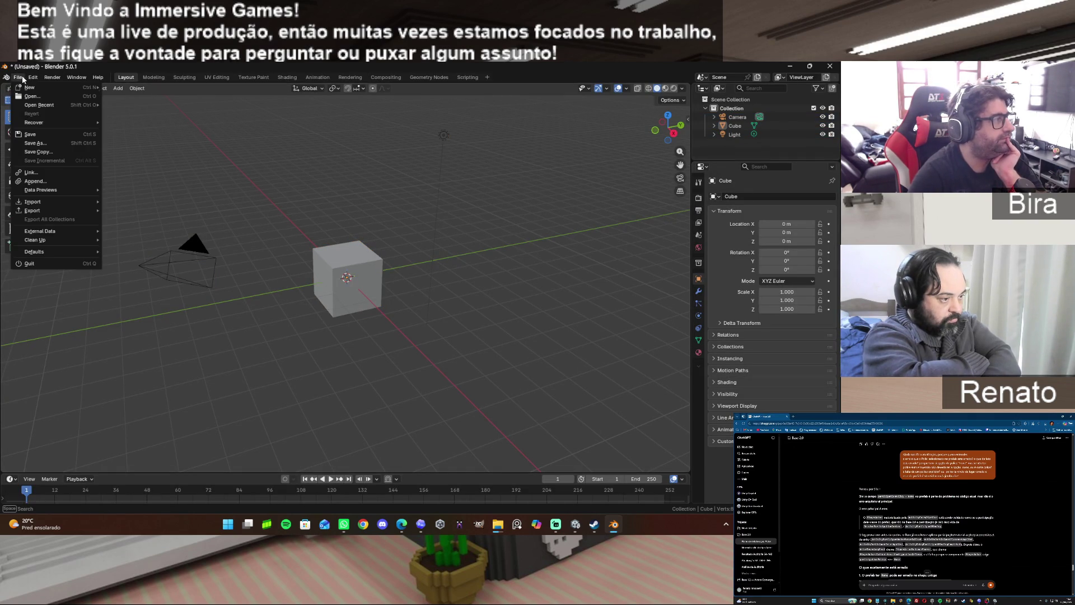
click(40, 94)
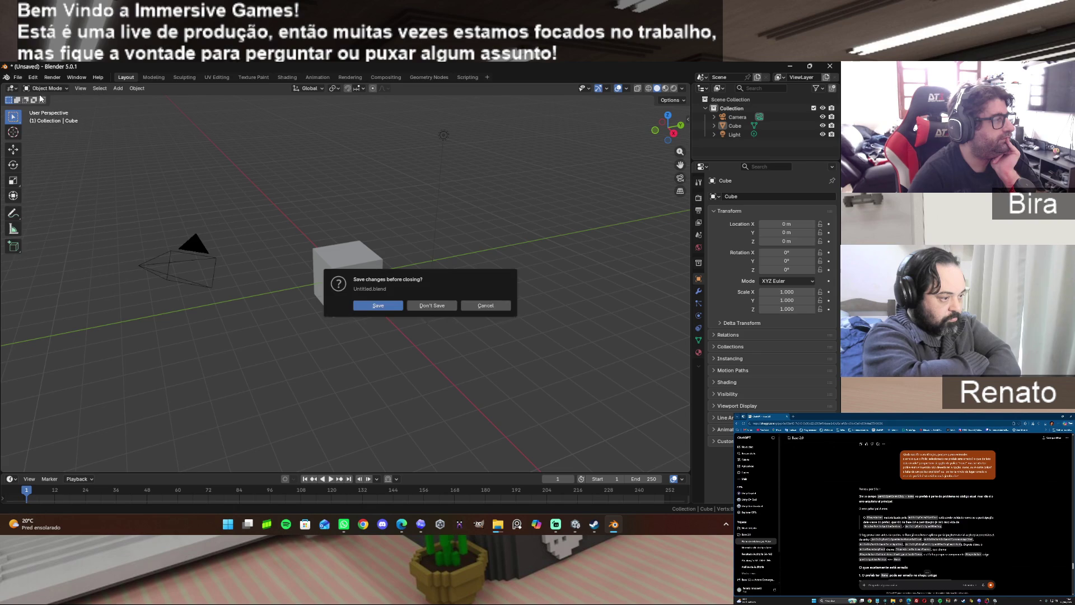
click(428, 304)
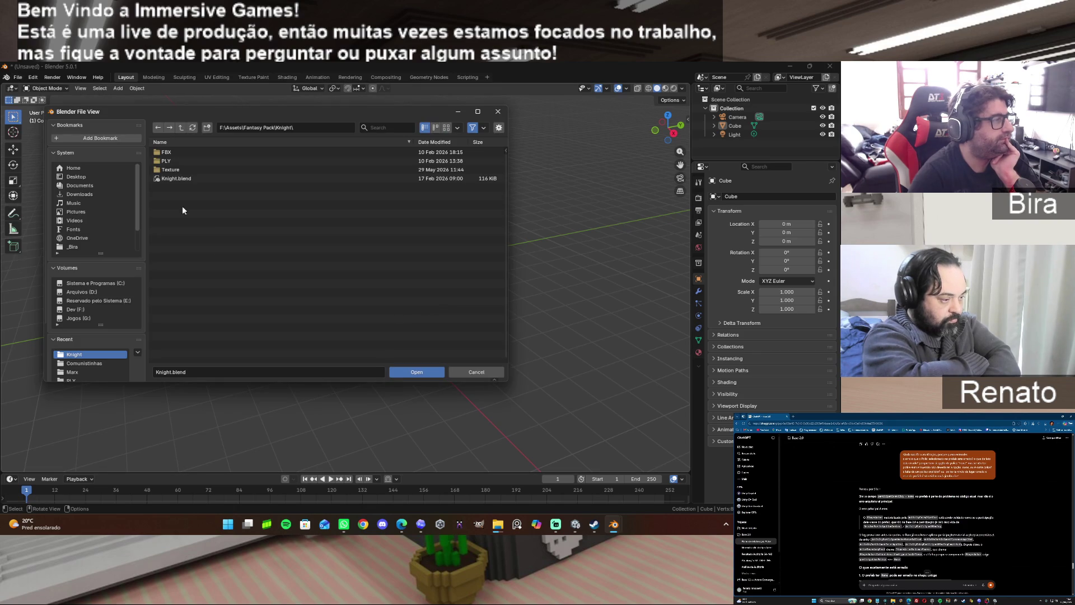
scroll(84, 357, down, 2)
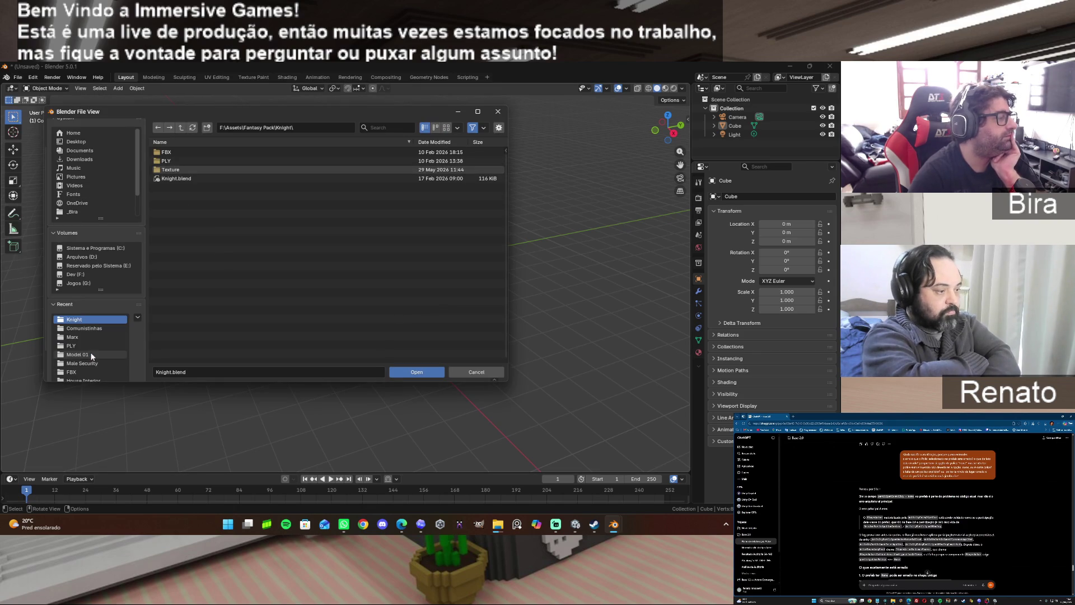
click(77, 273)
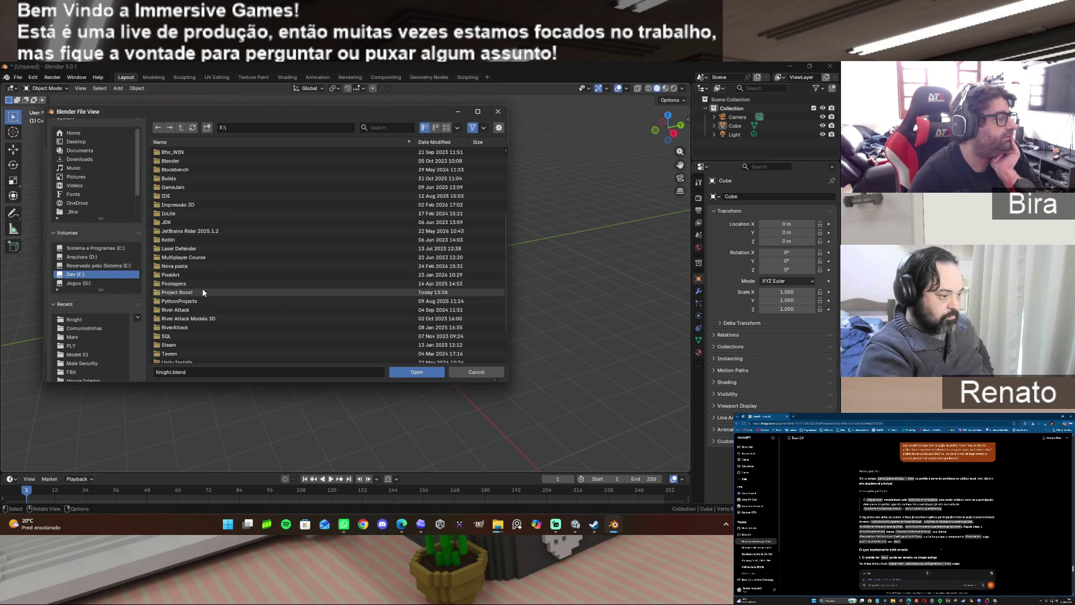
click(203, 290)
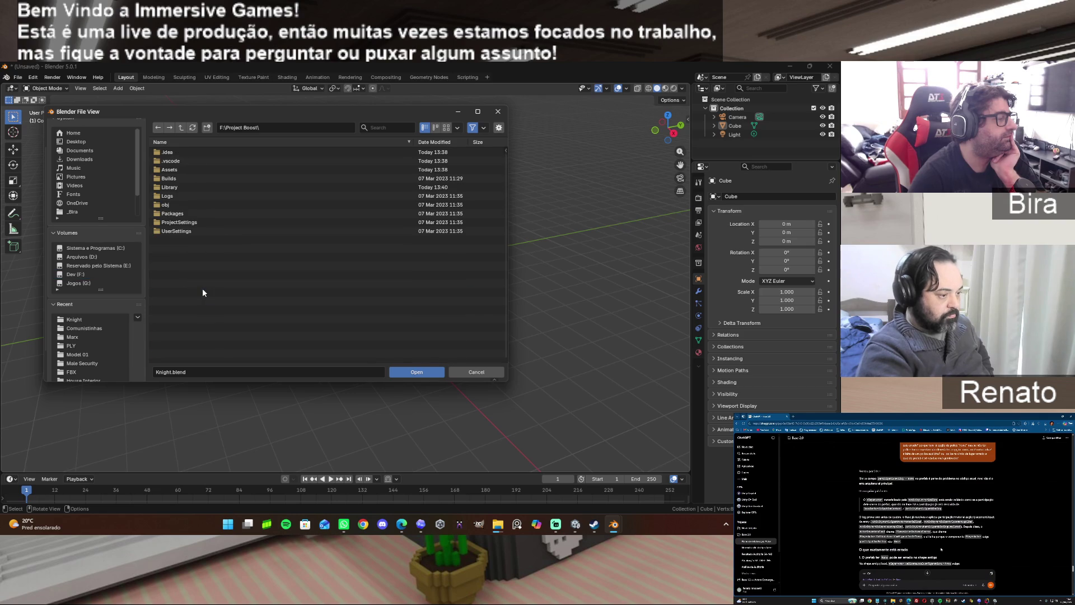
Browse to Assets/Models/Characters/Old Bira and clear the leftover Knight.blend file name.
click(187, 169)
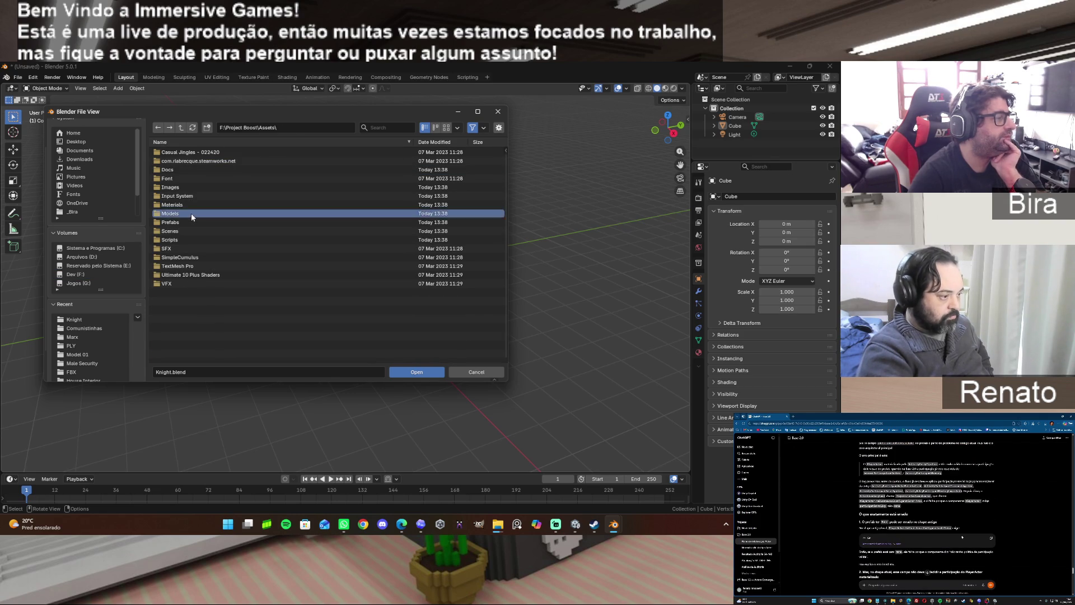
click(191, 212)
click(188, 177)
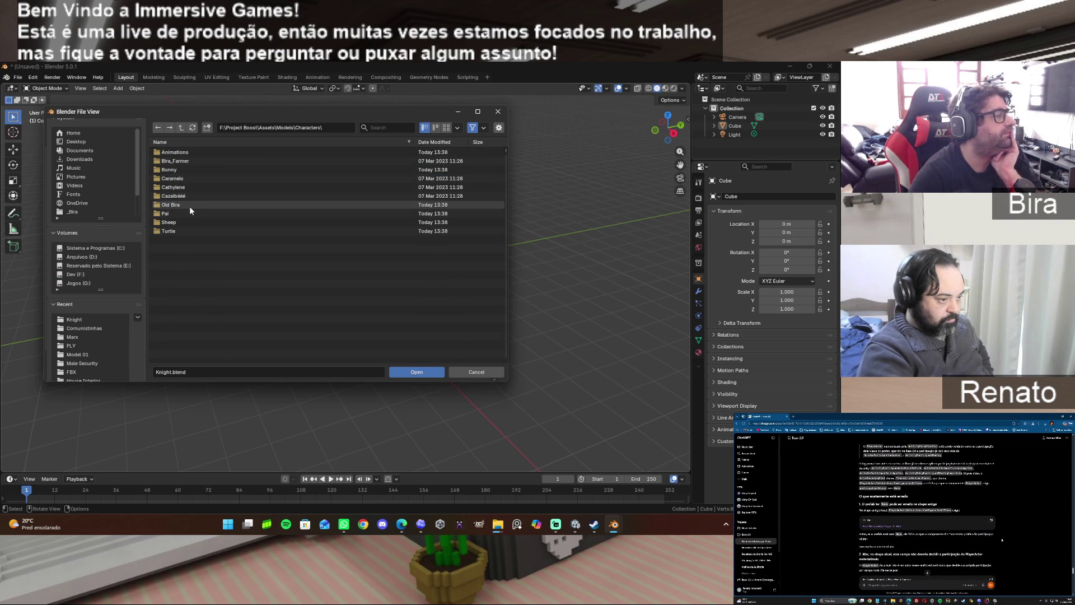
click(189, 206)
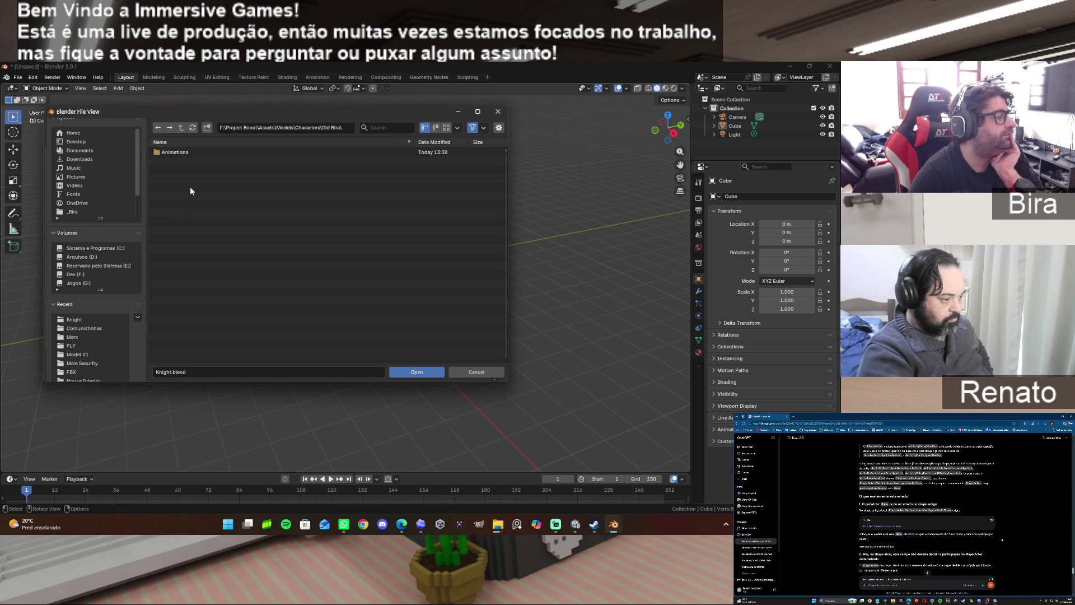
click(192, 370)
key(BackSpace)
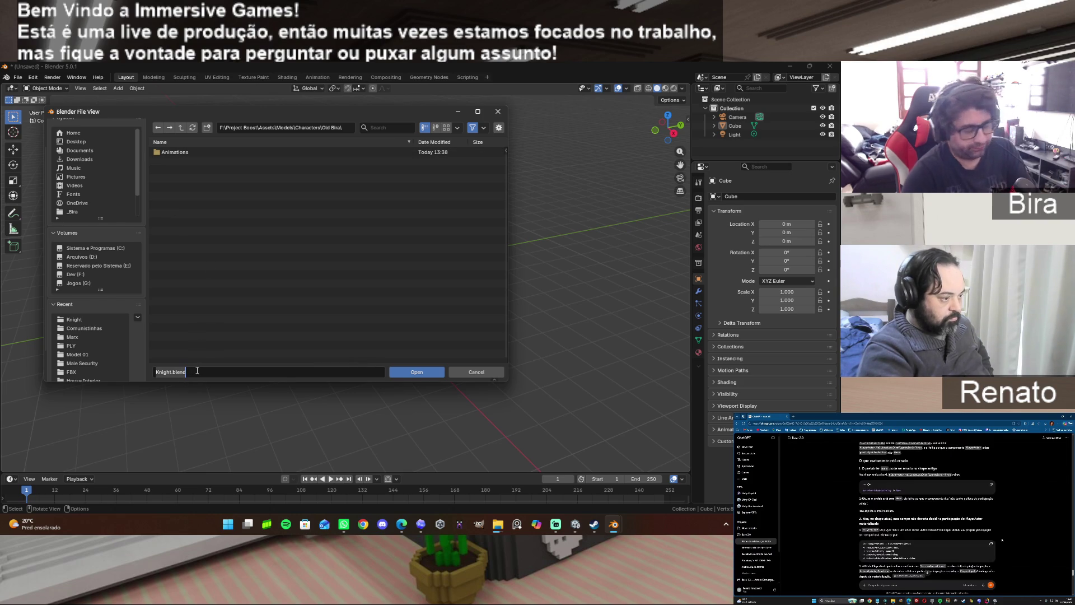
click(199, 288)
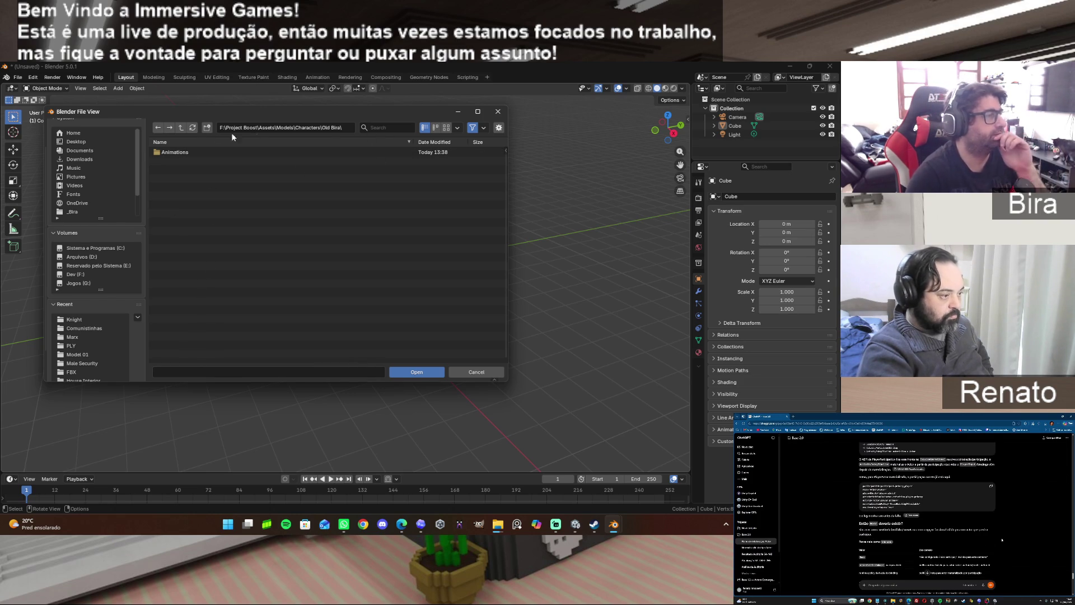
Revisit the Old Bira folder from Characters and close the file browser without opening anything.
click(181, 128)
double_click(181, 205)
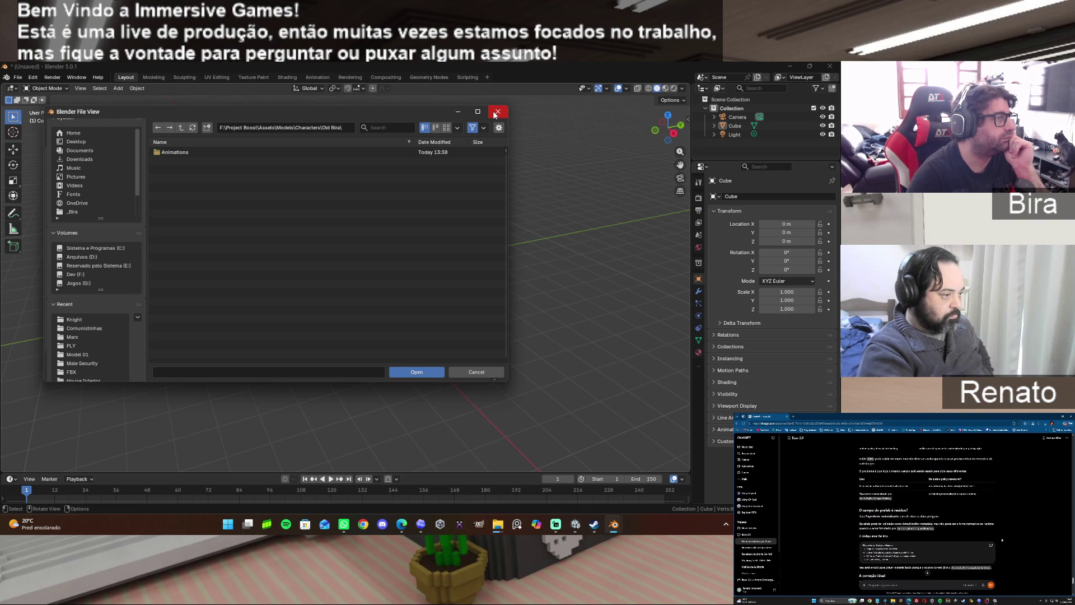
click(496, 113)
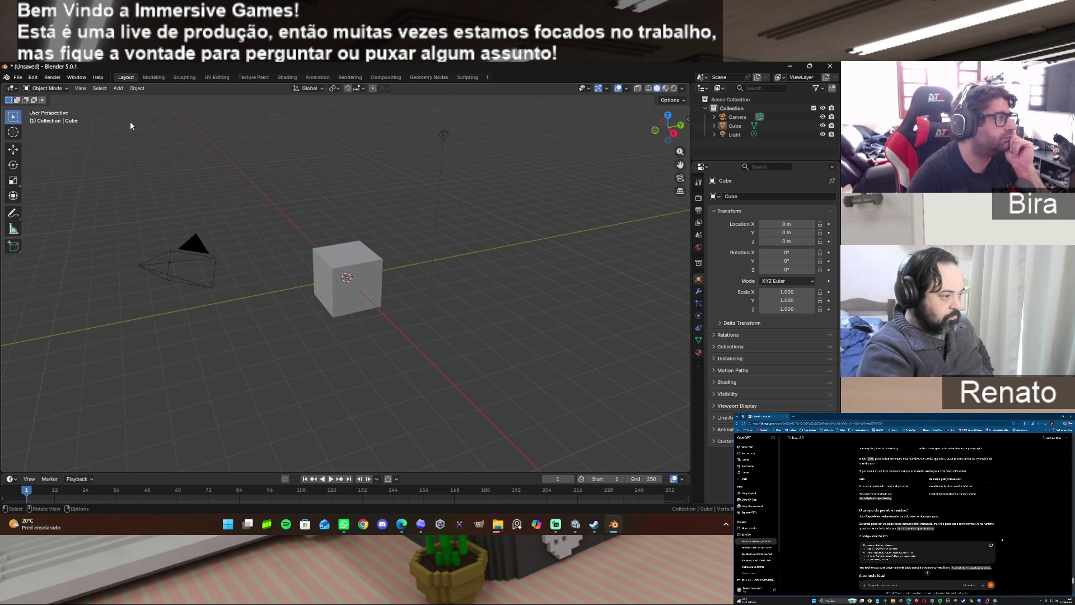
Delete the default camera, cube and light, then start an FBX import from the Dev drive.
drag(142, 118, 576, 419)
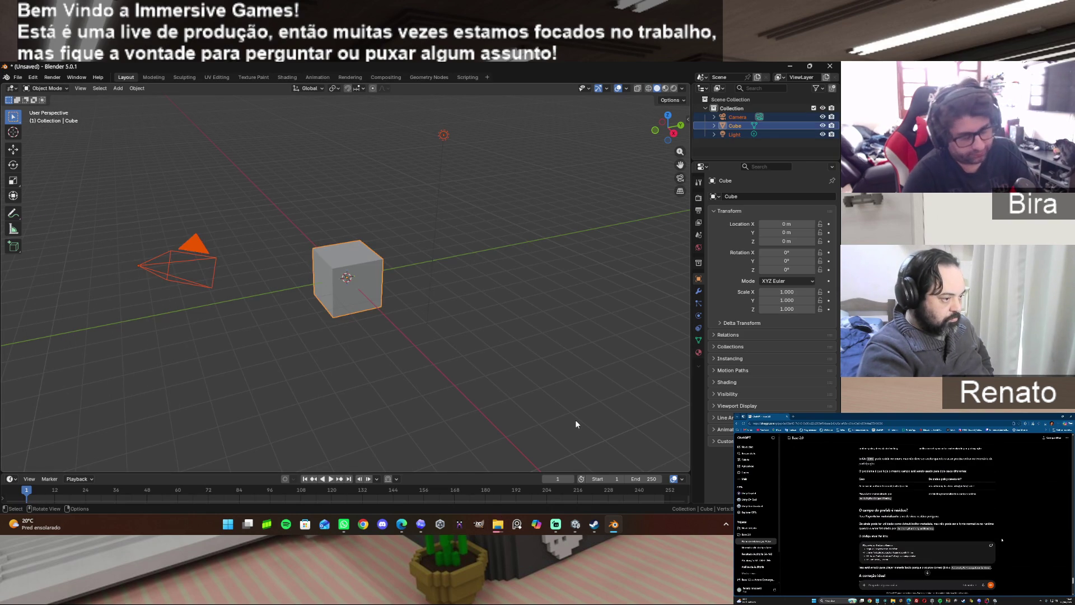
key(Delete)
click(18, 77)
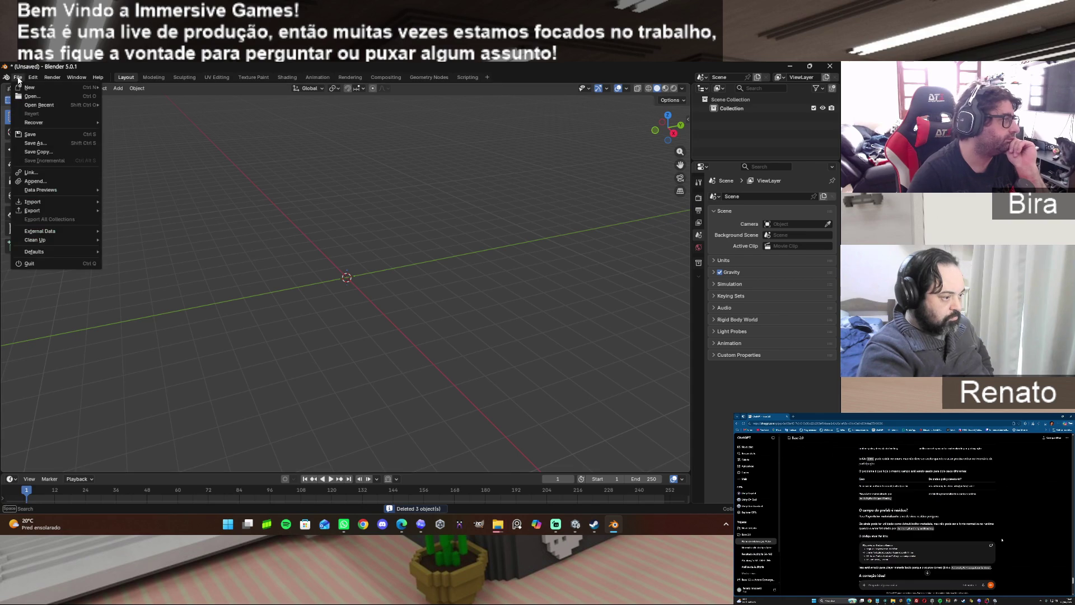
mouse_move(34, 202)
click(168, 250)
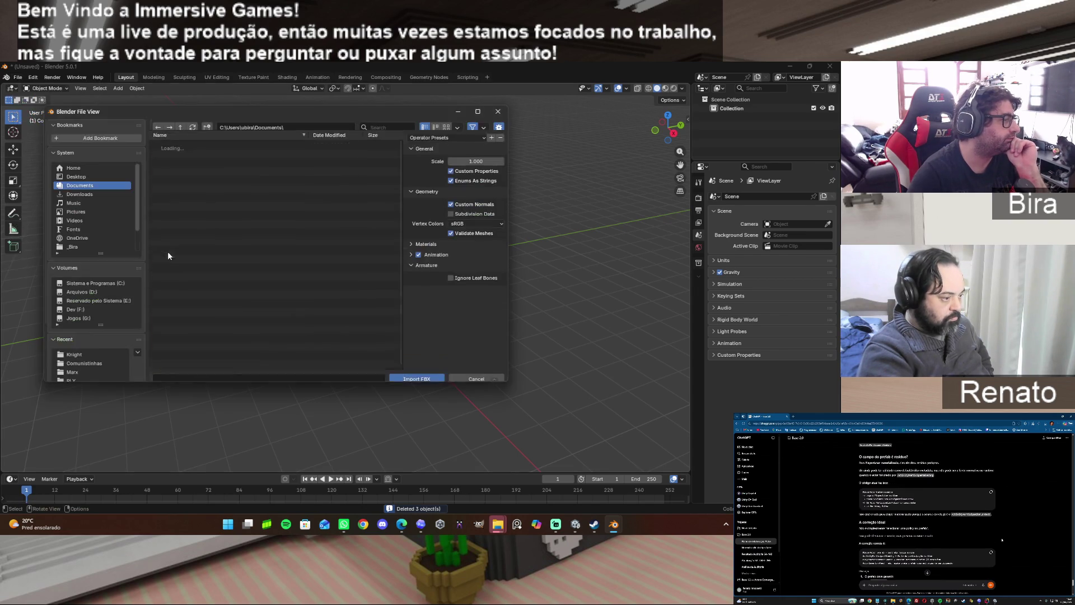
click(76, 309)
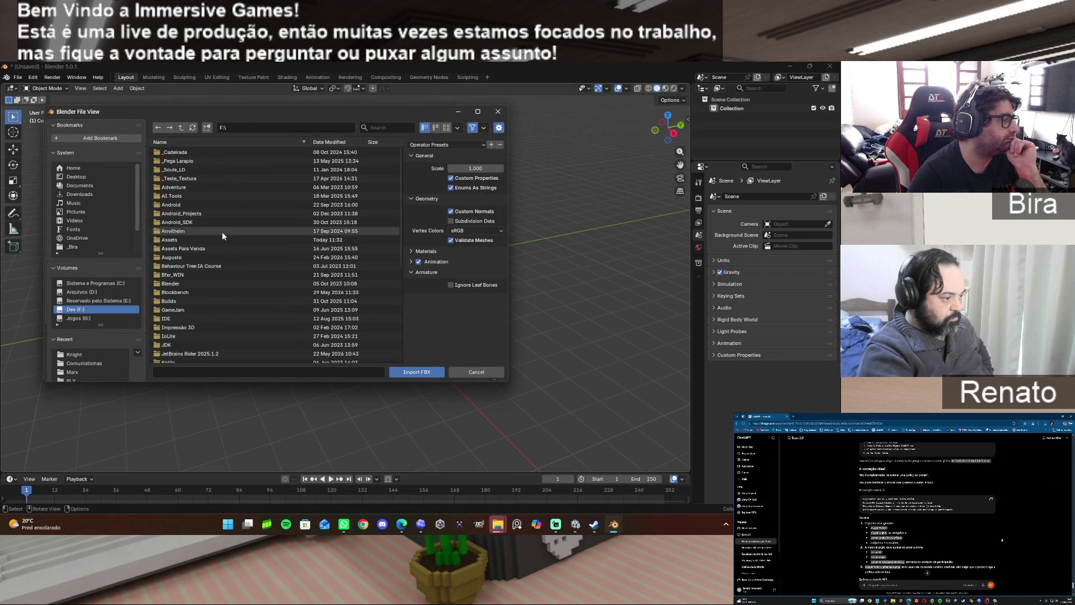
scroll(207, 294, down, 5)
Import OldBira.fbx from Project Boost/Assets/Models/Characters/Old Bira into the scene.
double_click(204, 326)
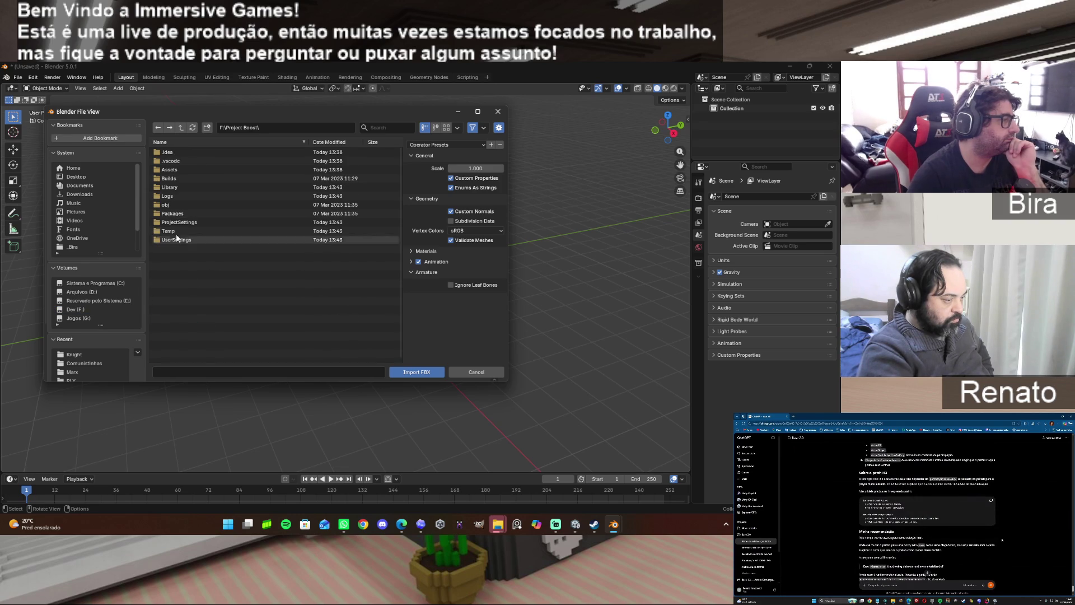
double_click(182, 168)
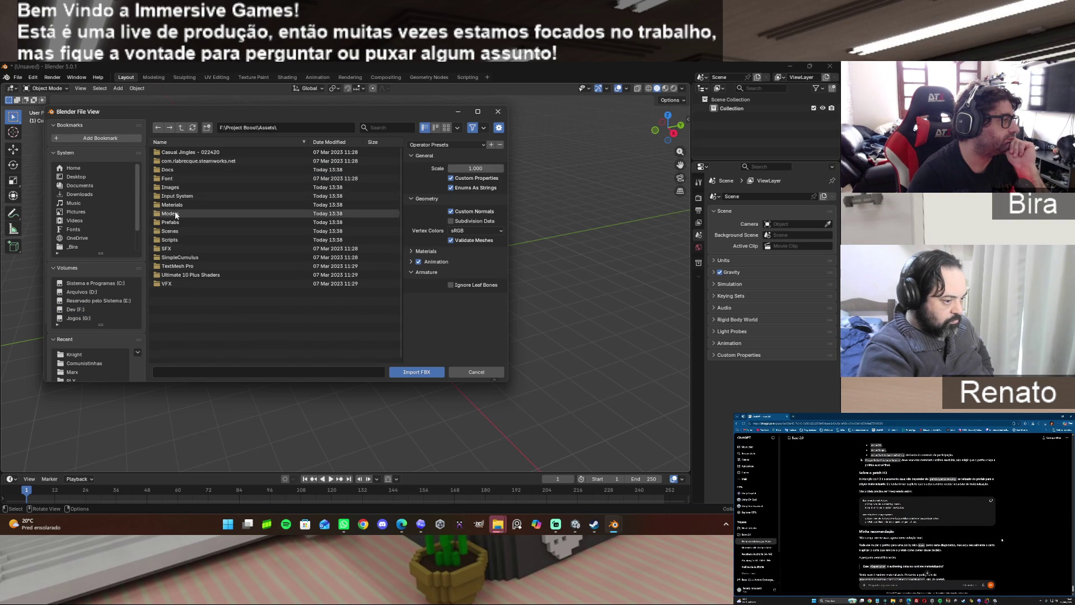
double_click(176, 215)
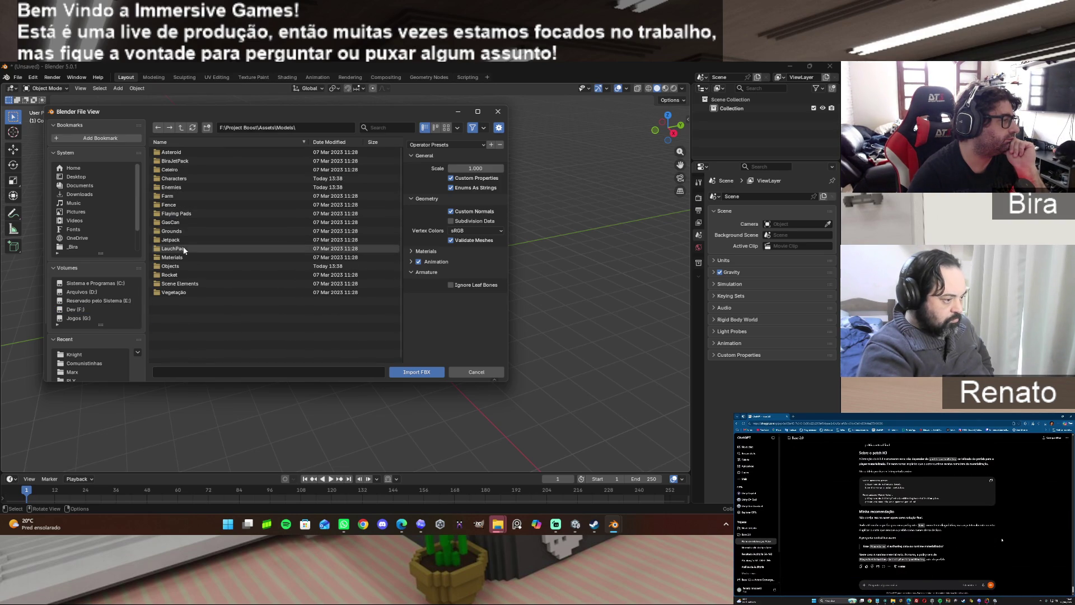
double_click(184, 179)
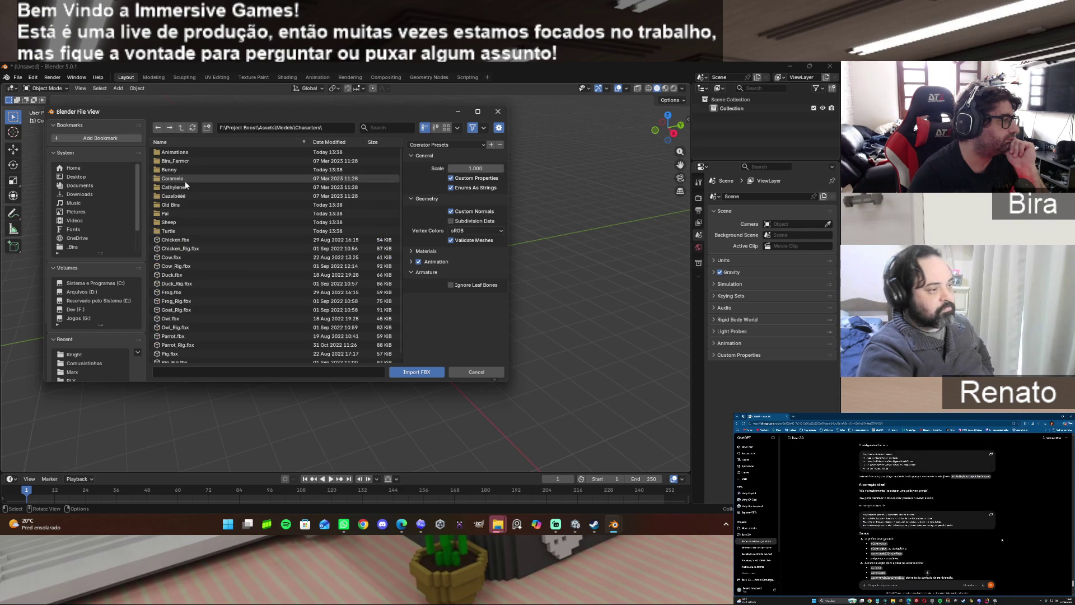
double_click(185, 205)
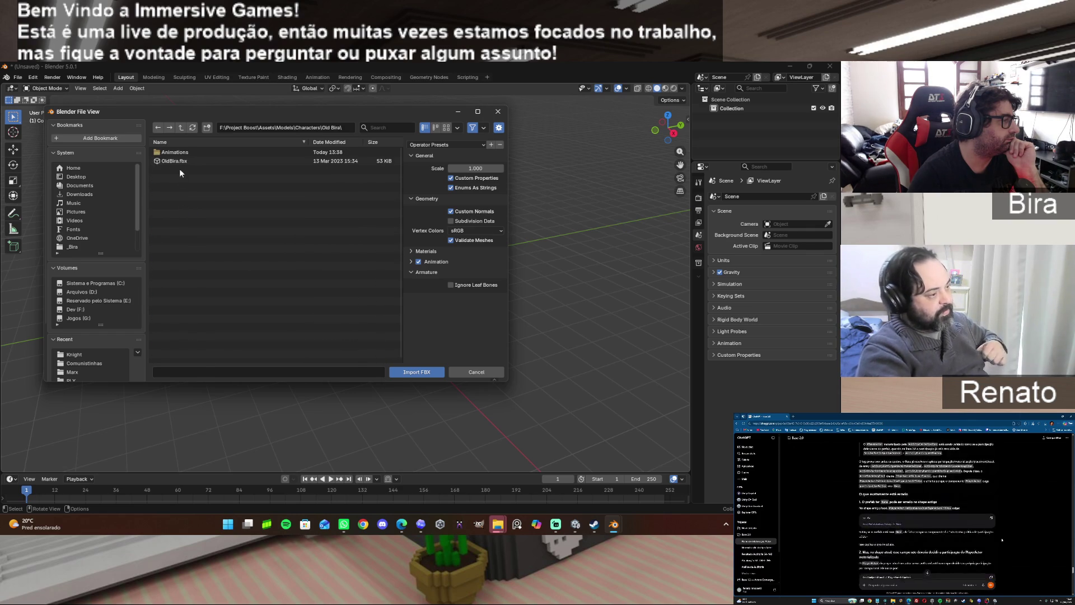
click(178, 159)
click(416, 372)
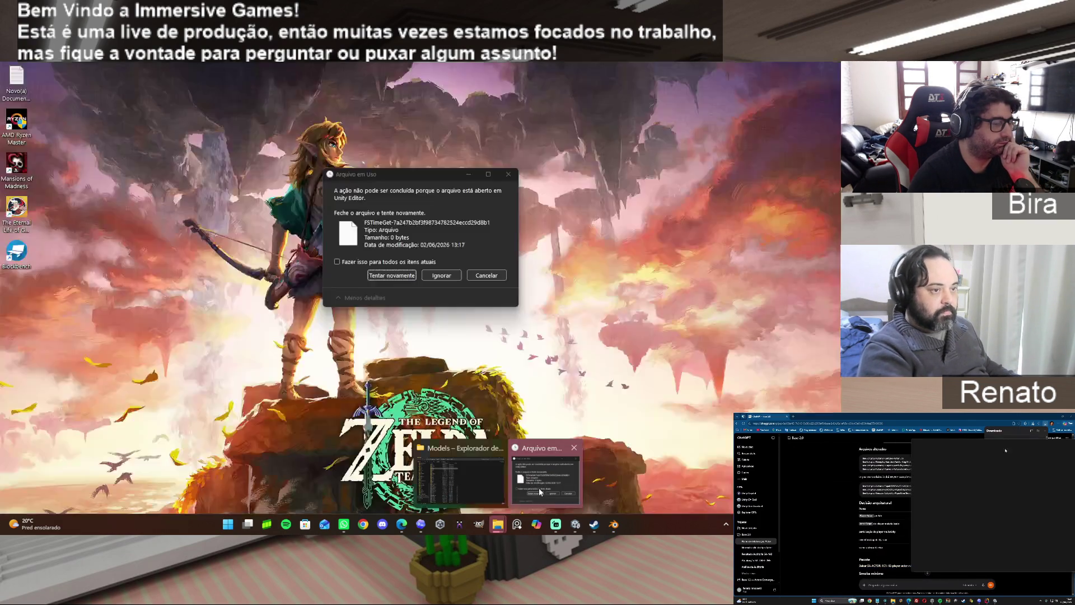
Retry the file copy blocked by a file-in-use warning and switch to the Unity editor.
click(541, 491)
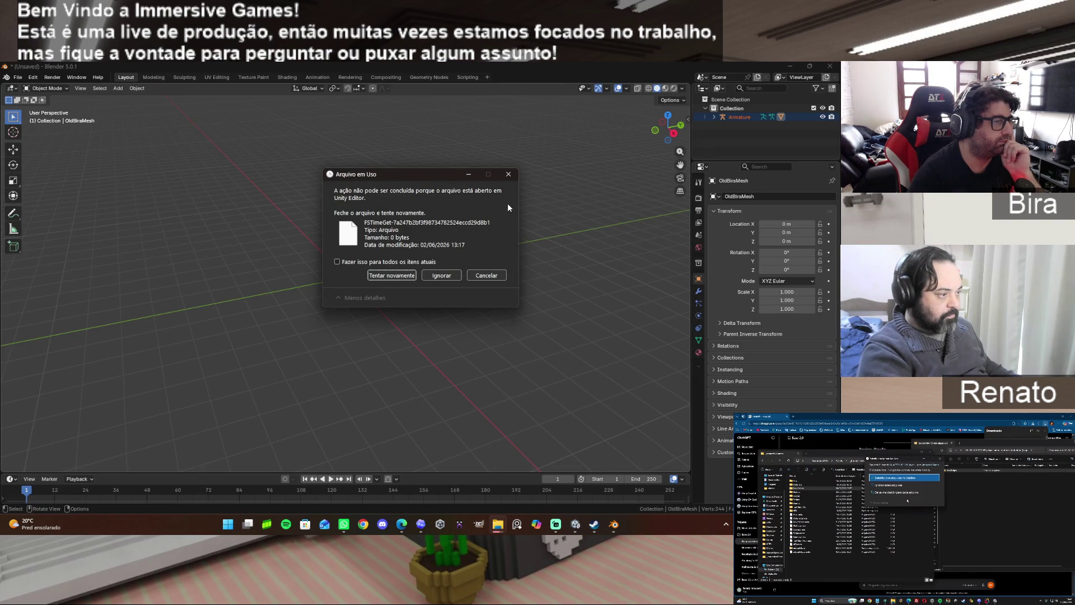
click(392, 276)
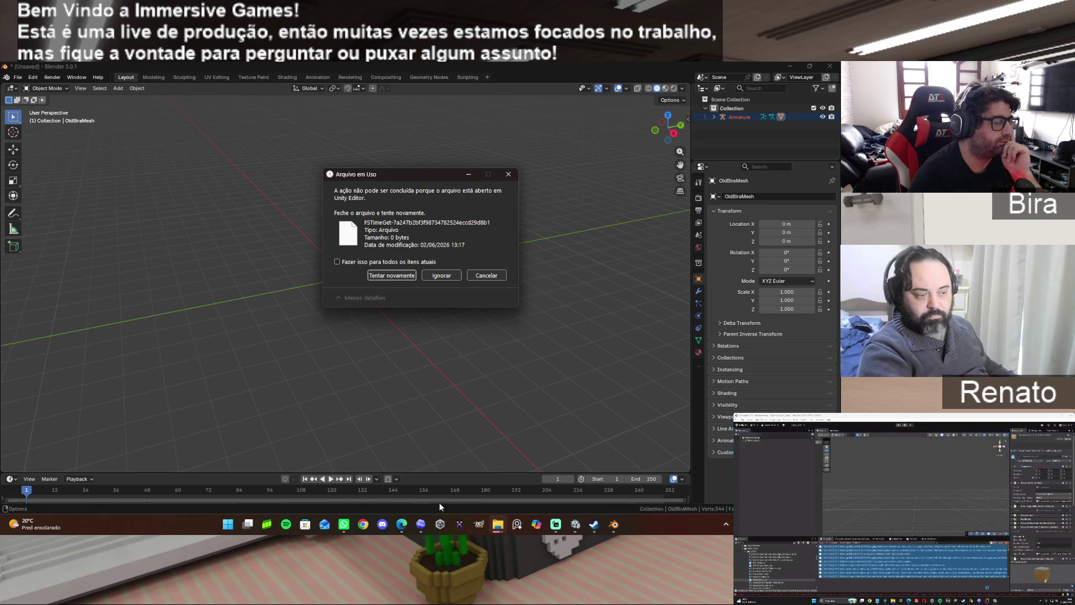
click(575, 524)
Glance at Unity's File menu, close it and switch back to Blender.
click(7, 76)
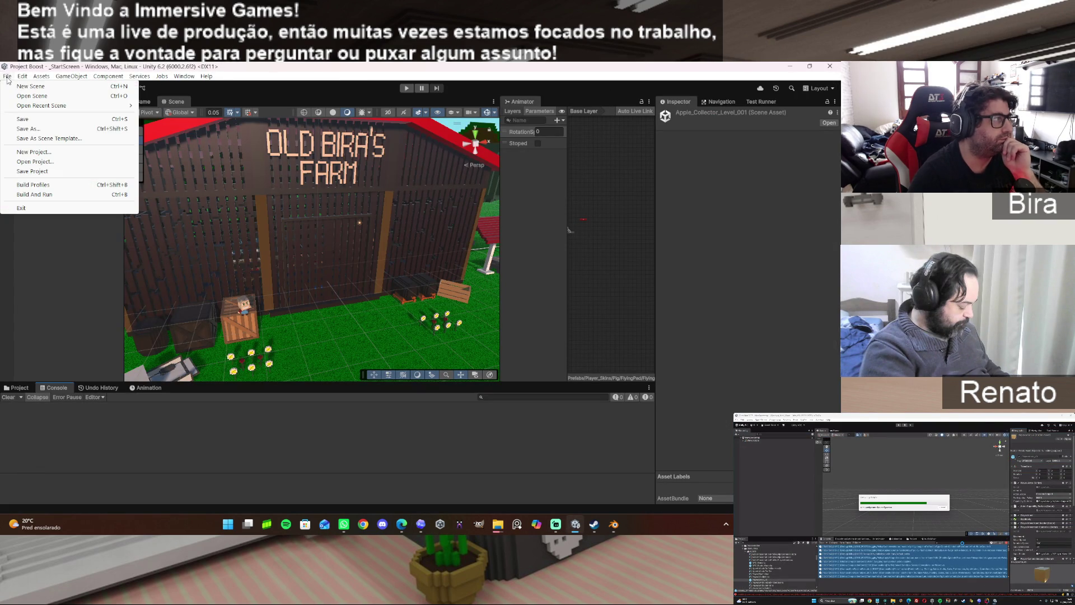
click(25, 119)
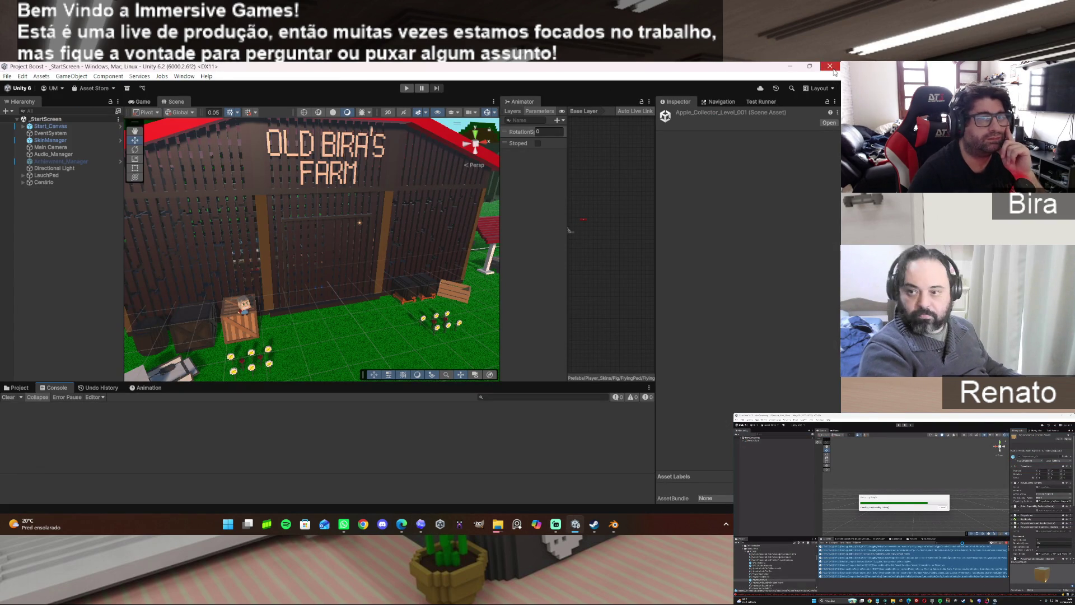
key(alt+Tab)
Retry the blocked file copy several times in the Item Not Found dialog.
click(395, 275)
click(396, 282)
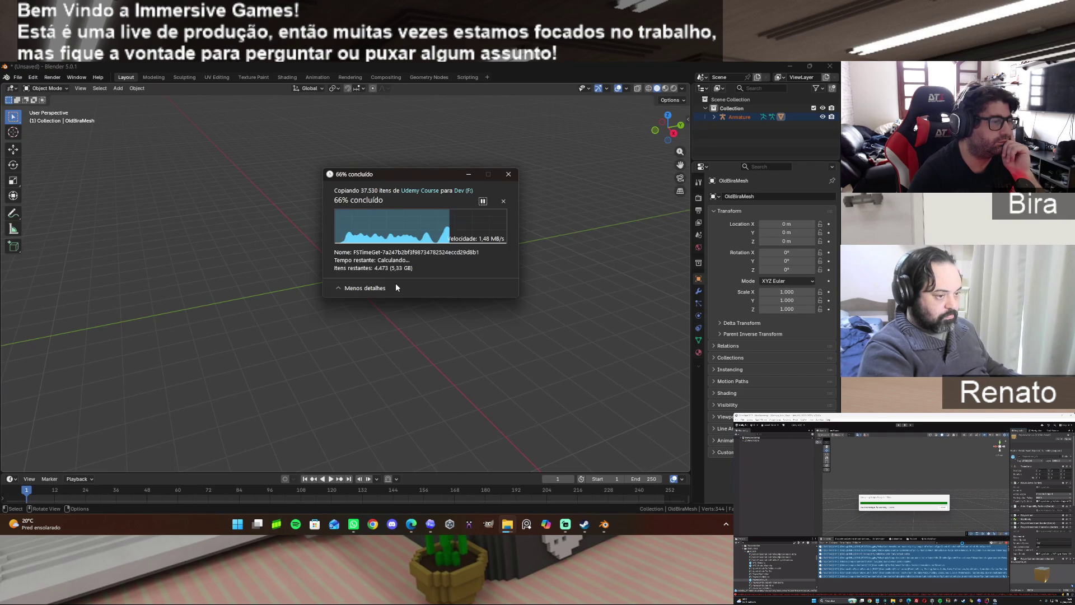
click(396, 283)
click(396, 283)
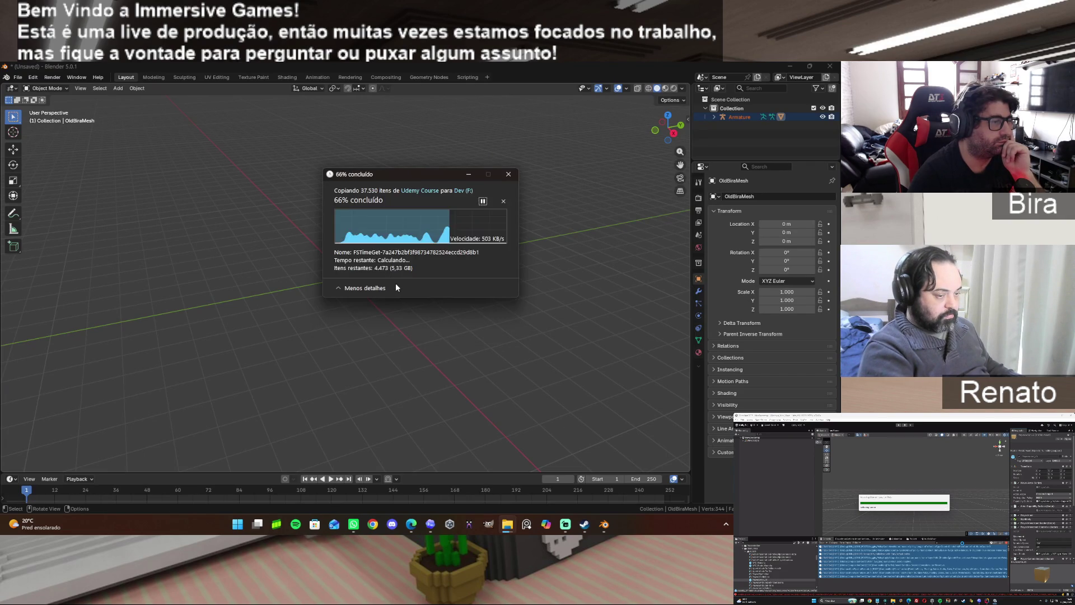
click(395, 283)
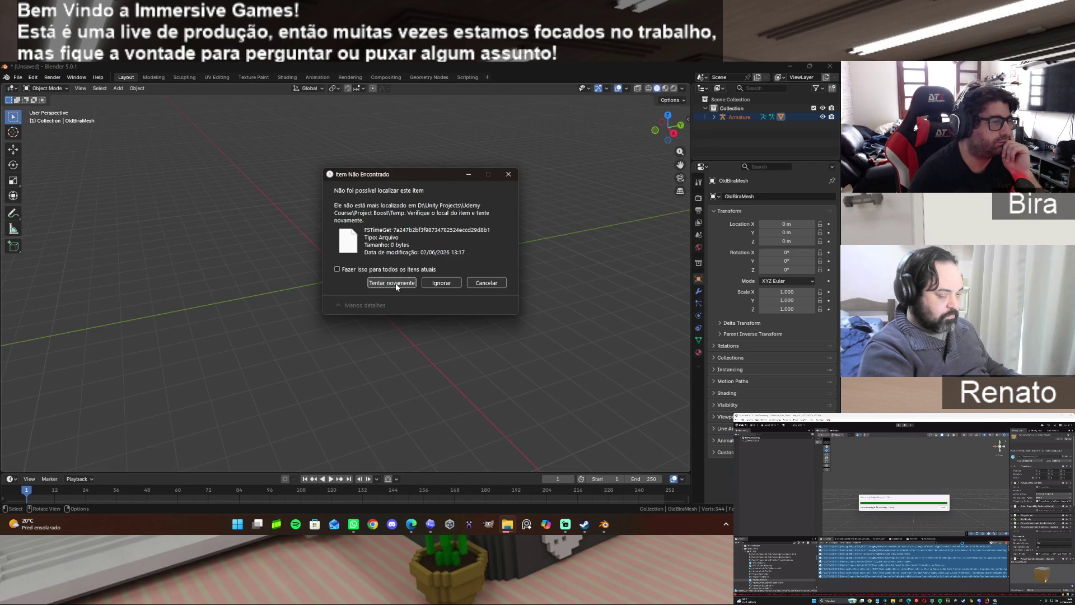
Skip missing files for all remaining items, resume the copy, and minimize its progress window.
click(391, 268)
click(385, 283)
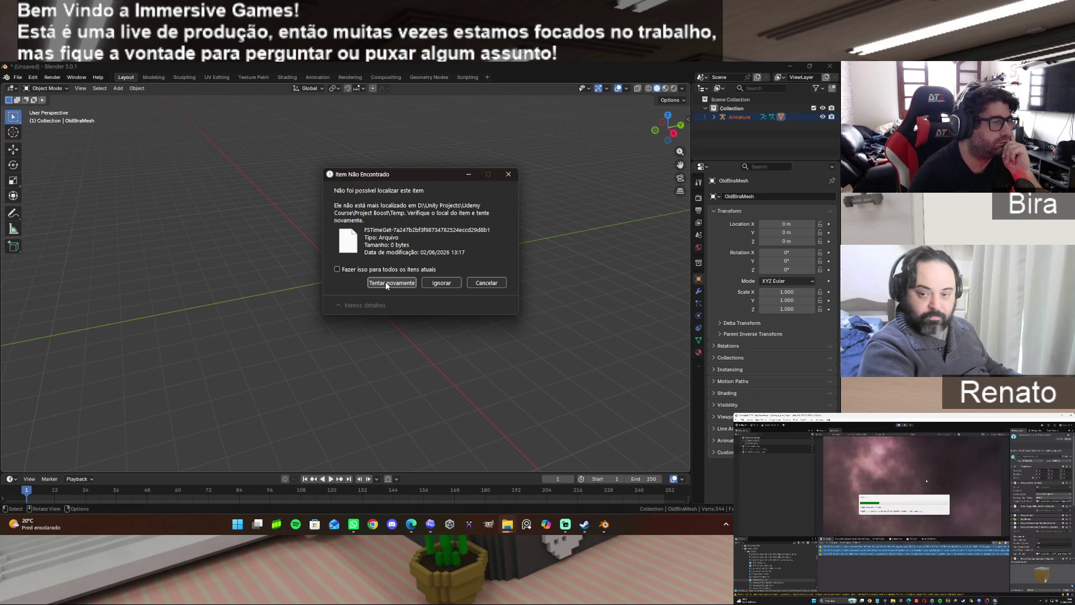
click(434, 282)
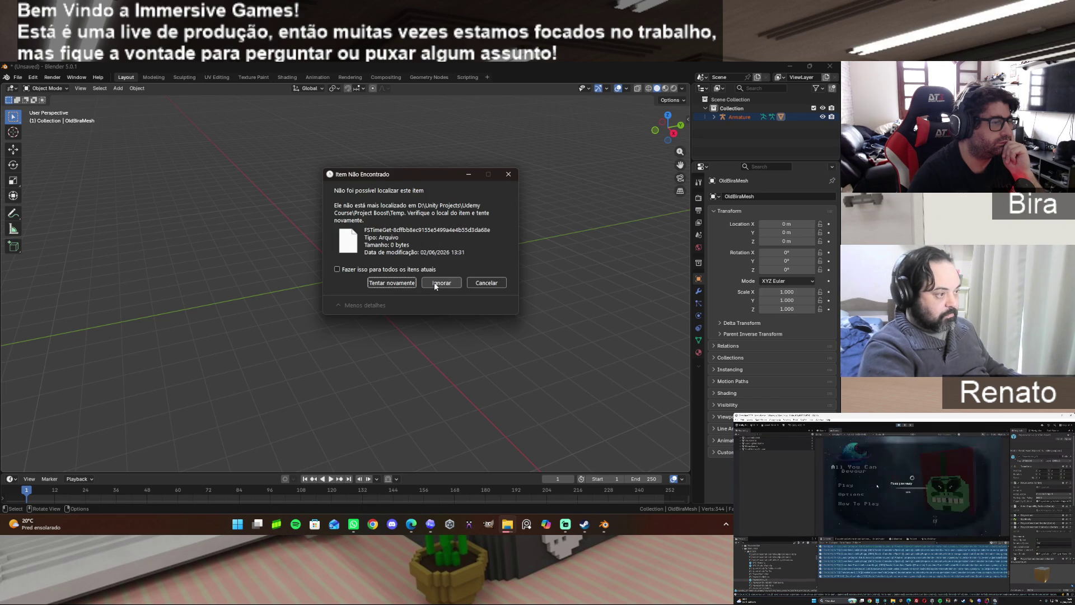
click(412, 269)
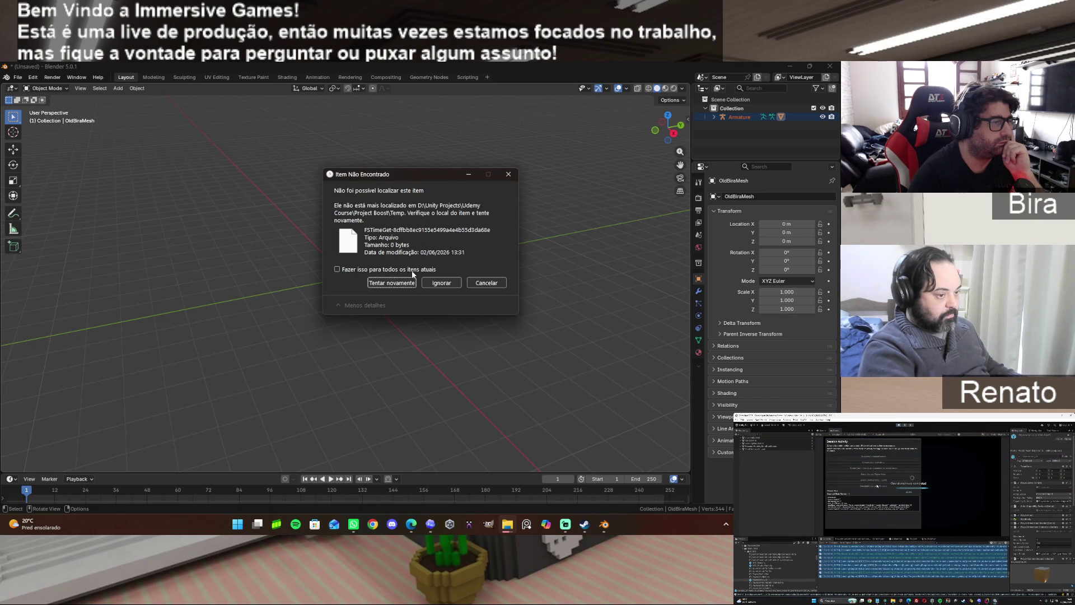
click(446, 285)
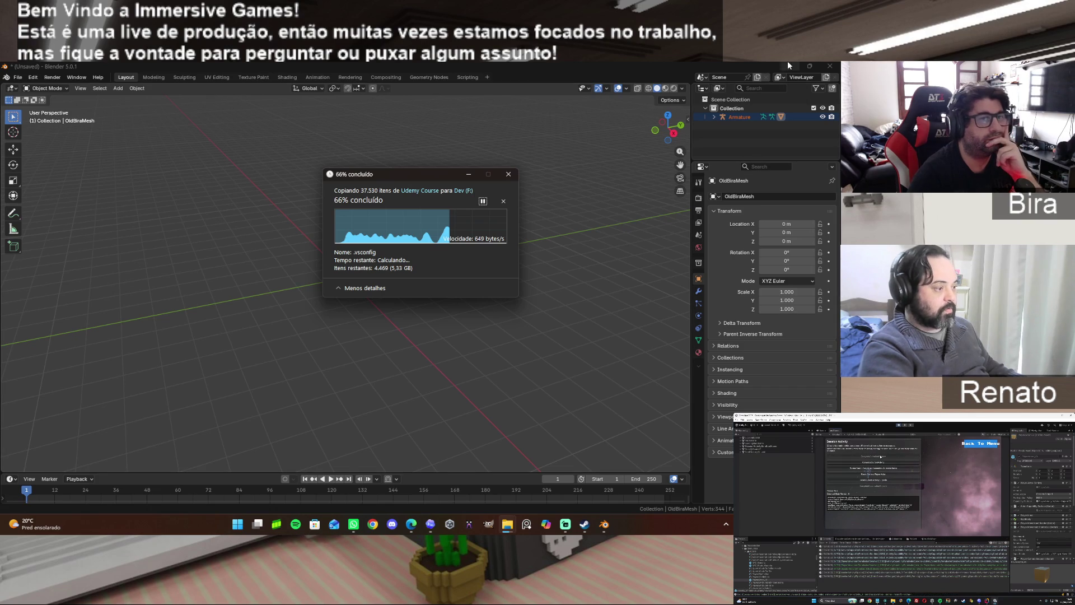
click(605, 65)
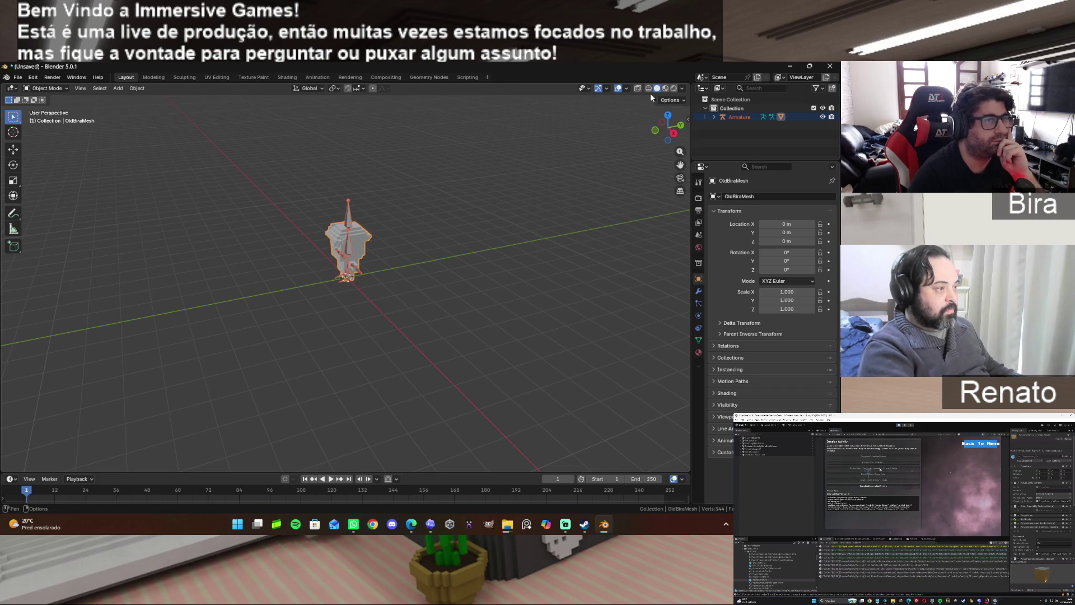
Show the character in Material Preview shading and orbit to a levelled angled view.
click(665, 90)
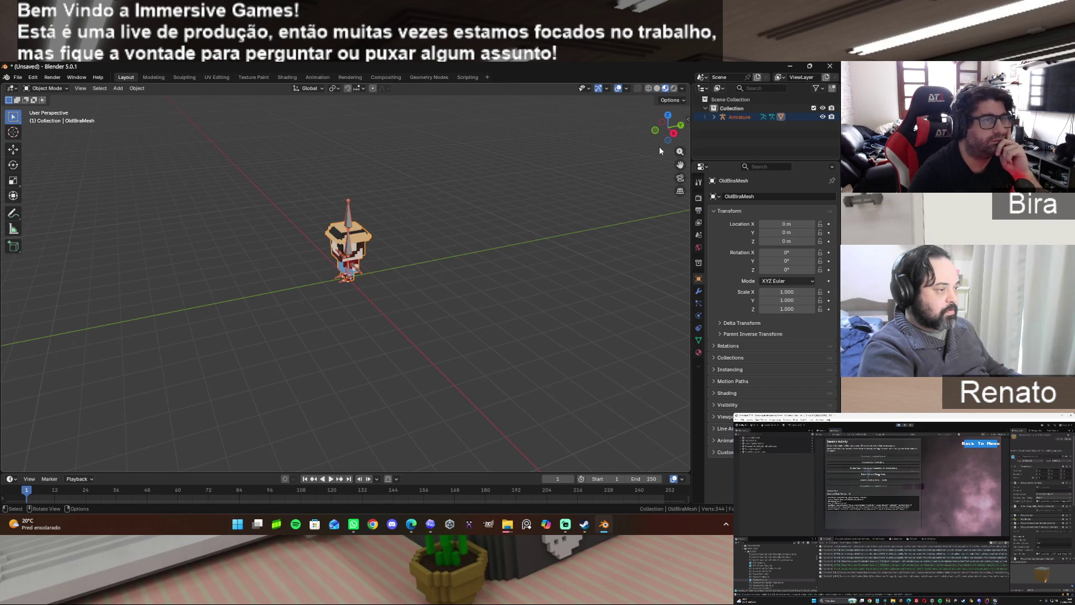
mouse_move(672, 137)
mouse_down()
mouse_move(655, 131)
mouse_move(667, 131)
mouse_up()
scroll(668, 133, up, 5)
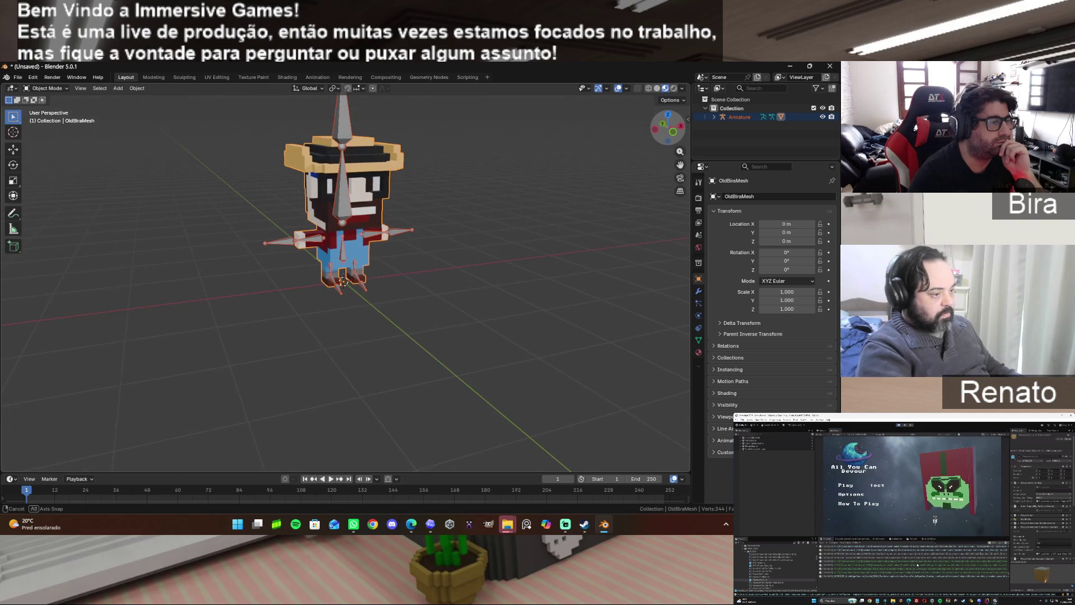
drag(668, 131, 665, 134)
middle_drag(672, 212, 443, 181)
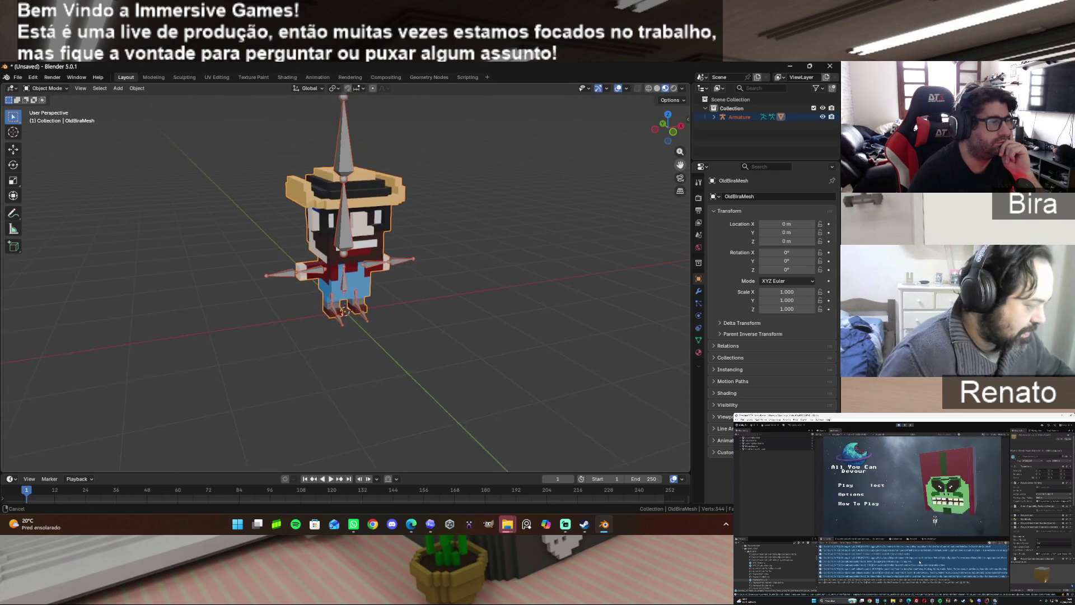
Select the armature and enter Edit Mode on its bones.
click(341, 158)
key(Tab)
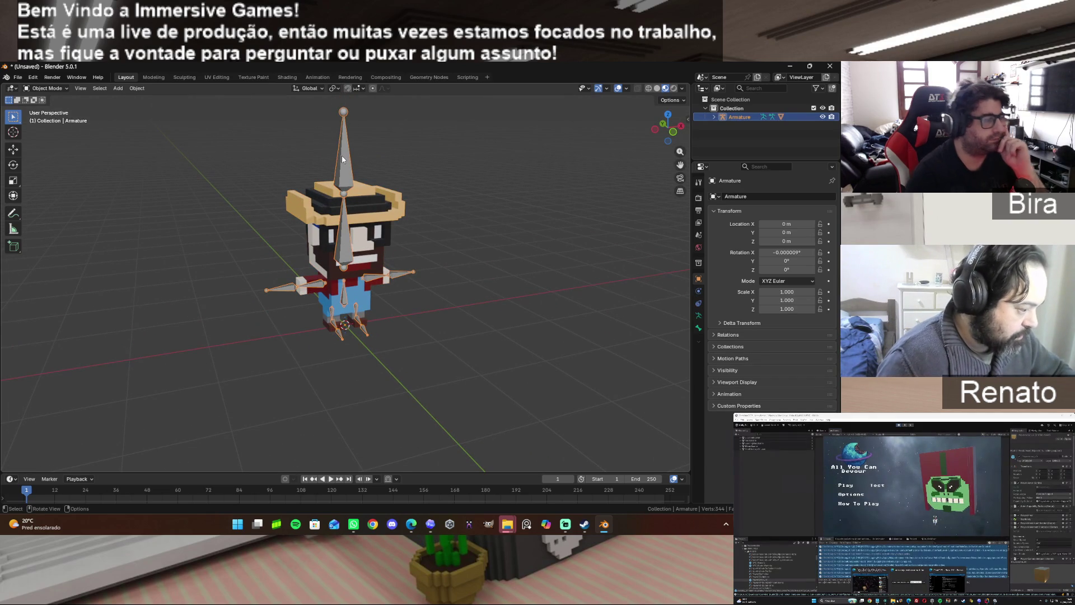
Delete the head-top end bone and both arm end bones (Braço.R_end and its counterpart).
click(344, 161)
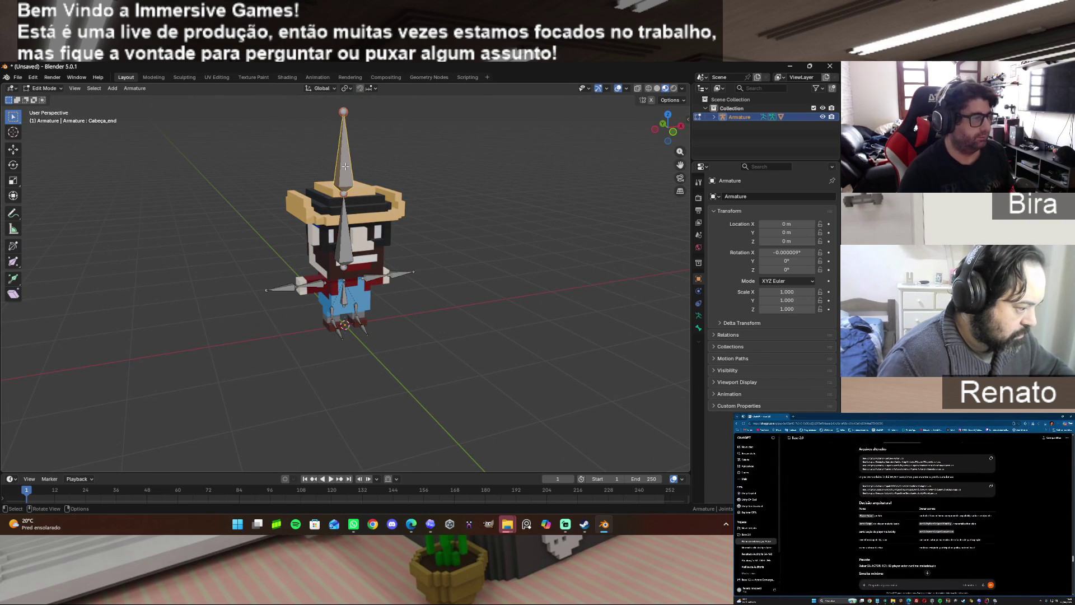
key(x)
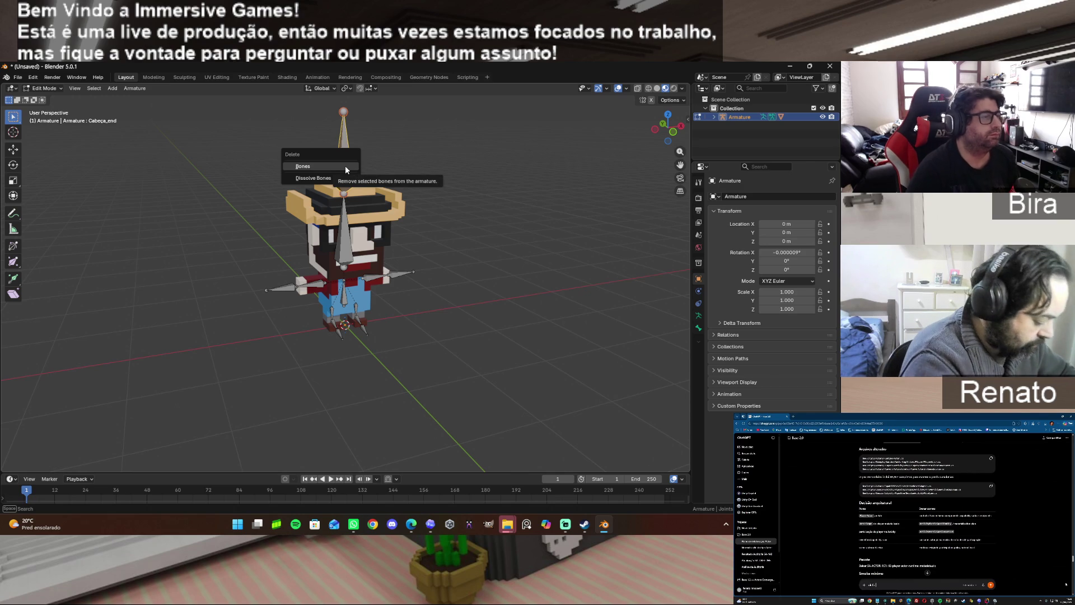
click(323, 166)
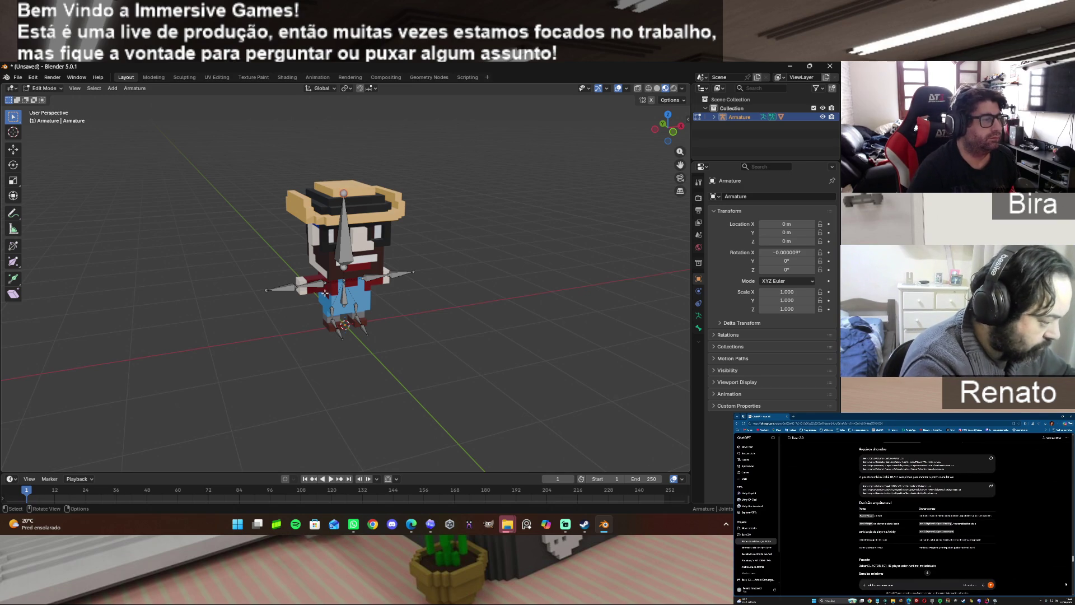
key(x)
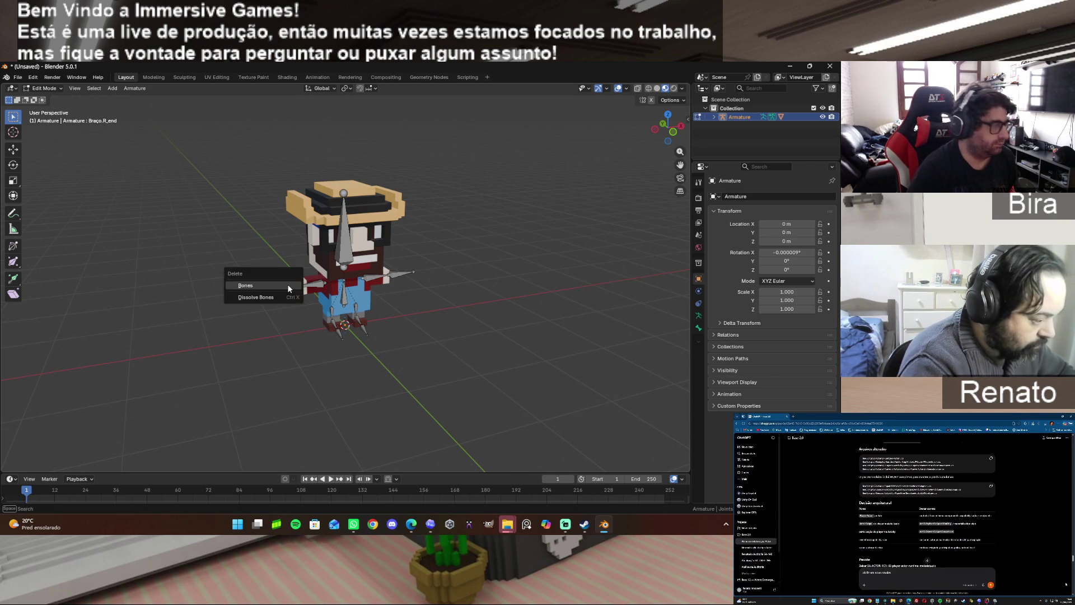
click(288, 284)
key(x)
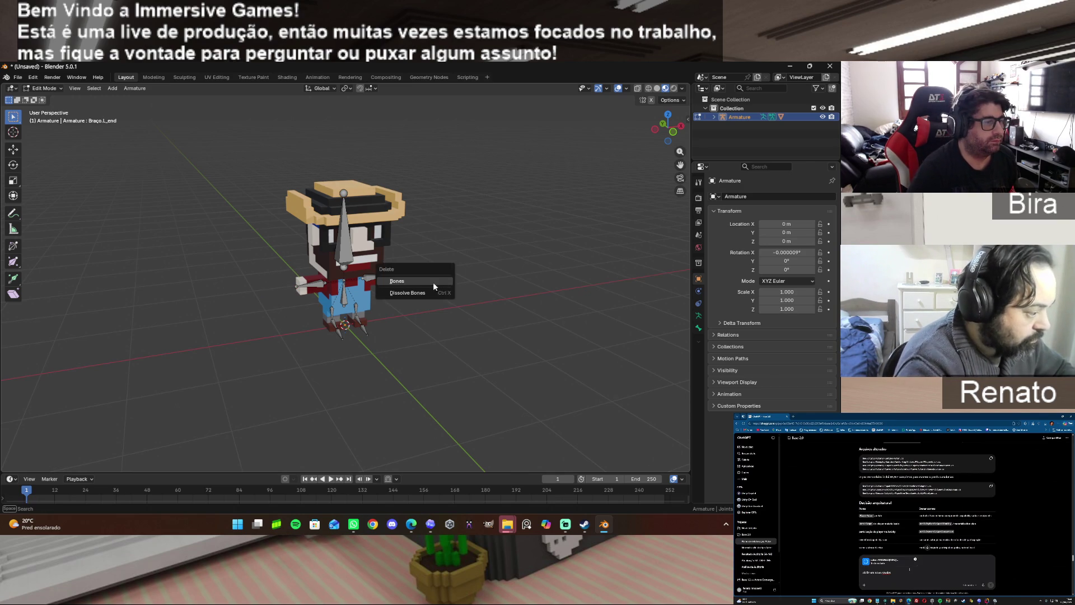
click(433, 281)
Delete the Pé.L_end and right foot end bones, then leave armature editing.
click(366, 329)
key(x)
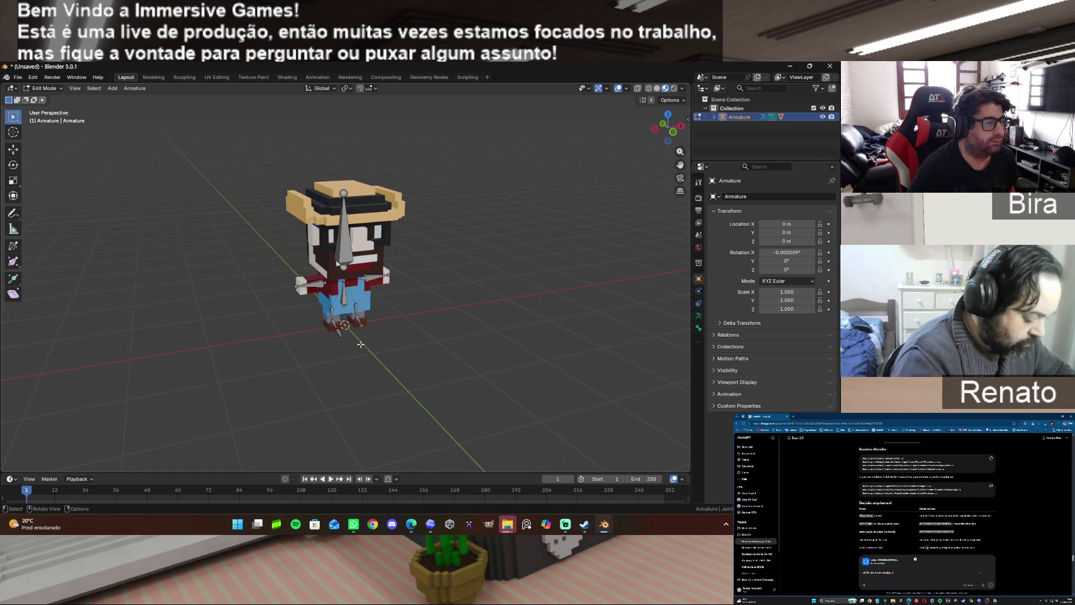
key(x)
click(346, 337)
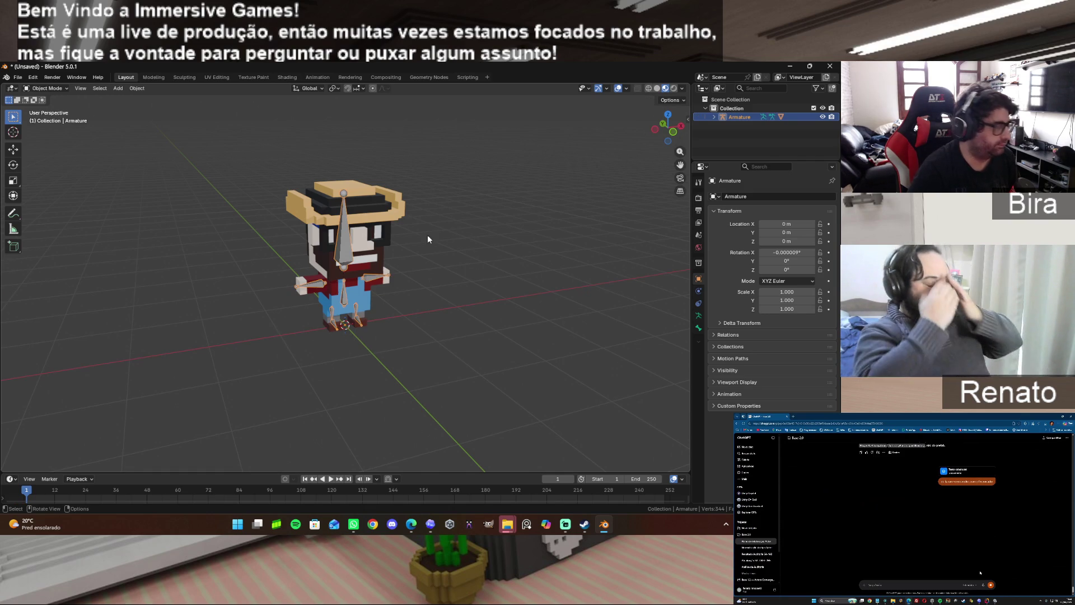
key(Tab)
key(Tab)
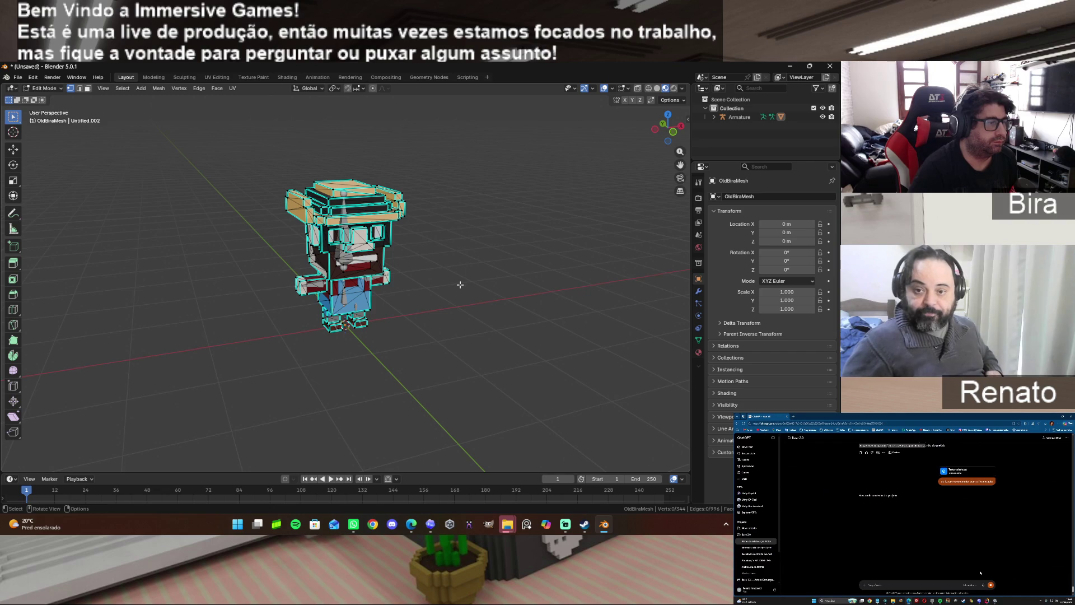
Orbit to a three-quarter view of OldBiraMesh and untick Sharp in the Mesh Edit Mode overlays.
drag(668, 126, 669, 128)
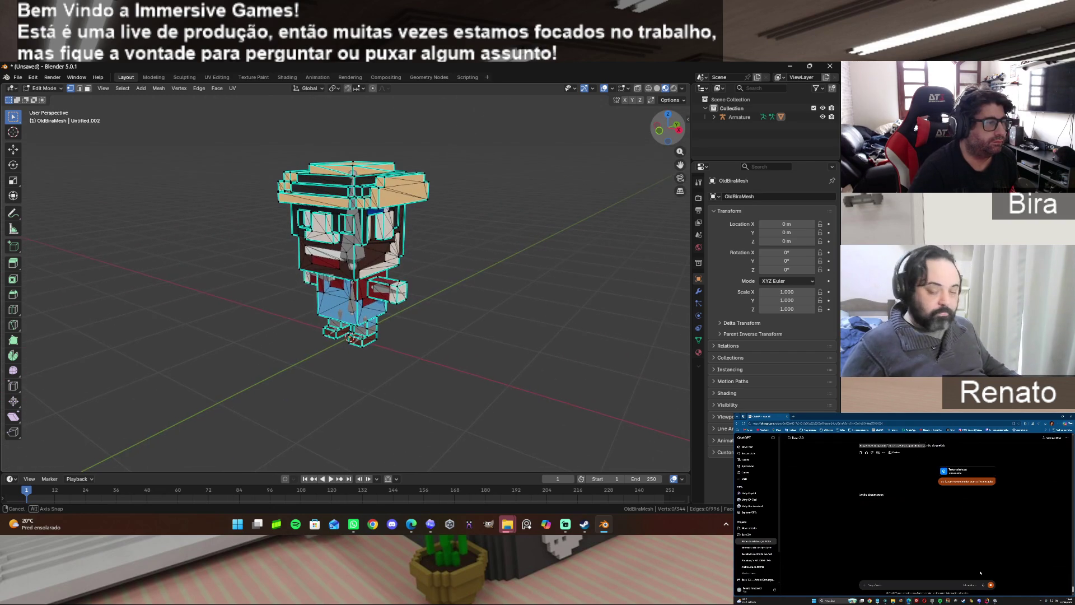
drag(667, 127, 668, 127)
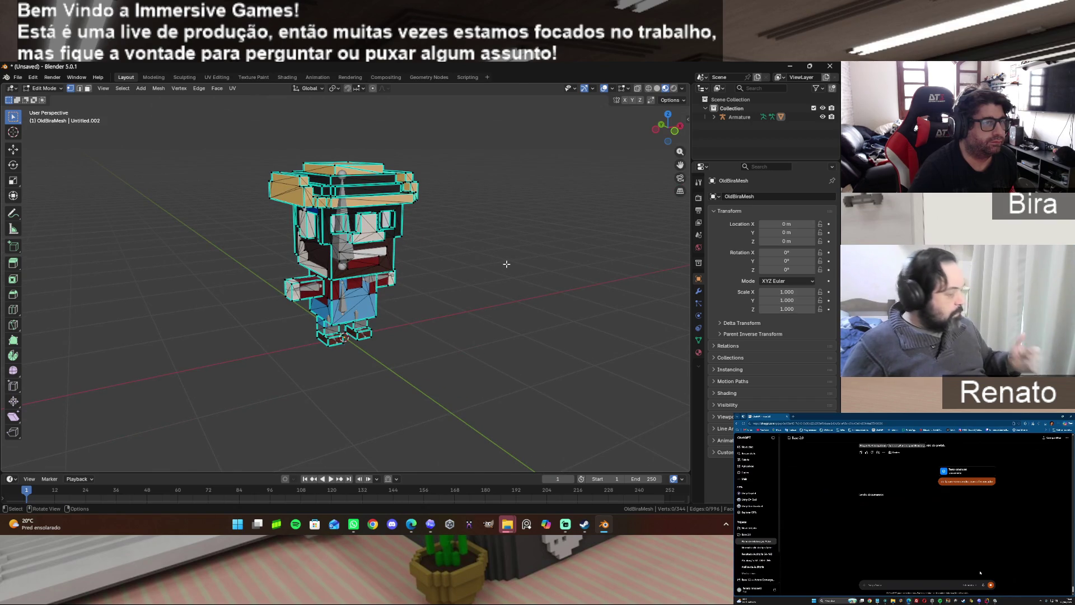
scroll(507, 263, up, 5)
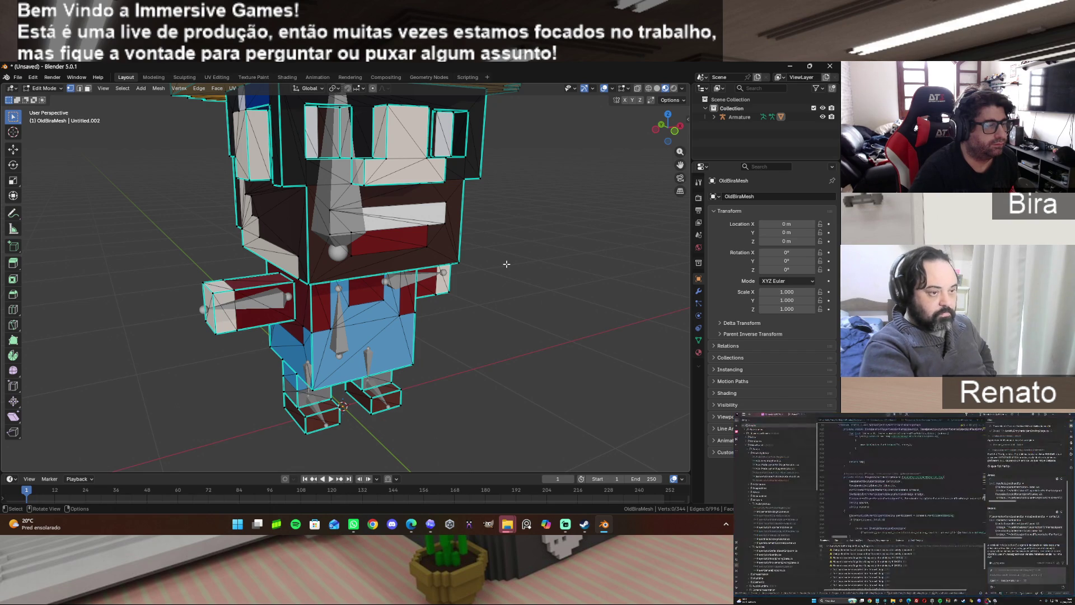
scroll(506, 263, down, 2)
scroll(505, 264, up, 1)
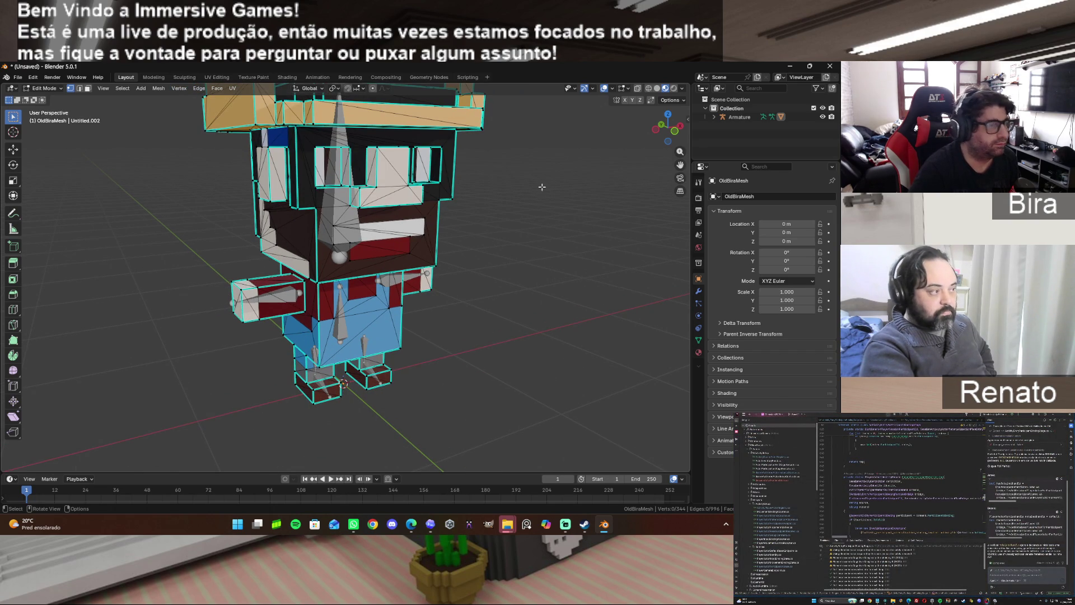
click(616, 91)
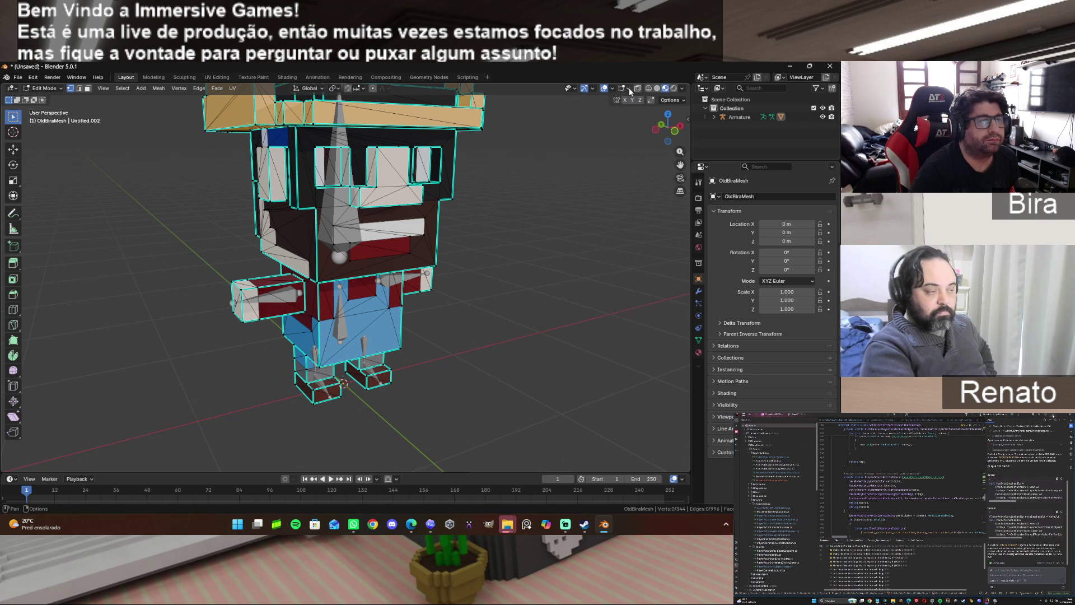
click(630, 87)
click(665, 117)
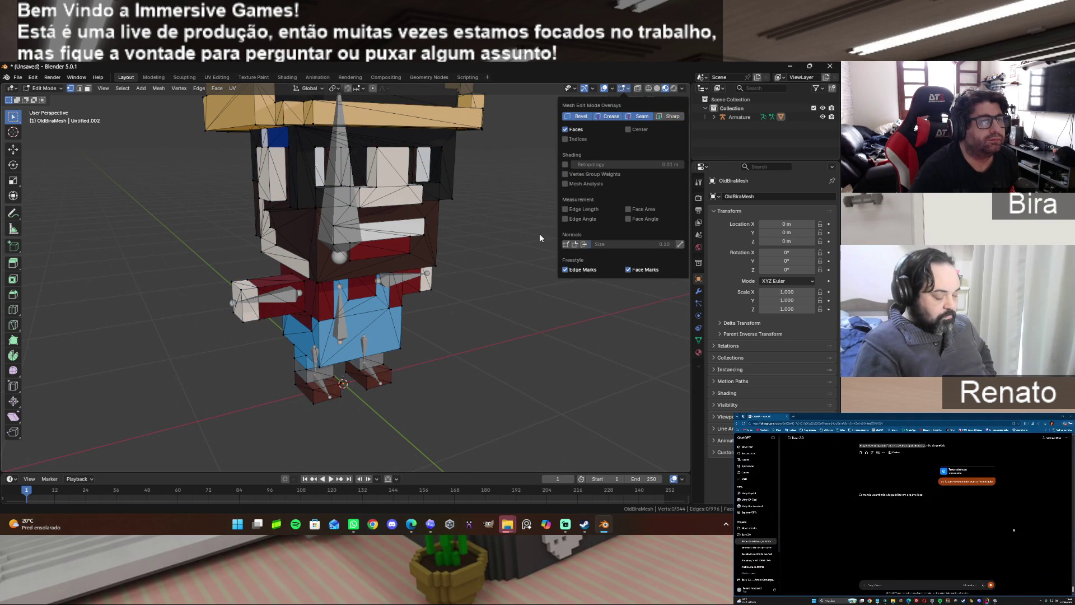
Hide the armature in the Outliner so only the character mesh shows.
click(522, 213)
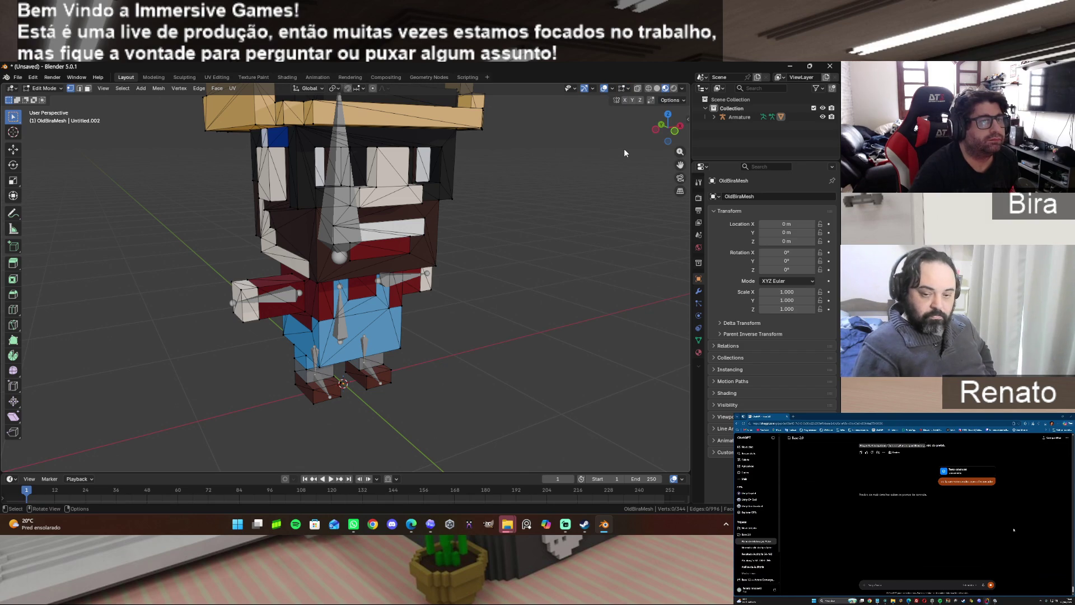
click(823, 116)
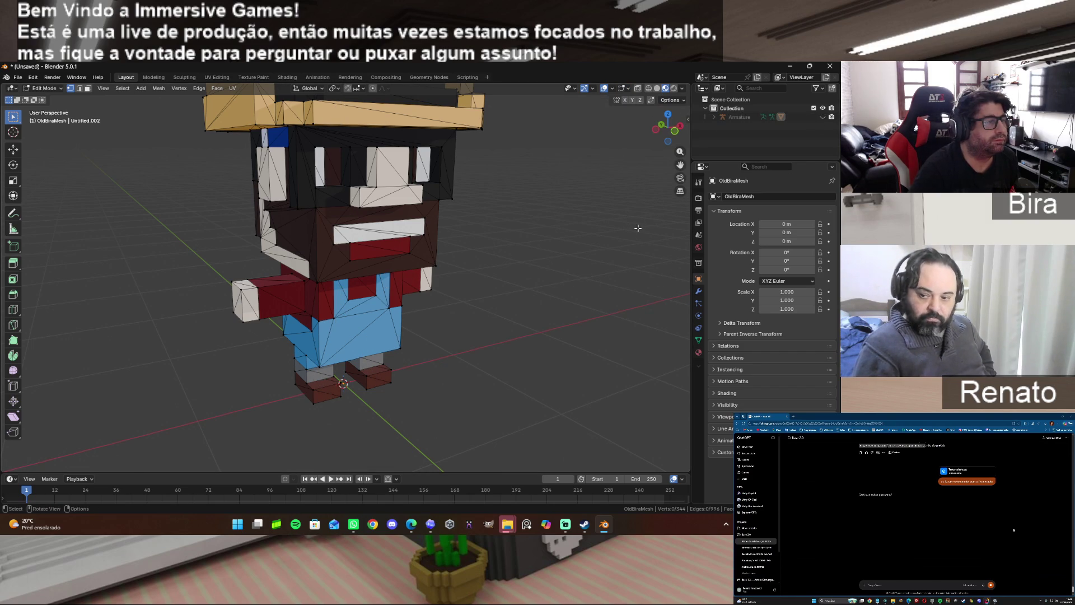
drag(663, 128, 667, 128)
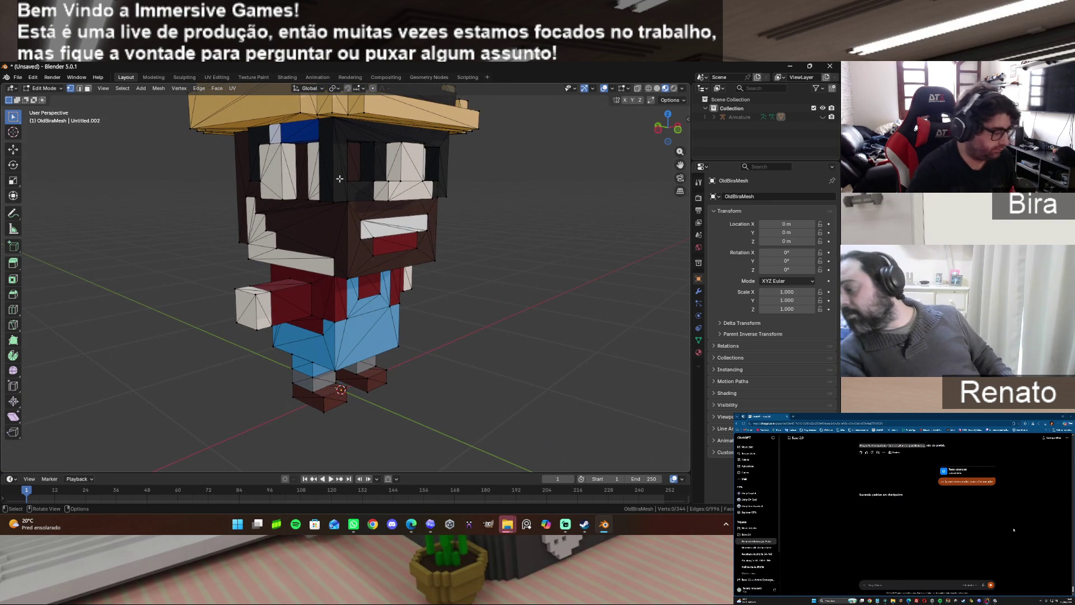
Select and deselect the linked head part, view from overhead, then switch to the Codex window.
key(l)
click(569, 221)
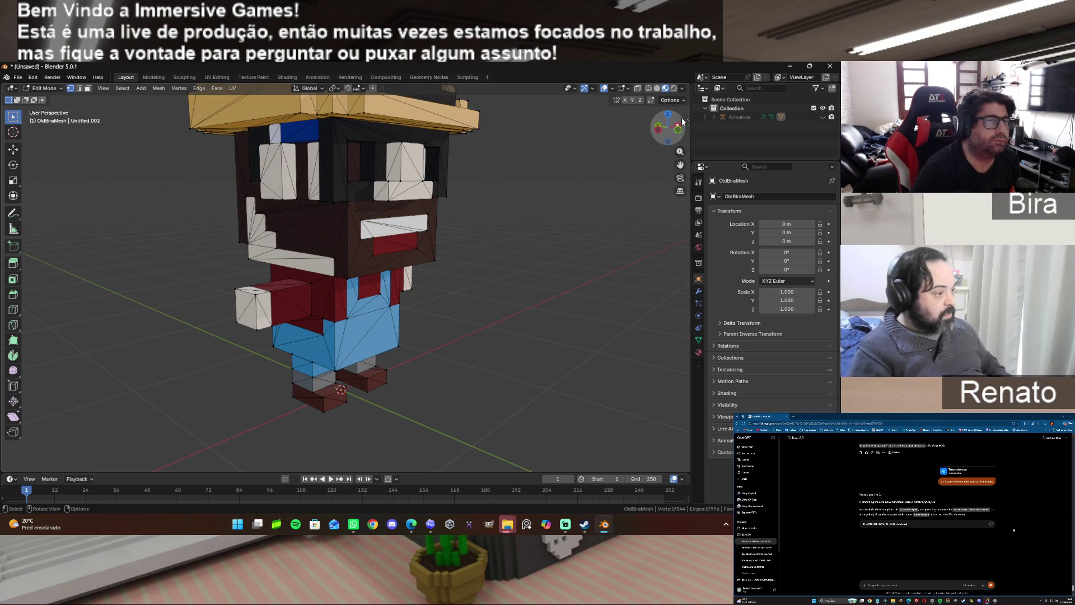
mouse_move(668, 128)
mouse_down()
mouse_move(668, 151)
mouse_move(655, 135)
mouse_move(663, 130)
mouse_up()
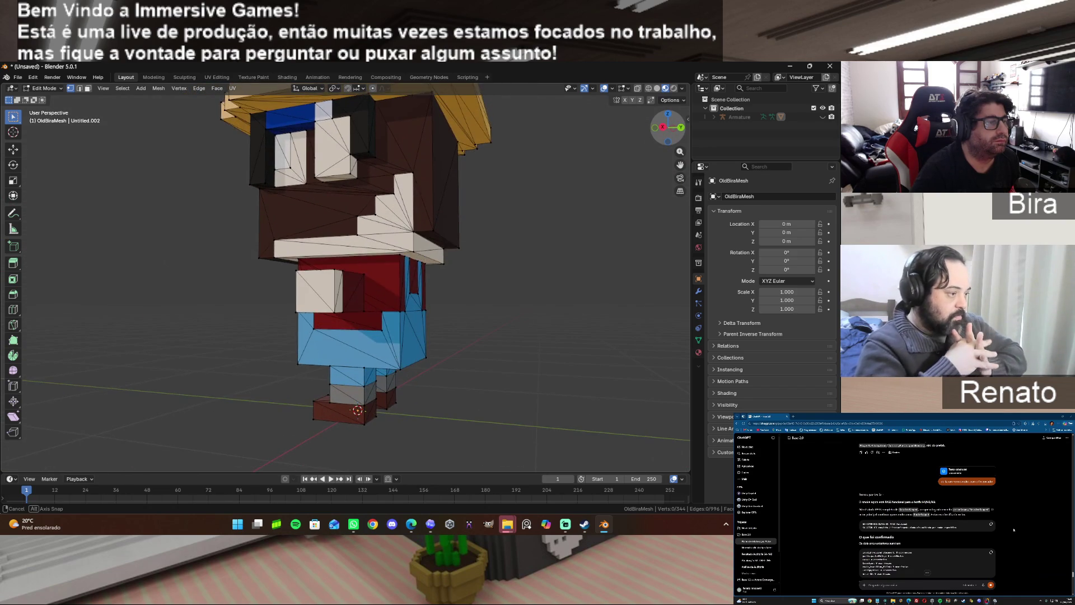
drag(668, 128, 664, 130)
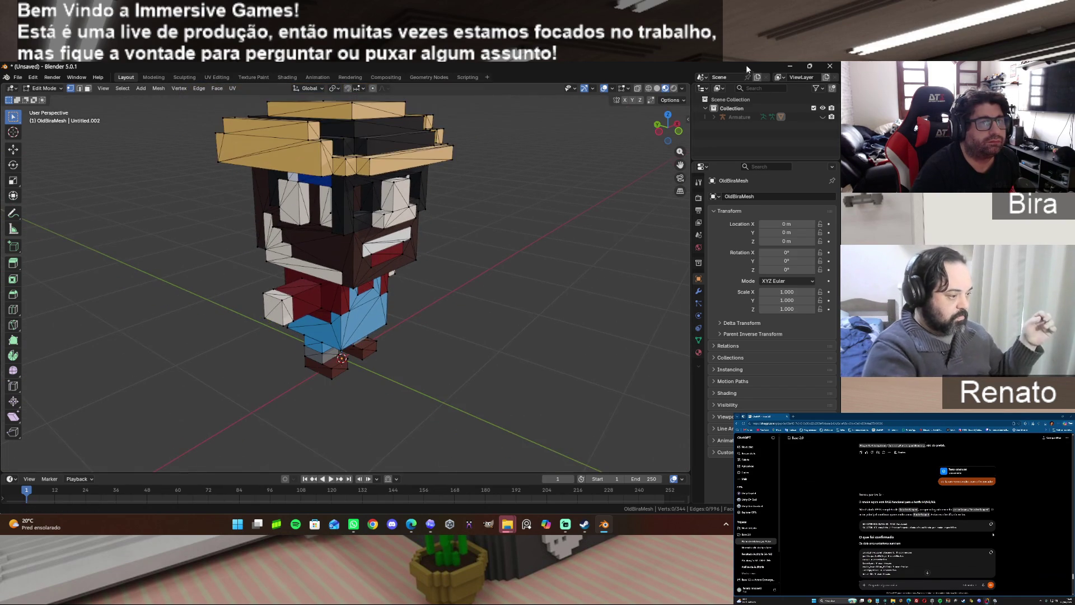
key(alt+Tab)
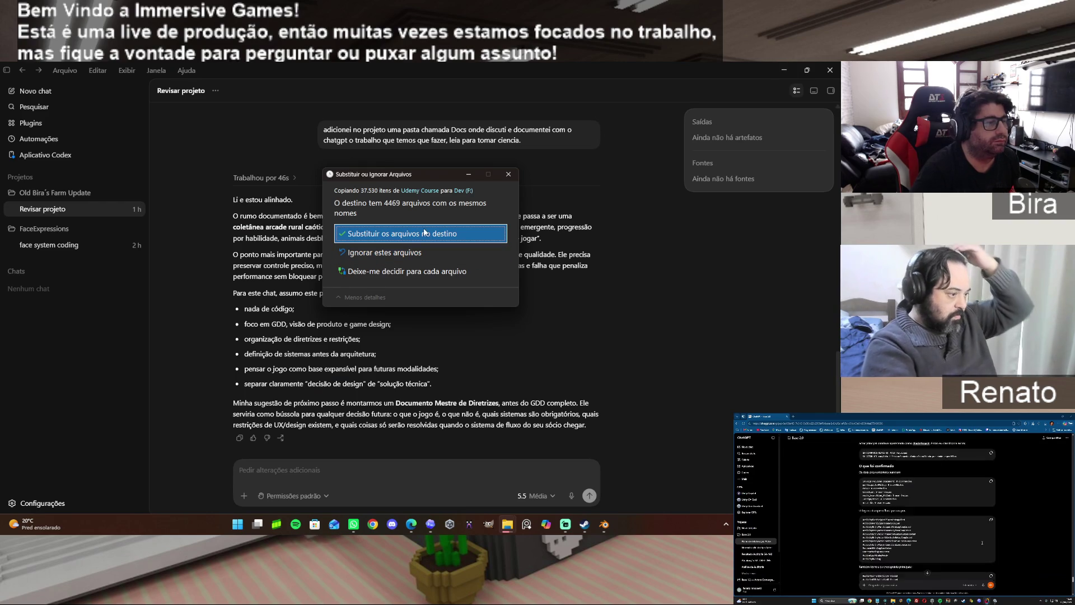
Replace the same-named files in the Dev (F:) copy and bring MagicaVoxel to the front.
click(418, 235)
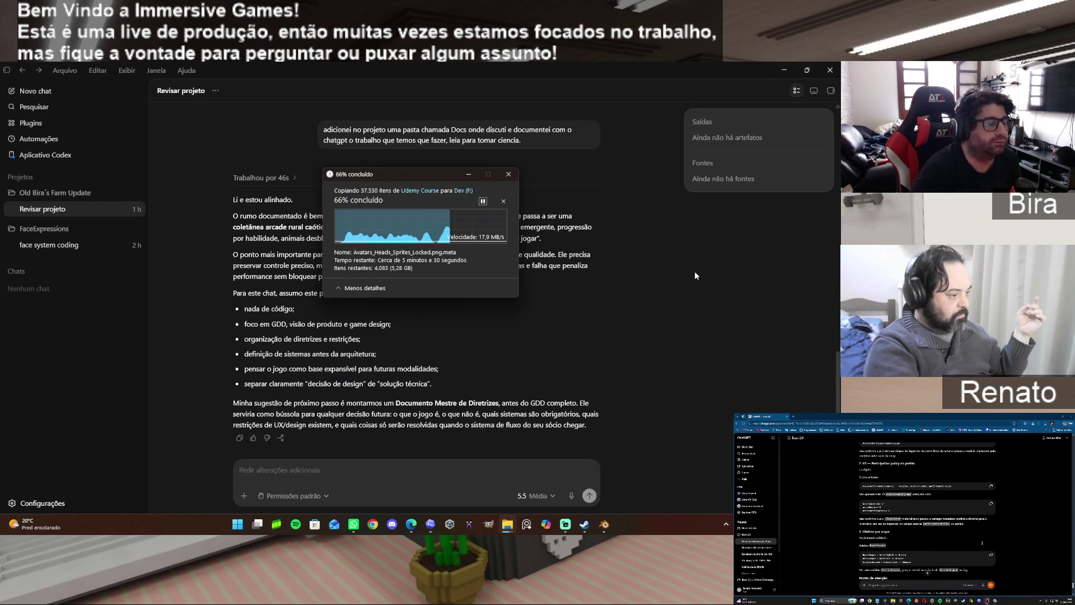
click(788, 69)
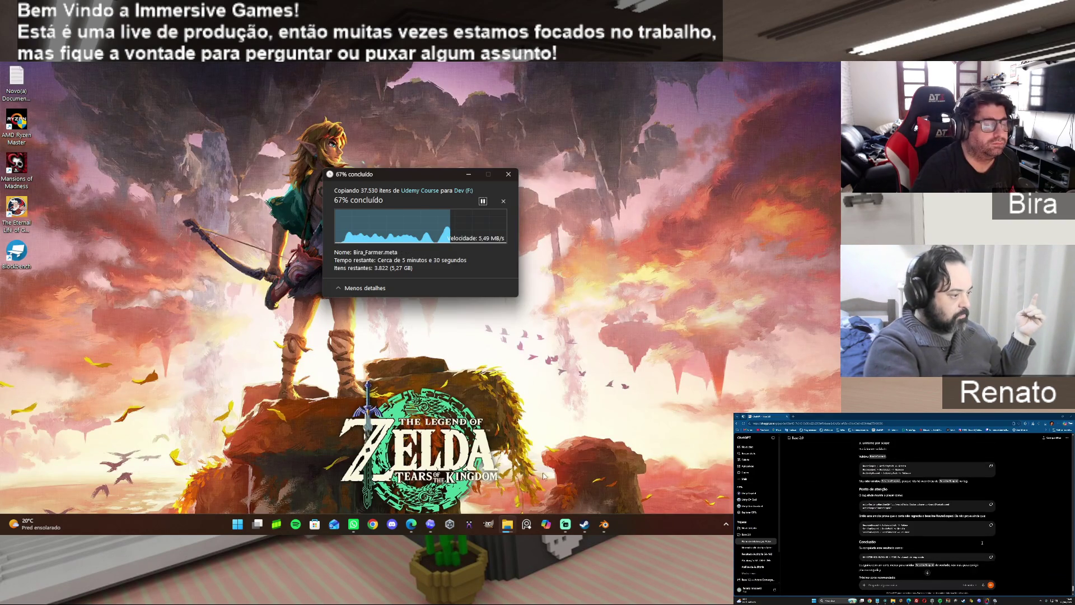
click(471, 524)
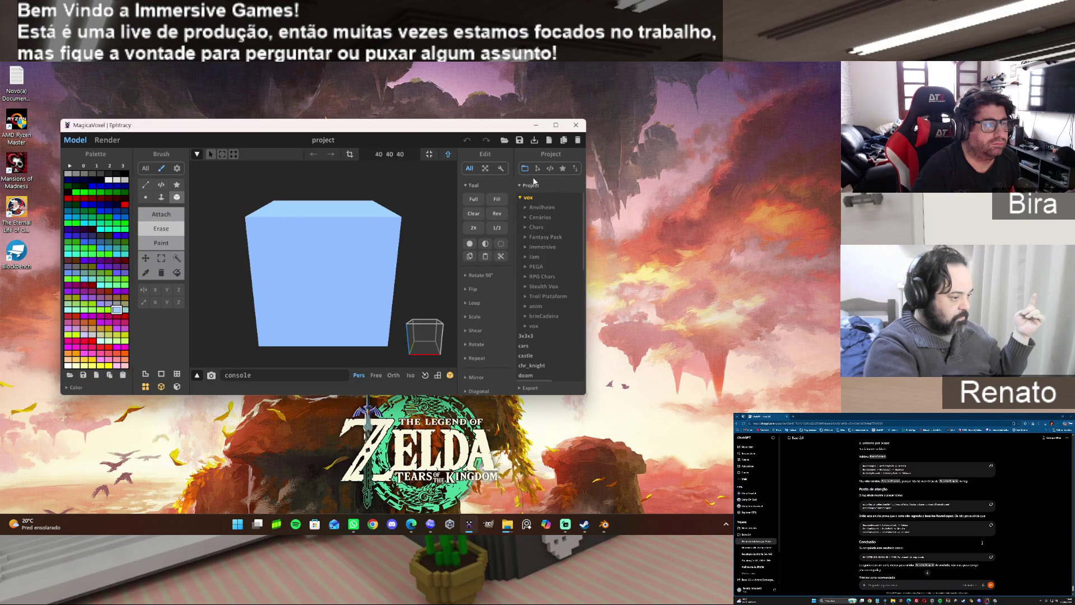
Maximize MagicaVoxel and open the Chars folder in the project list.
click(555, 126)
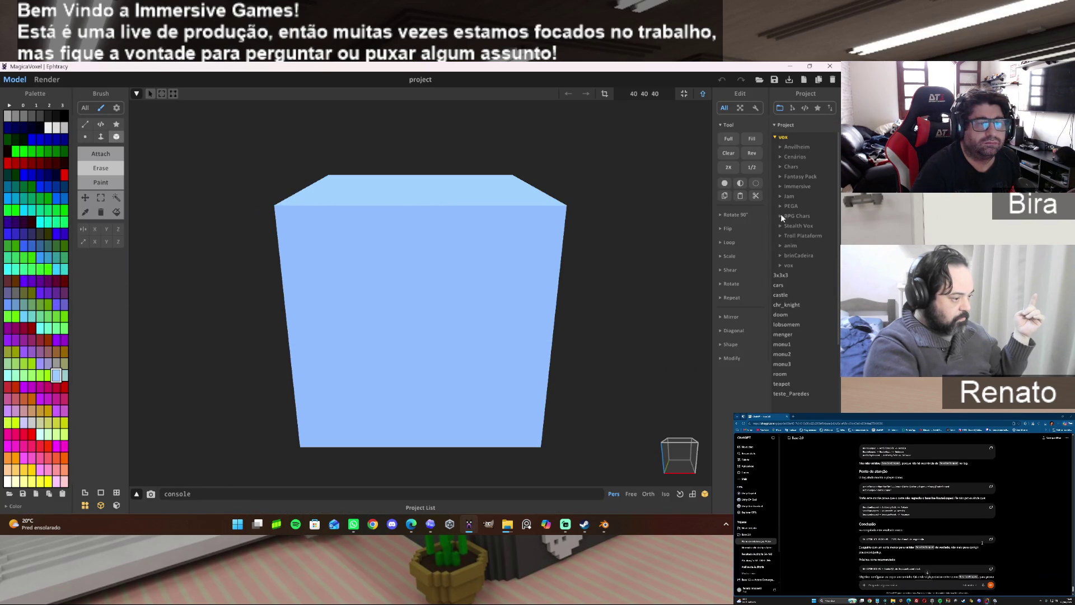
click(792, 166)
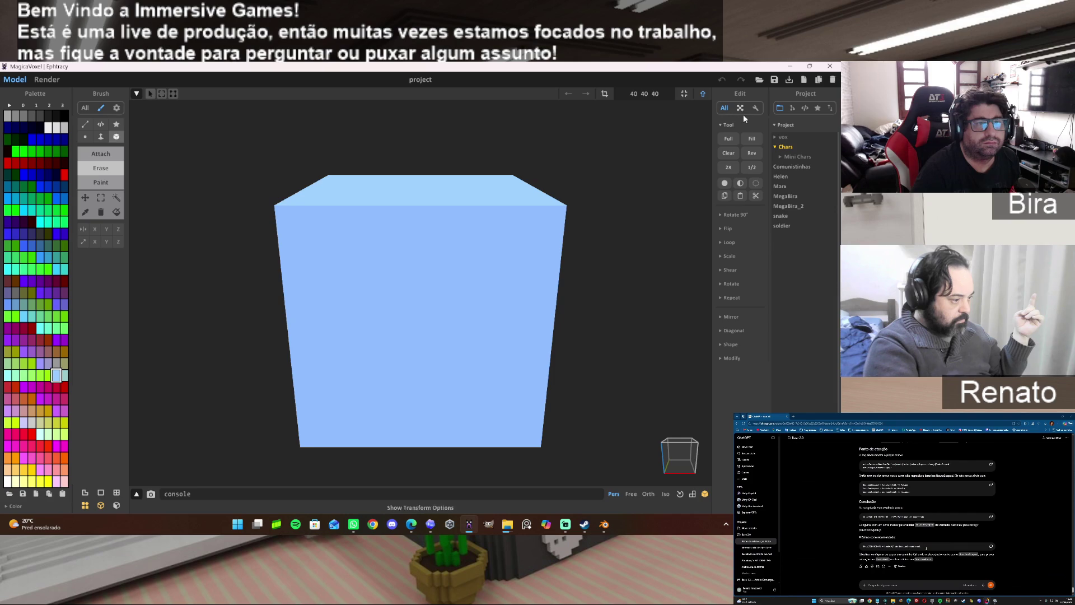
key(Tab)
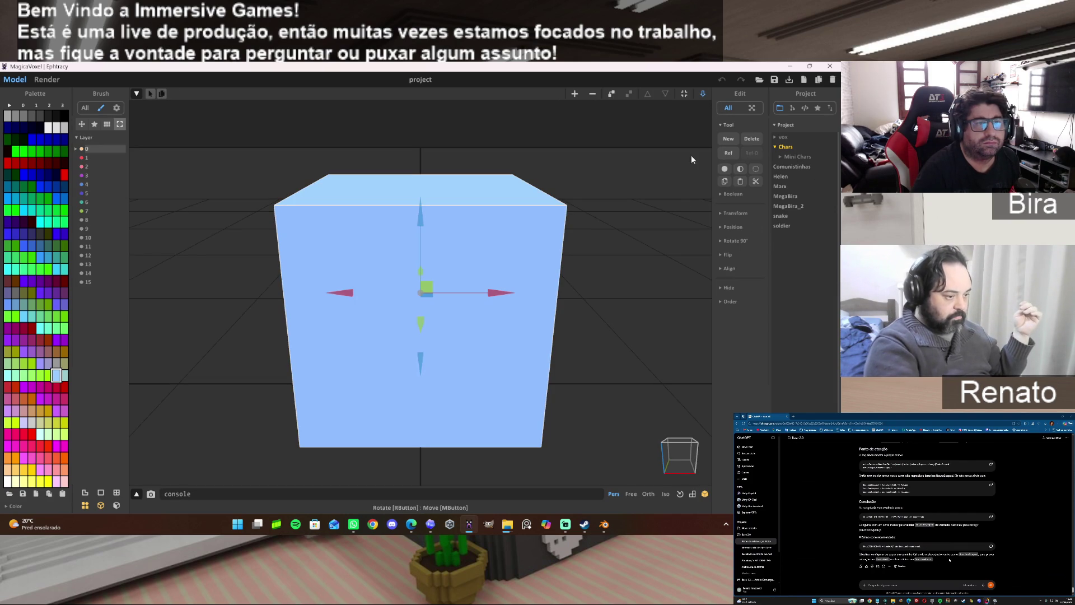
key(Tab)
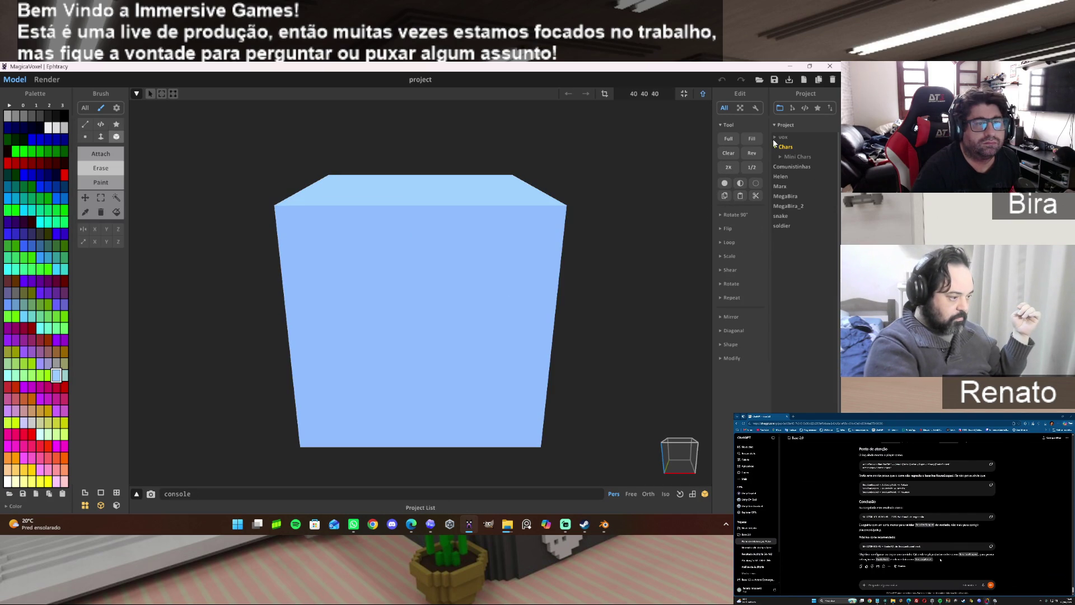
Browse vox > Rocket Bira > Characters and load the OldBira_Rig model.
click(783, 138)
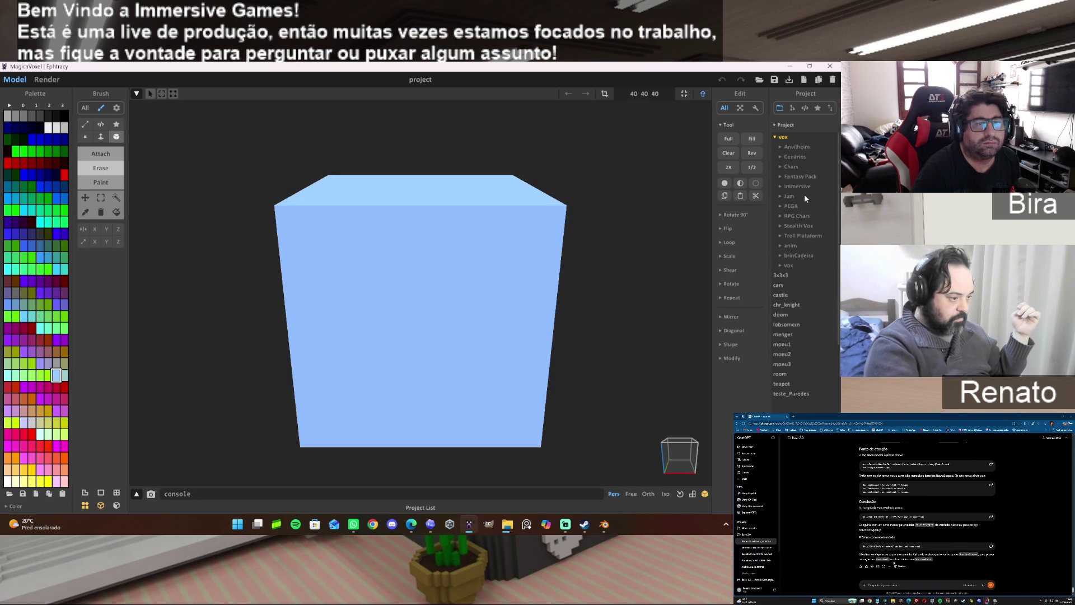
click(787, 266)
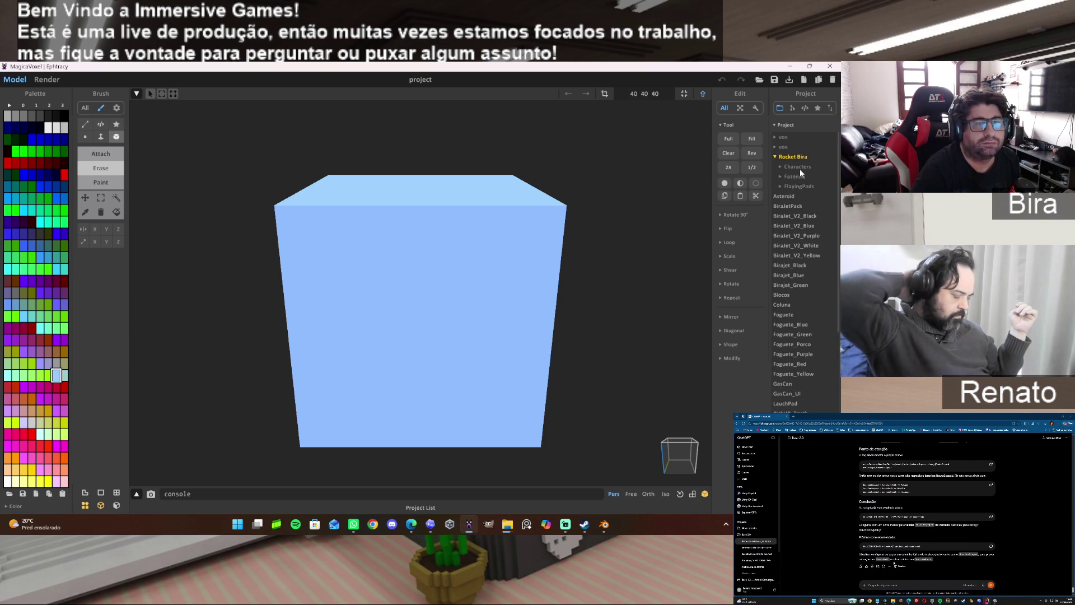
click(800, 167)
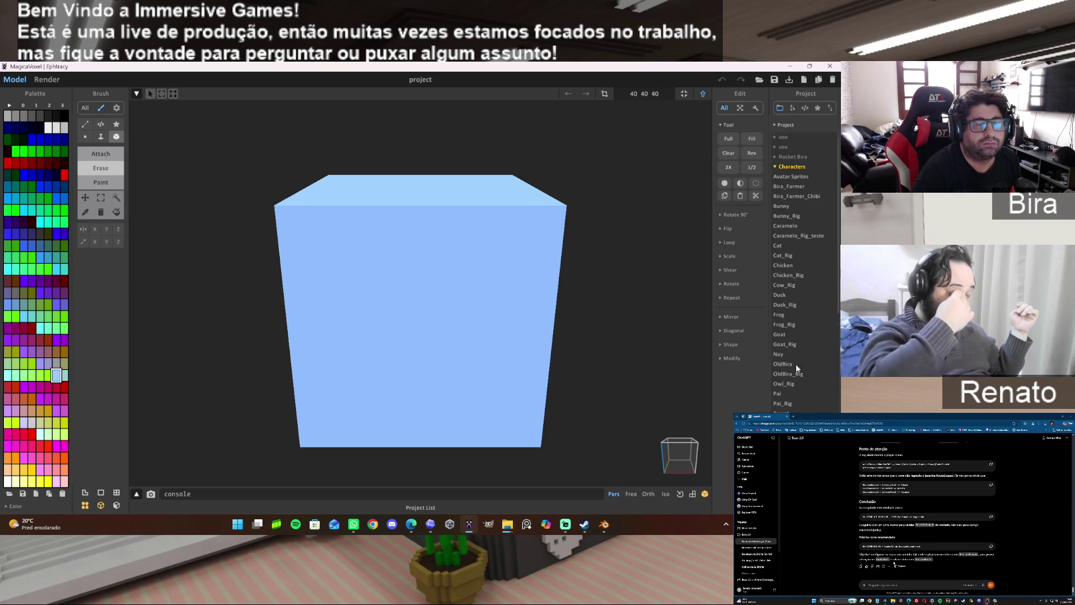
scroll(792, 370, down, 3)
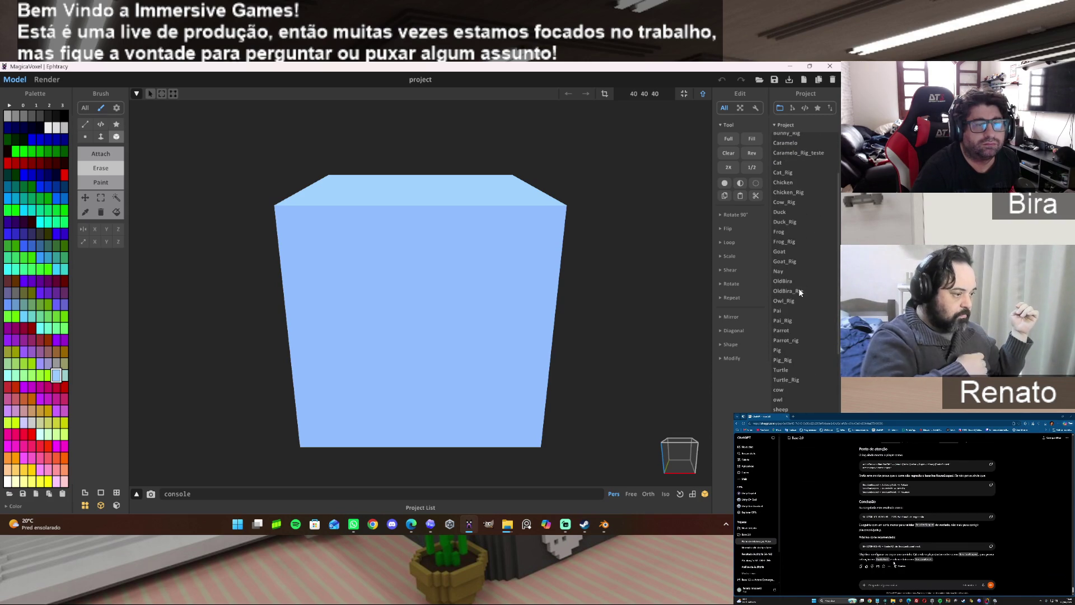
scroll(790, 191, up, 1)
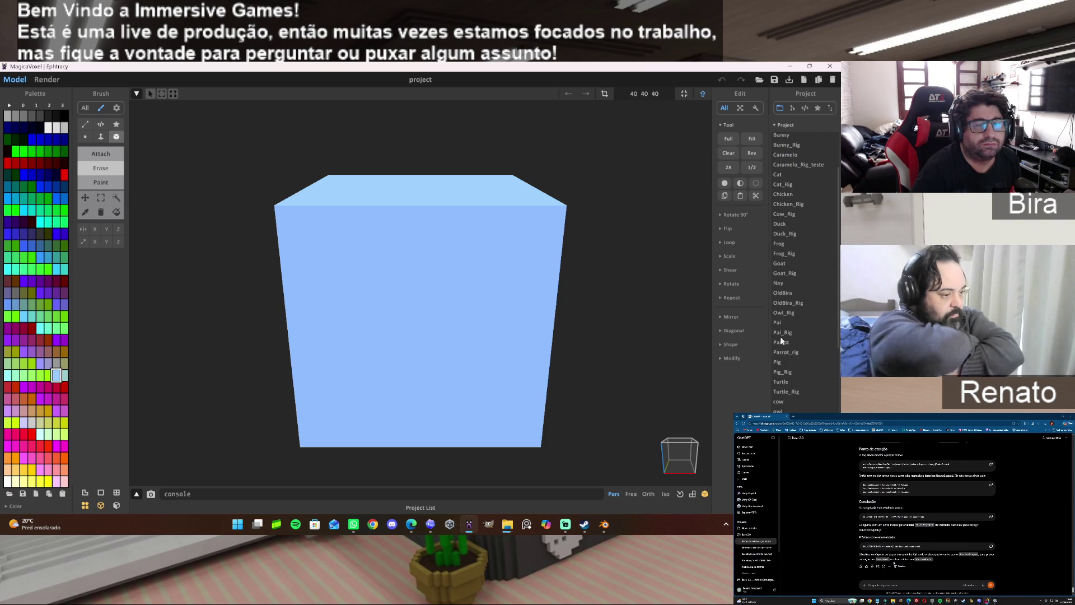
click(779, 301)
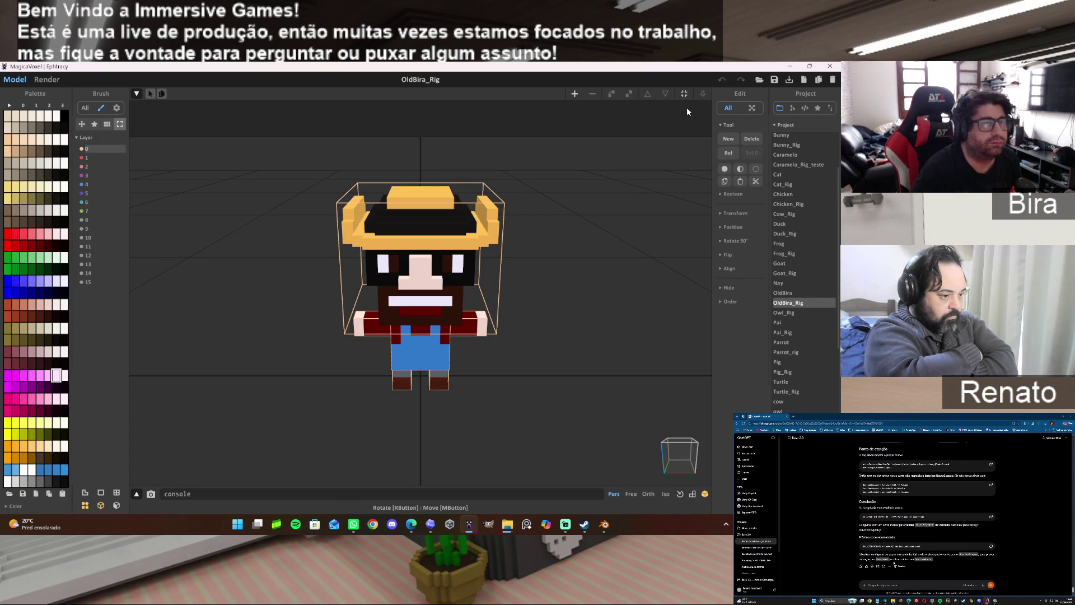
Try a magic-wand selection on the eye voxels, then undo it back in World mode.
right_drag(558, 300, 407, 266)
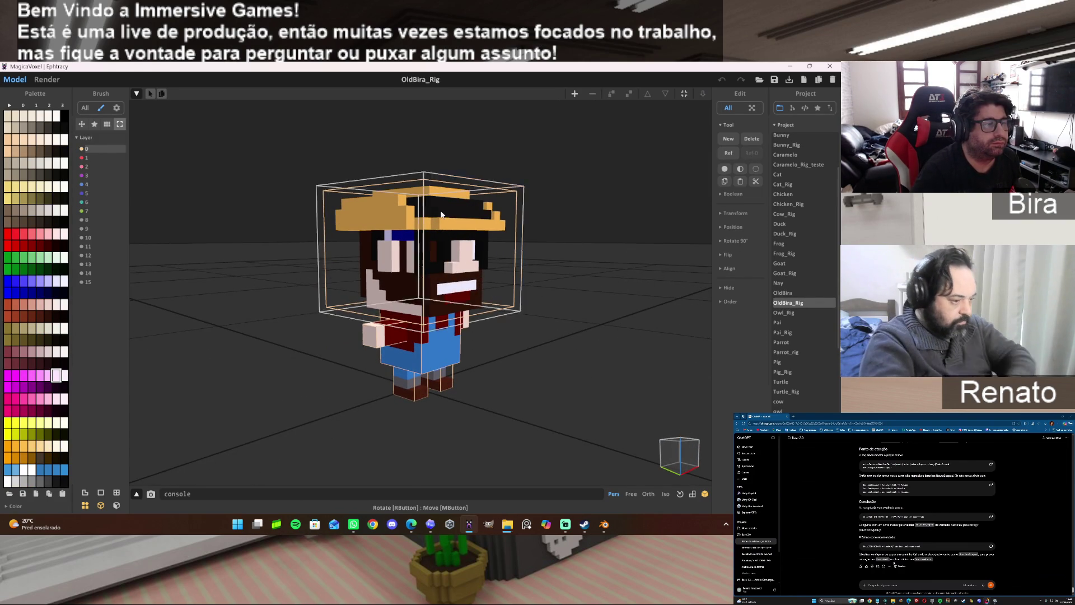
key(Tab)
click(116, 197)
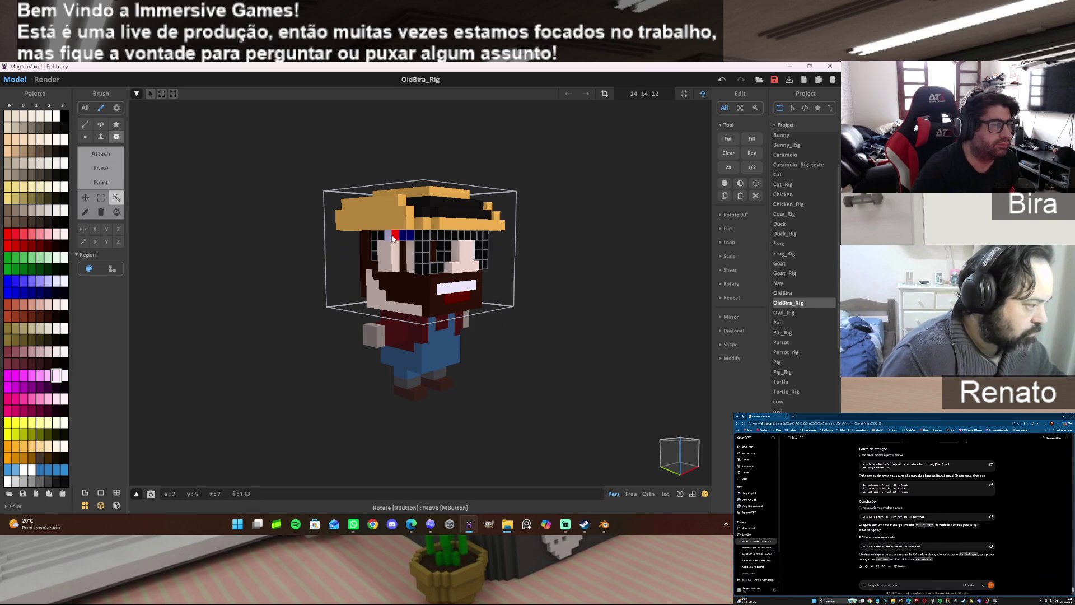
right_drag(619, 263, 461, 255)
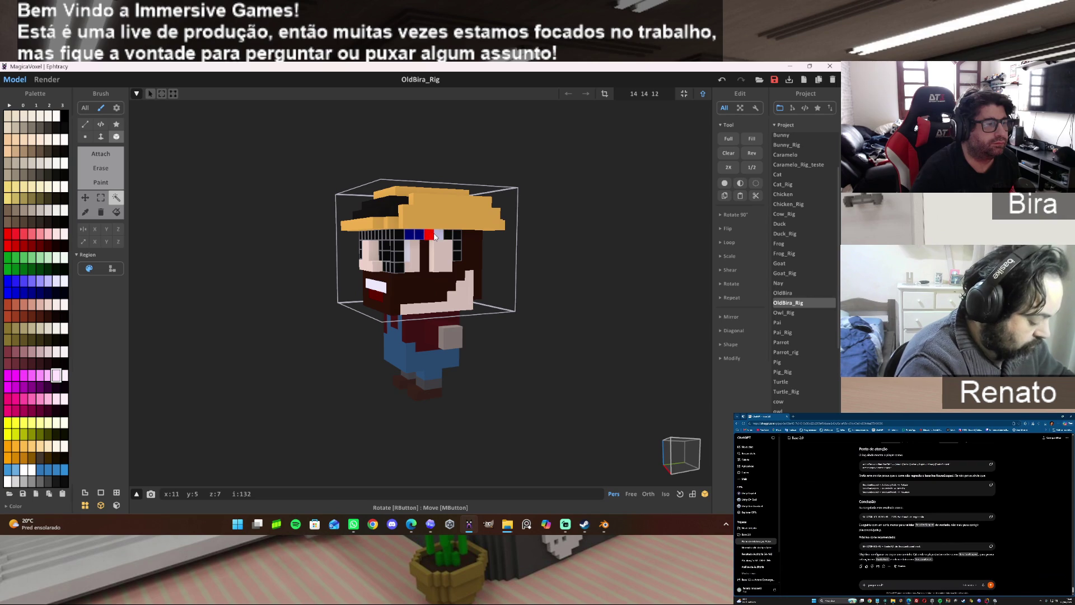
key(ctrl+z)
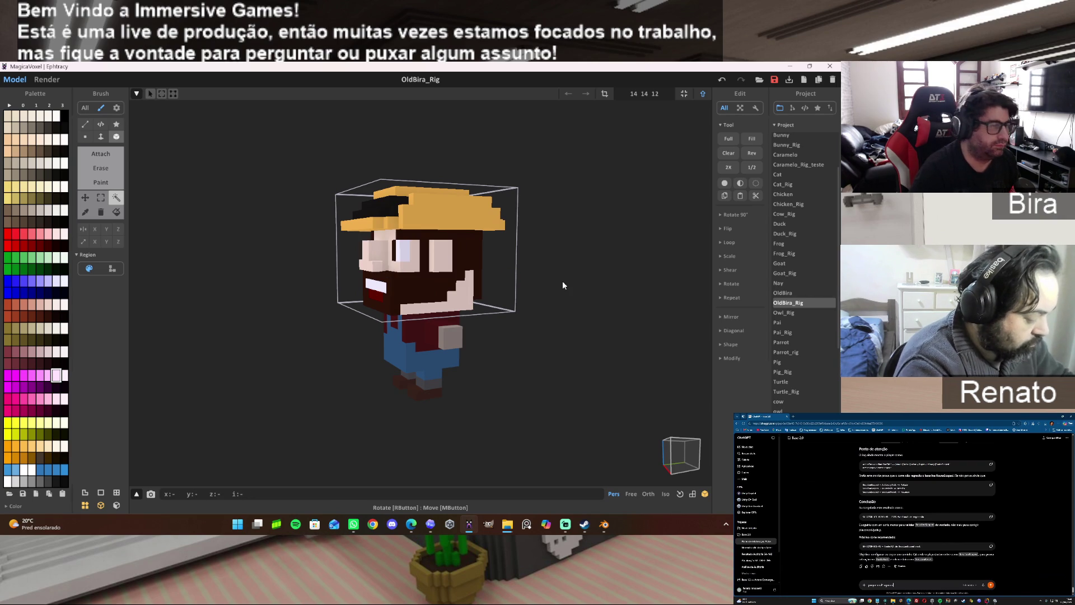
click(703, 96)
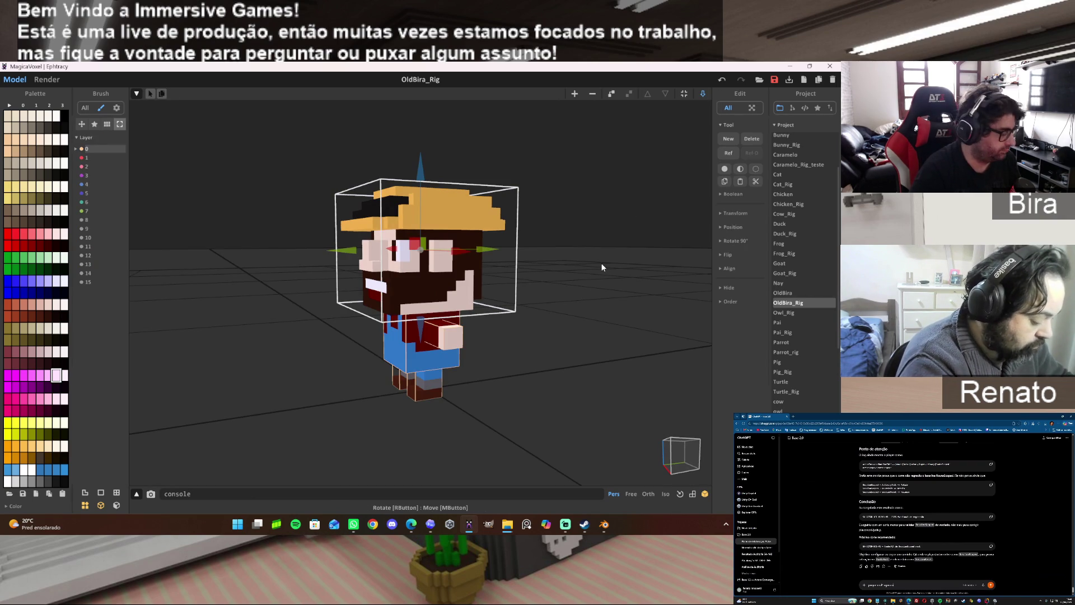
key(ctrl+z)
key(ctrl+z)
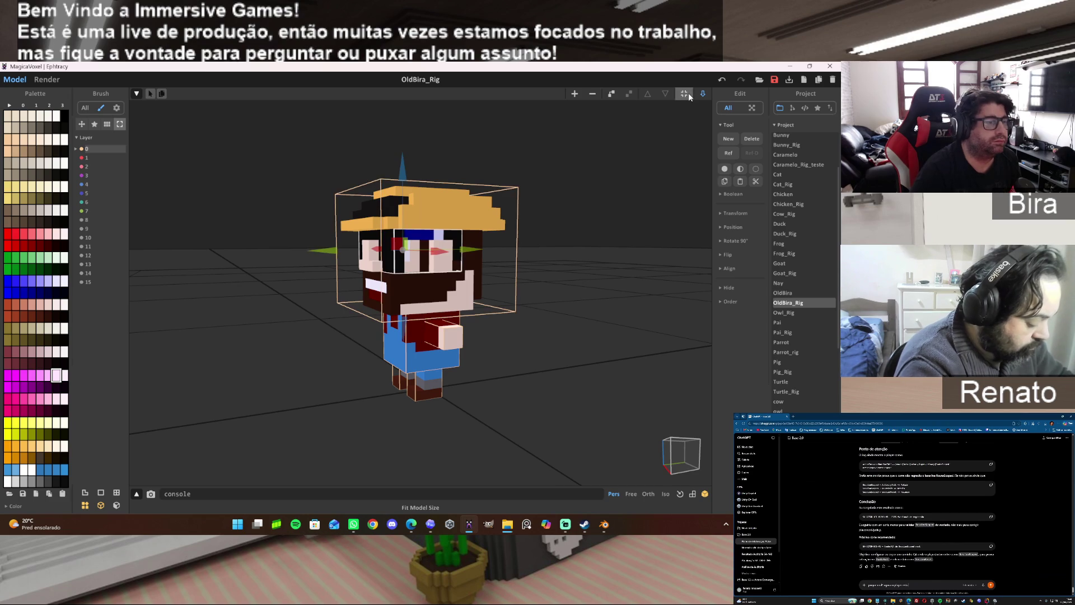
key(ctrl+z)
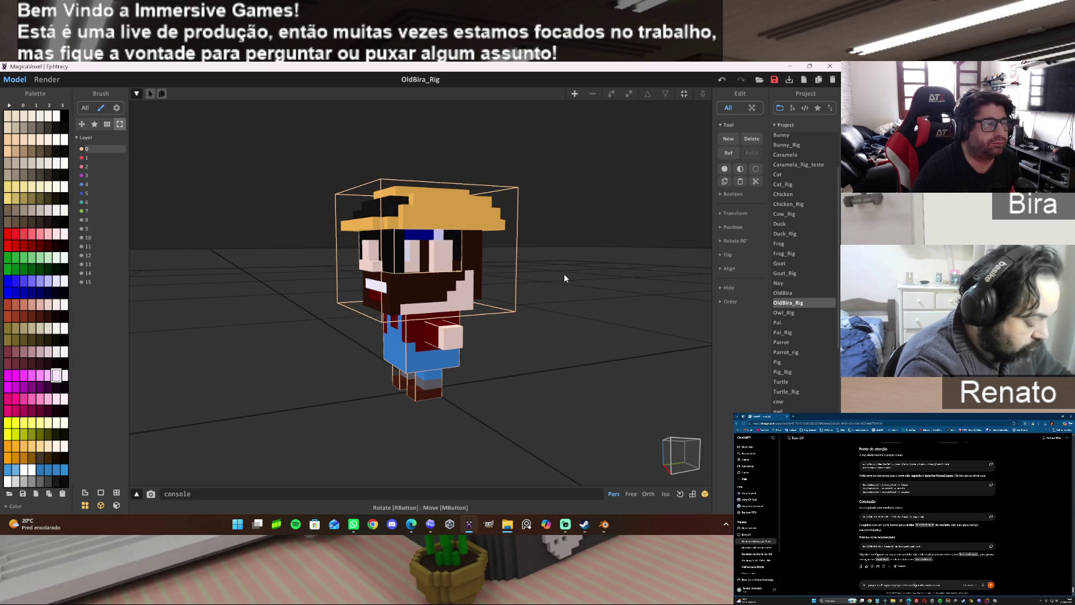
Extrude and undo the hat crown, fit model bounds, restore the hat and reopen the head for voxel editing.
right_drag(557, 275, 668, 290)
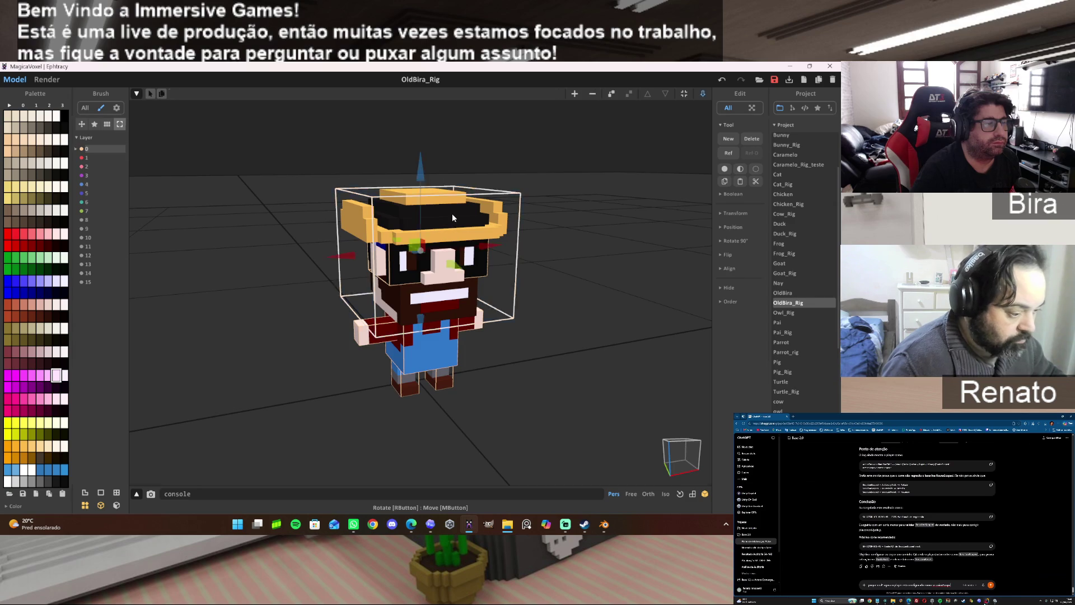
double_click(452, 225)
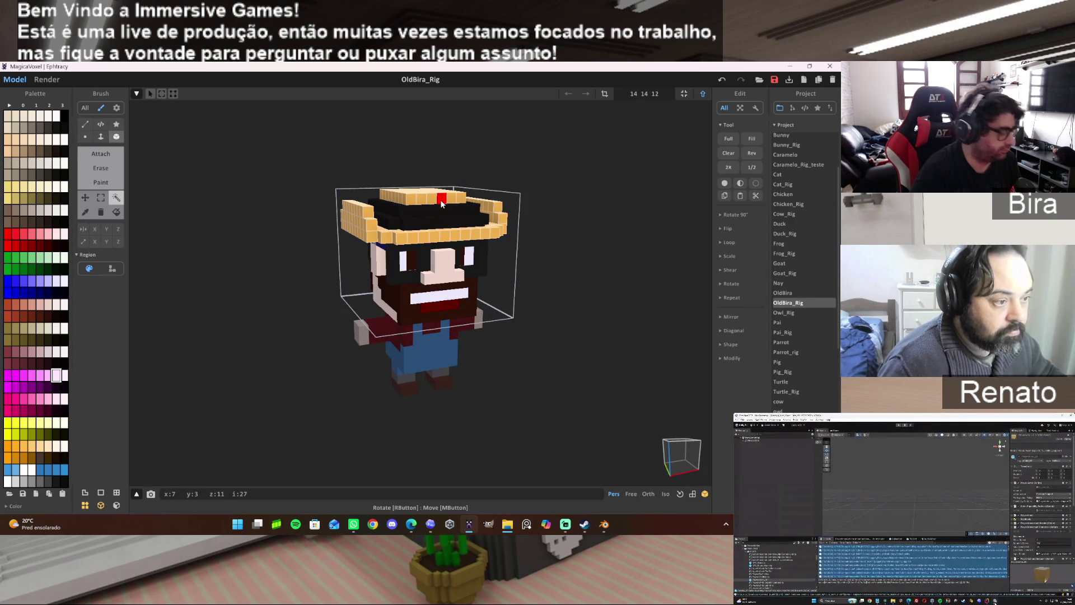
click(445, 212)
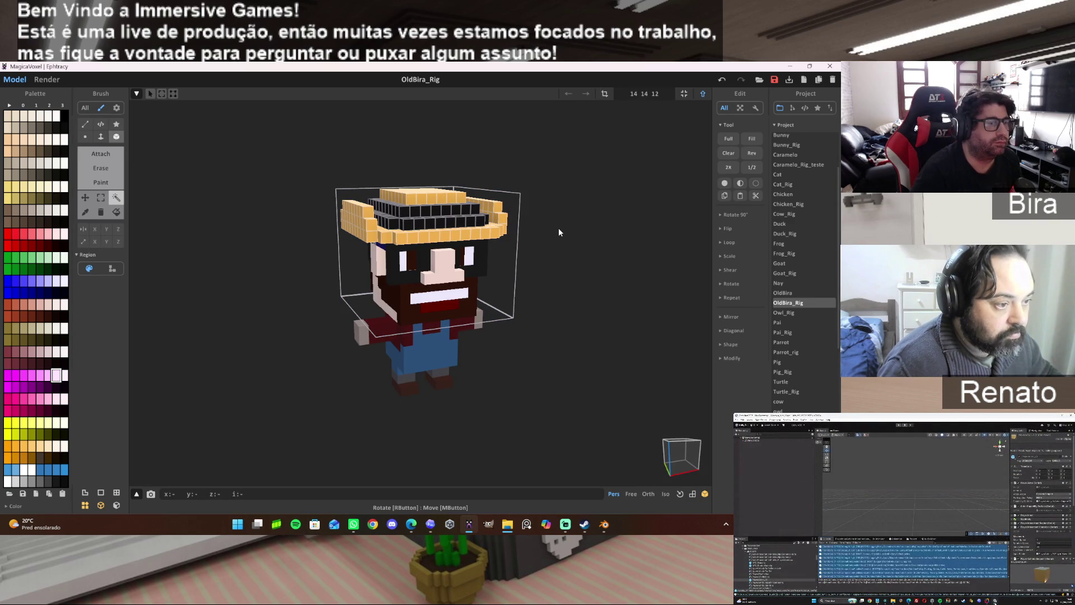
key(ctrl+z)
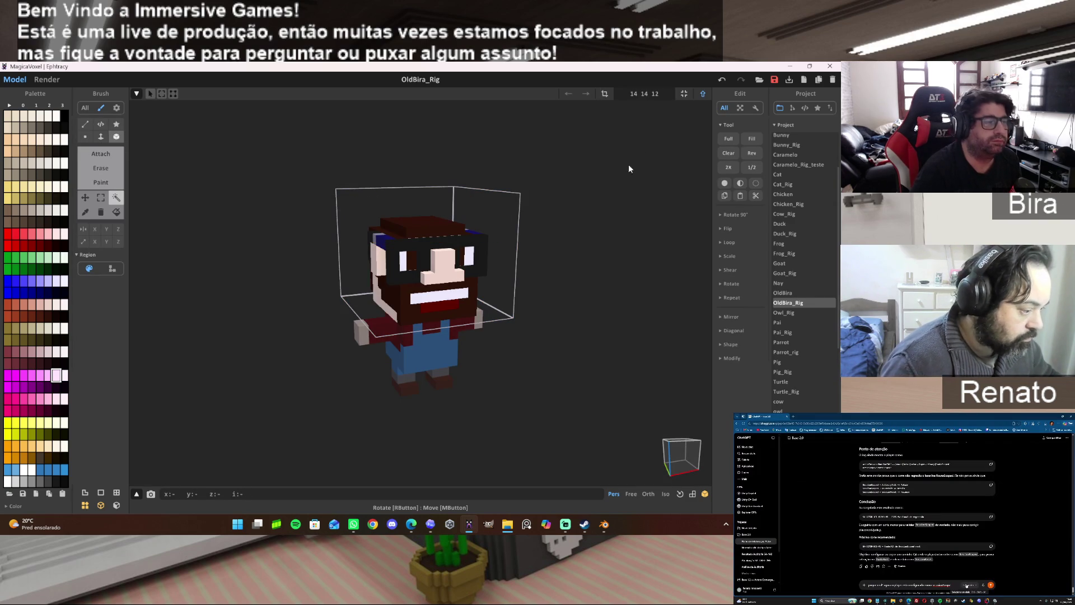
click(684, 93)
key(Tab)
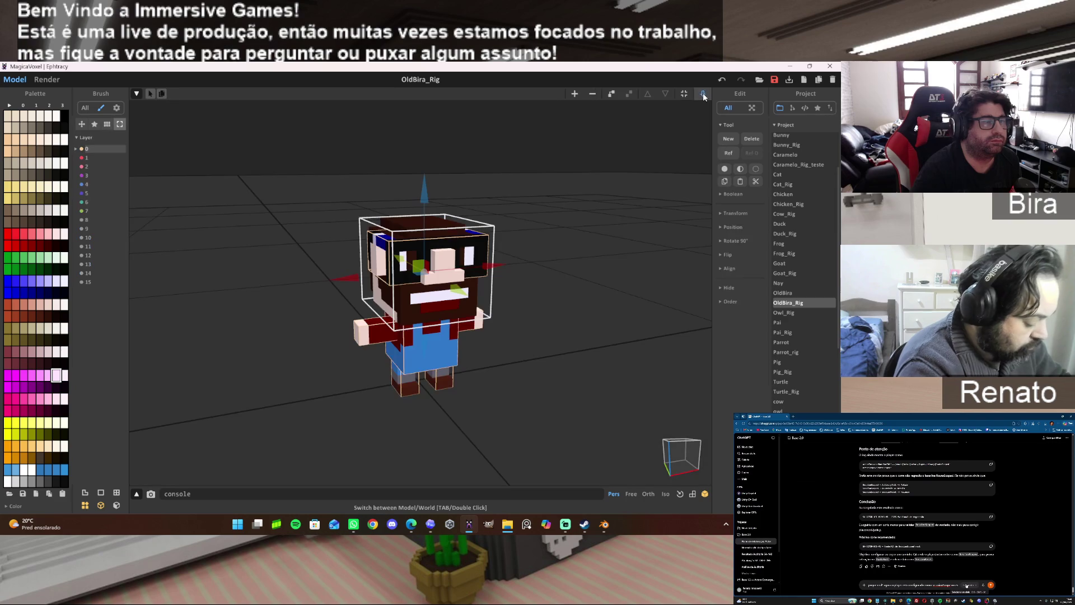
key(ctrl+z)
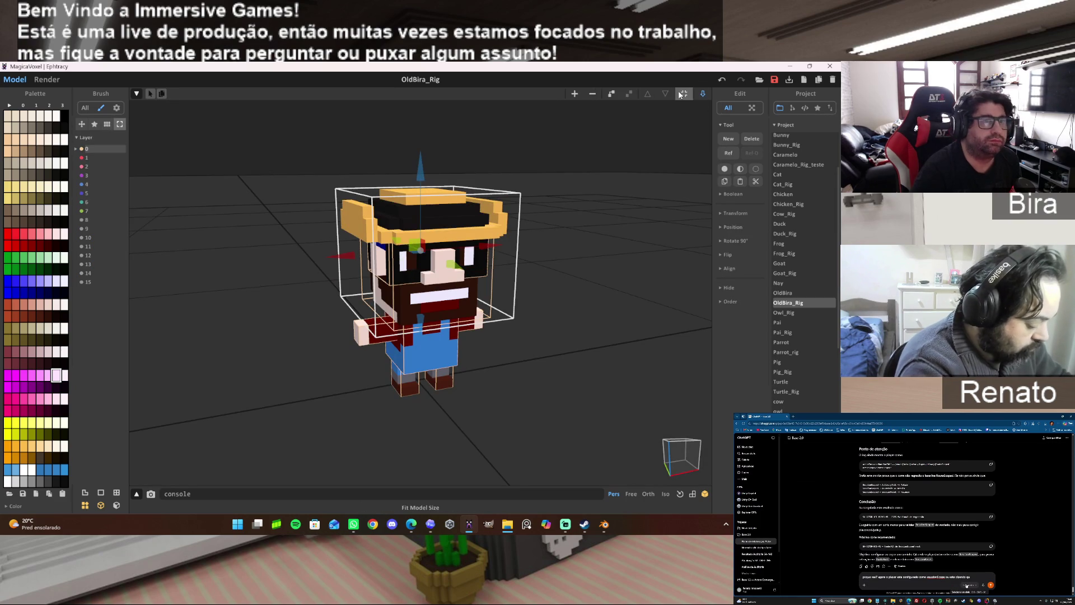
click(583, 295)
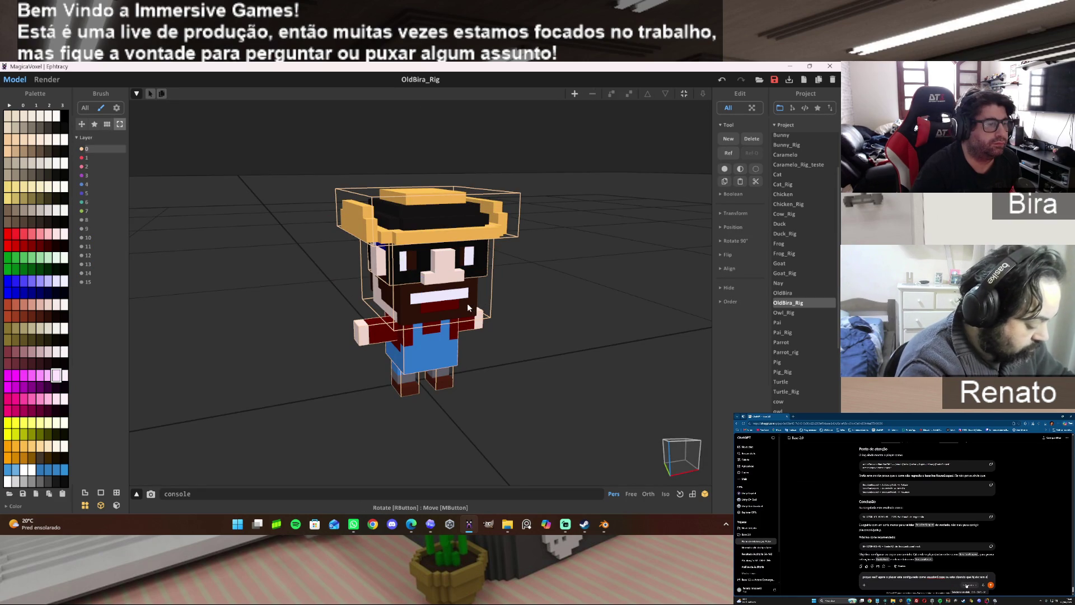
double_click(469, 302)
mouse_move(548, 319)
right_down()
mouse_move(627, 285)
mouse_move(541, 310)
mouse_move(553, 329)
right_up()
scroll(538, 318, up, 2)
scroll(535, 320, up, 2)
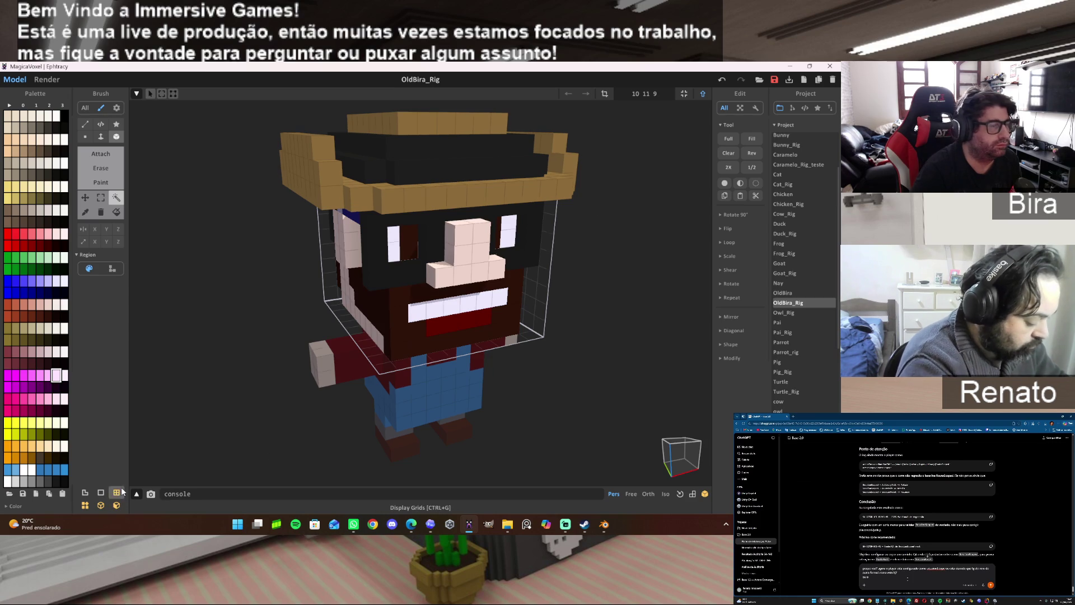
Marquee-select the voxel column beside the mouth, delete it, and return to World mode.
mouse_move(606, 310)
right_down()
mouse_move(683, 290)
mouse_move(613, 274)
mouse_move(627, 278)
right_up()
click(101, 197)
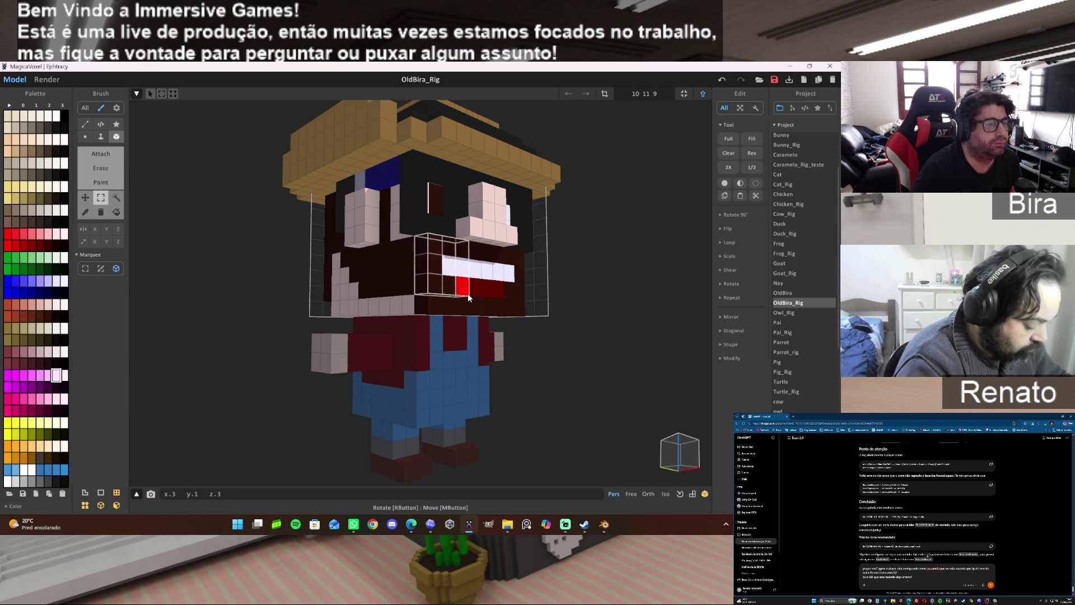
drag(436, 249, 535, 304)
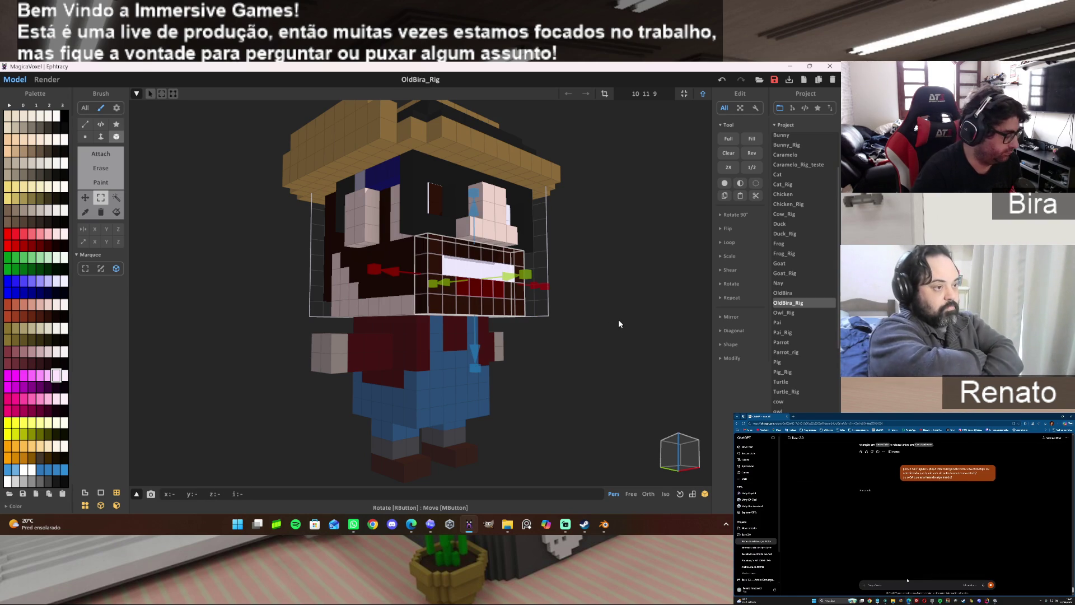
right_drag(625, 278, 671, 279)
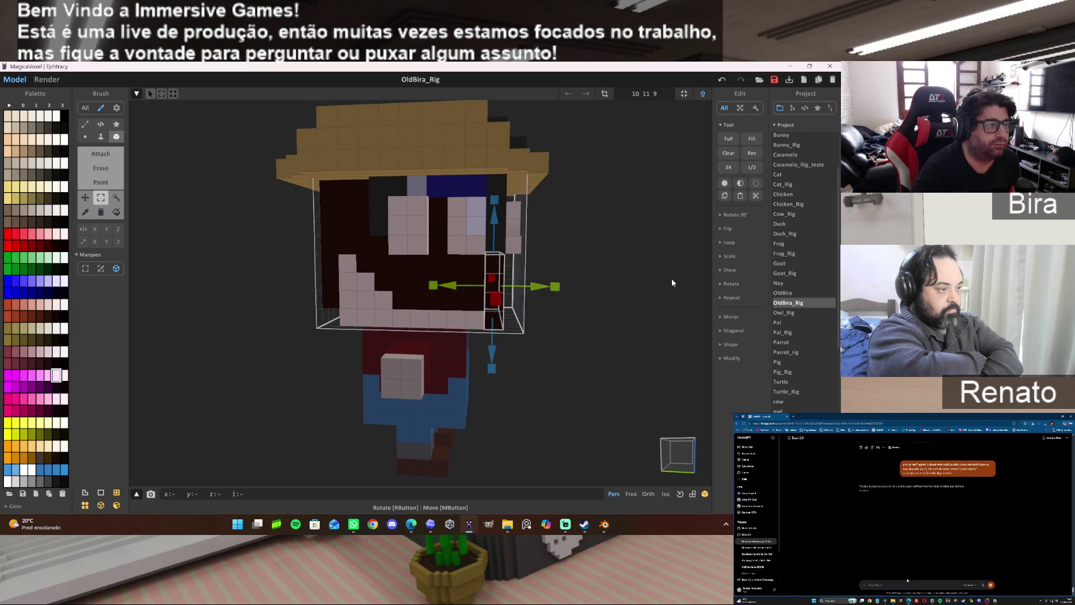
key(Delete)
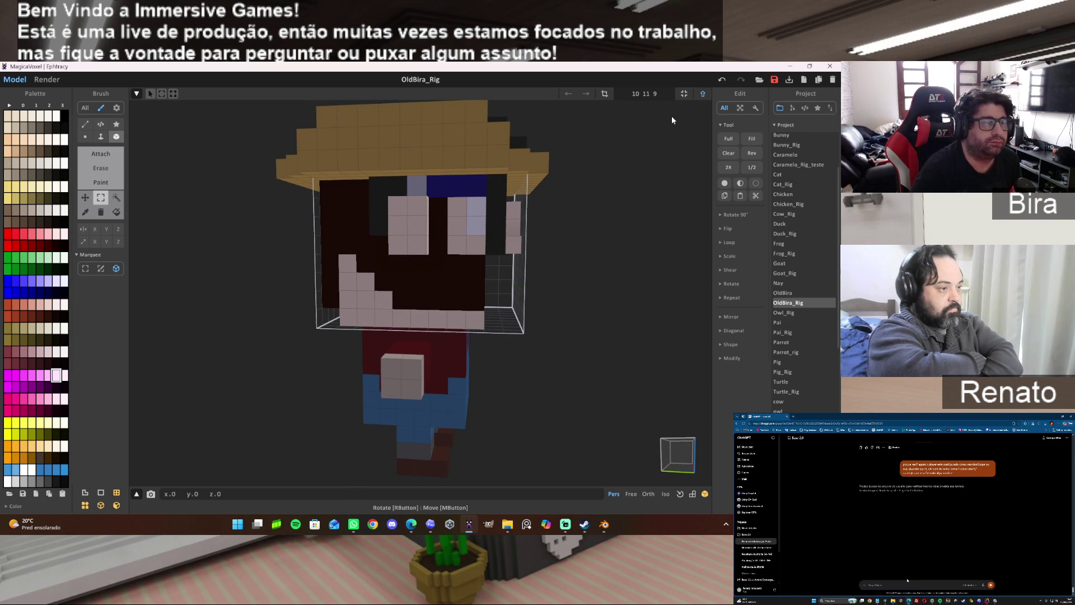
click(702, 95)
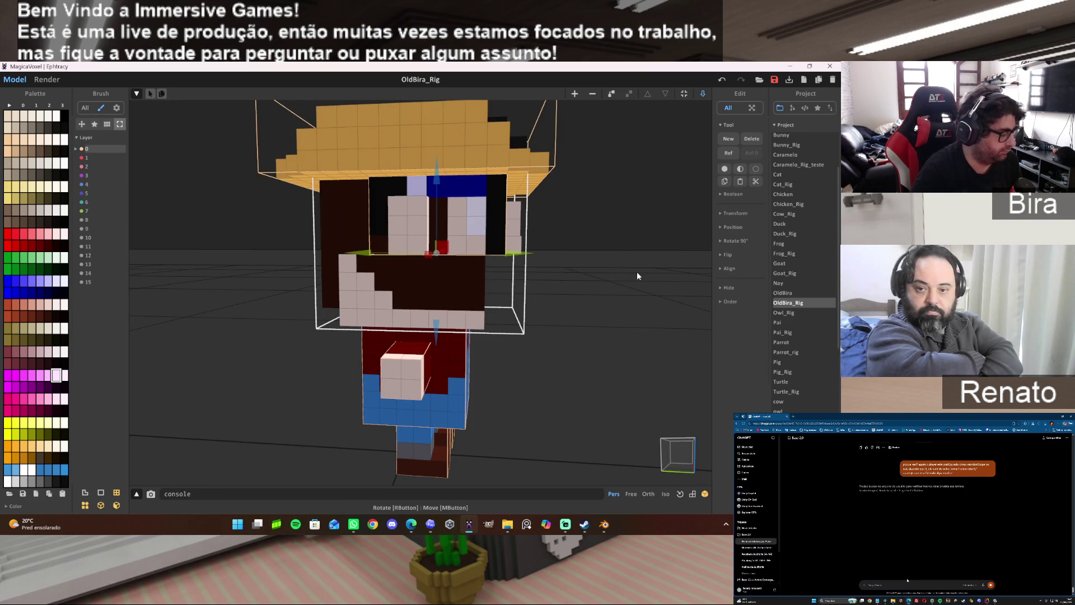
Clear the selection and inspect the character from front angles in Model and World mode.
click(683, 96)
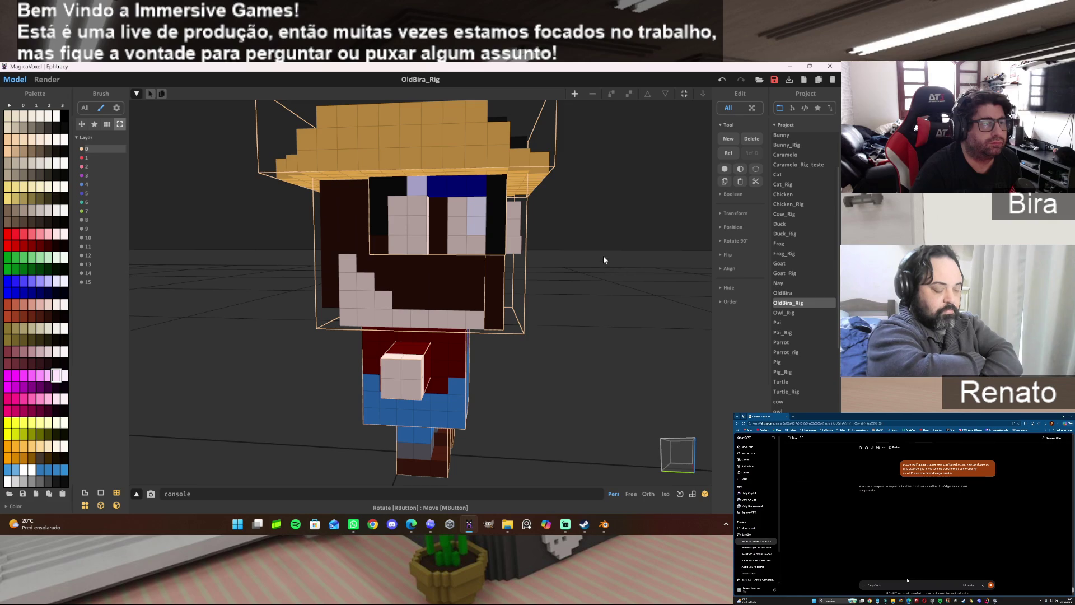
right_drag(598, 250, 498, 251)
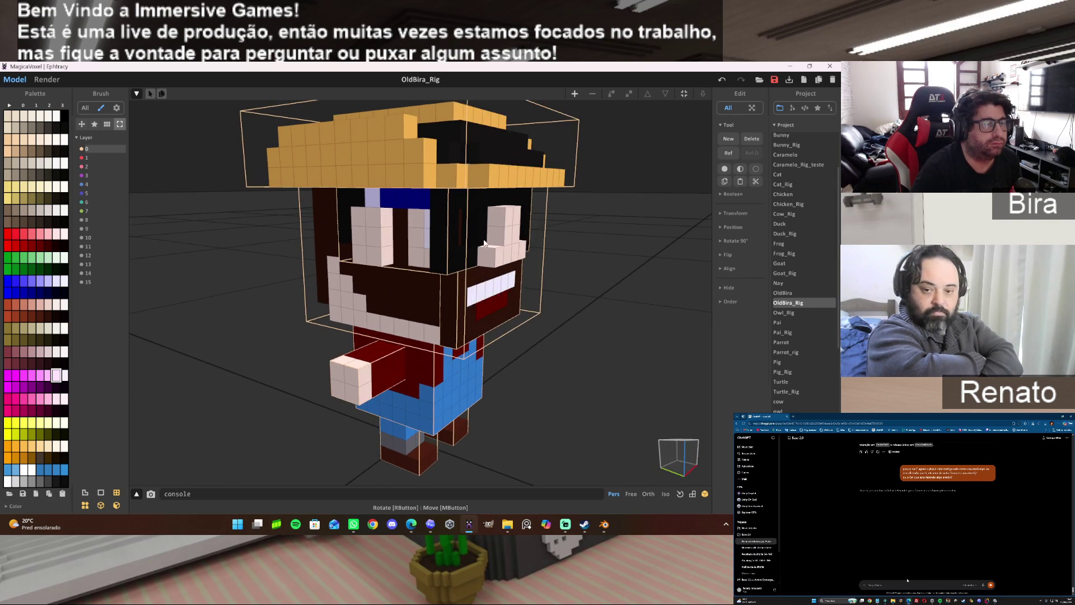
key(Tab)
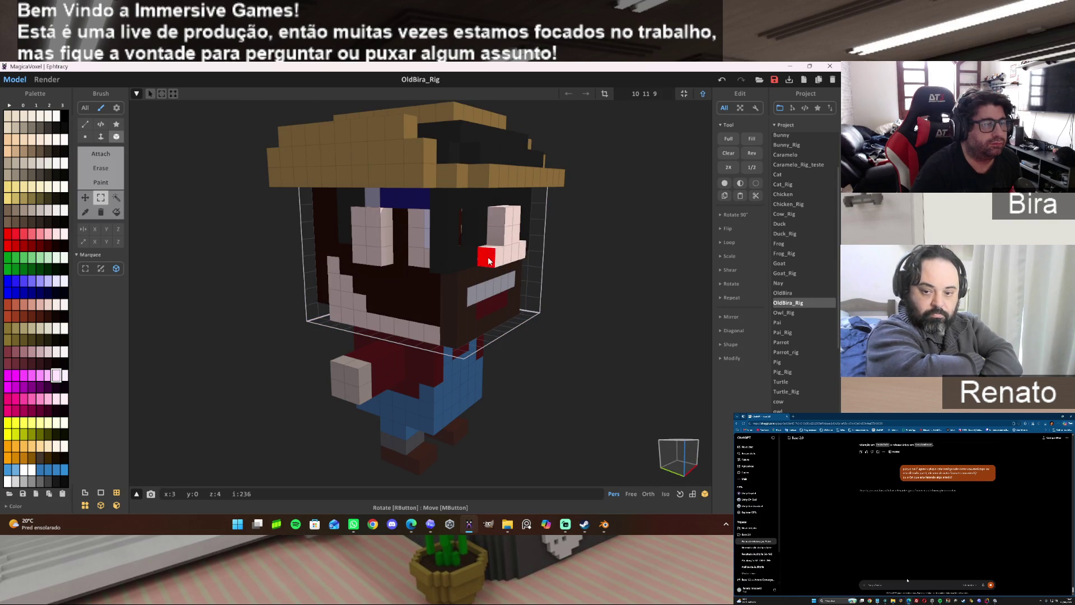
right_drag(599, 267, 558, 263)
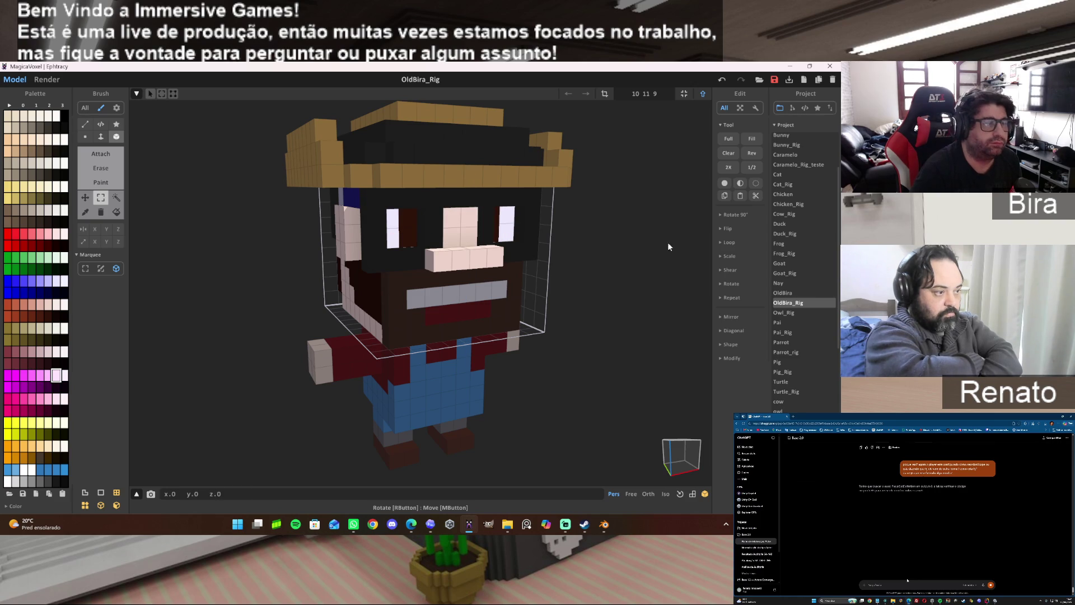
key(Tab)
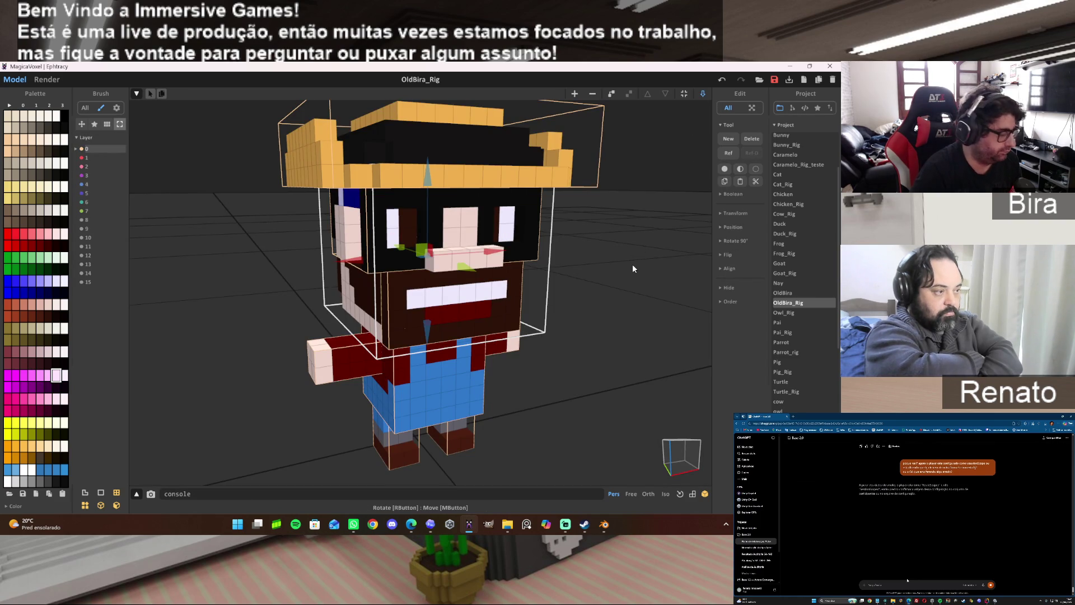
Open the nose model briefly, return to the scene and show the Outline of Old Bira's voxel parts.
click(687, 95)
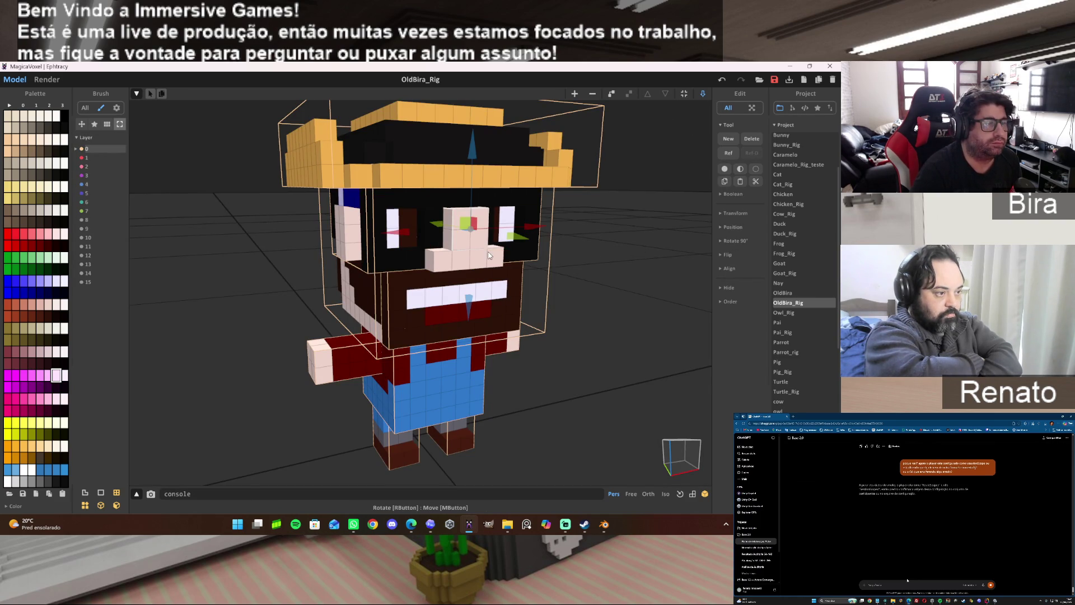
key(Tab)
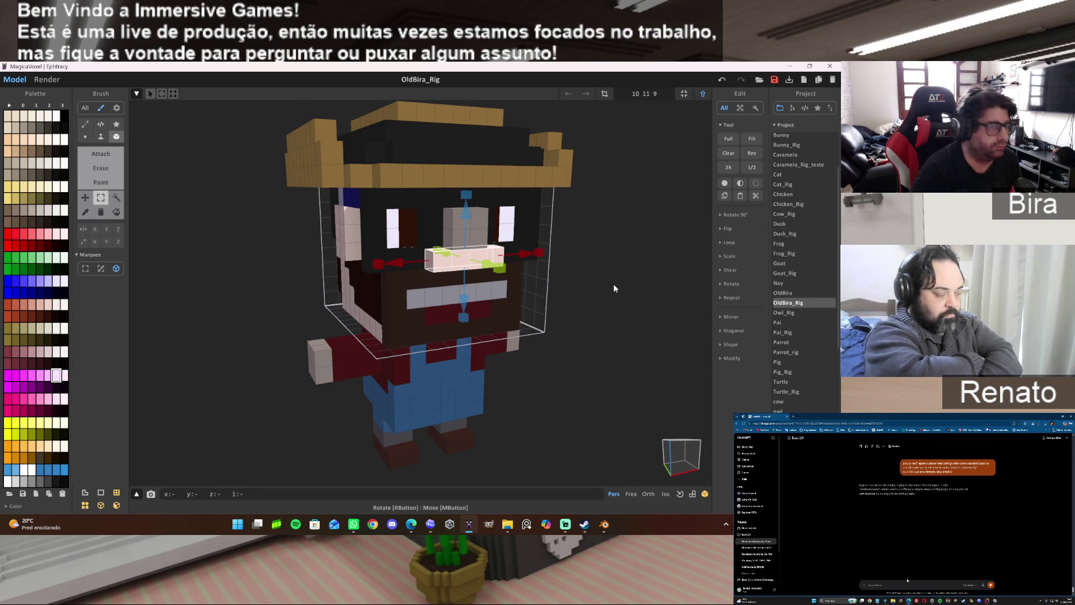
key(ctrl+d)
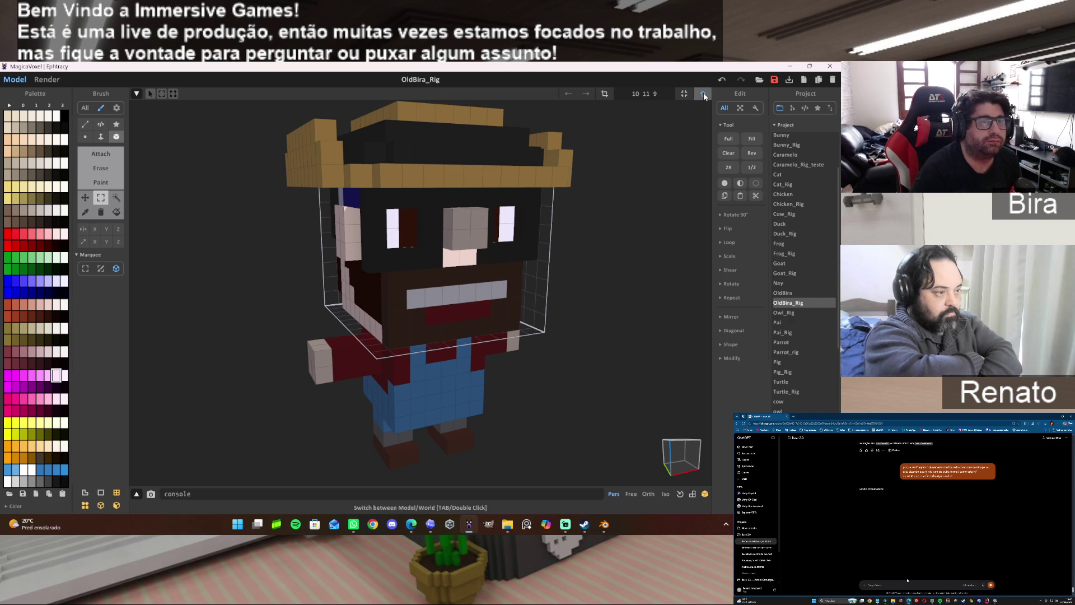
click(704, 95)
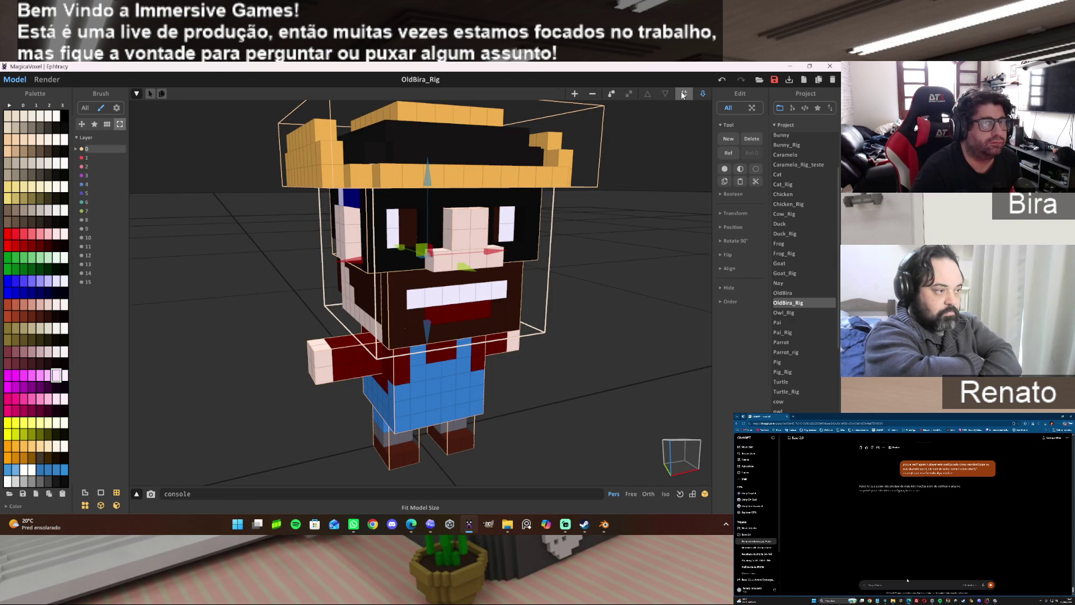
mouse_move(617, 316)
right_down()
mouse_move(649, 319)
mouse_move(642, 311)
right_up()
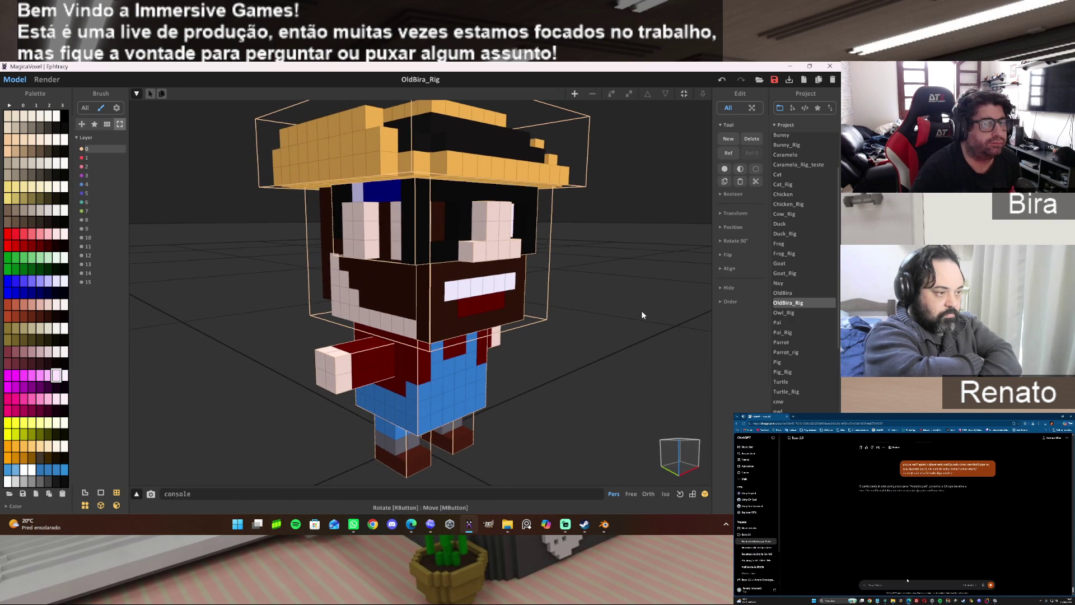
click(793, 110)
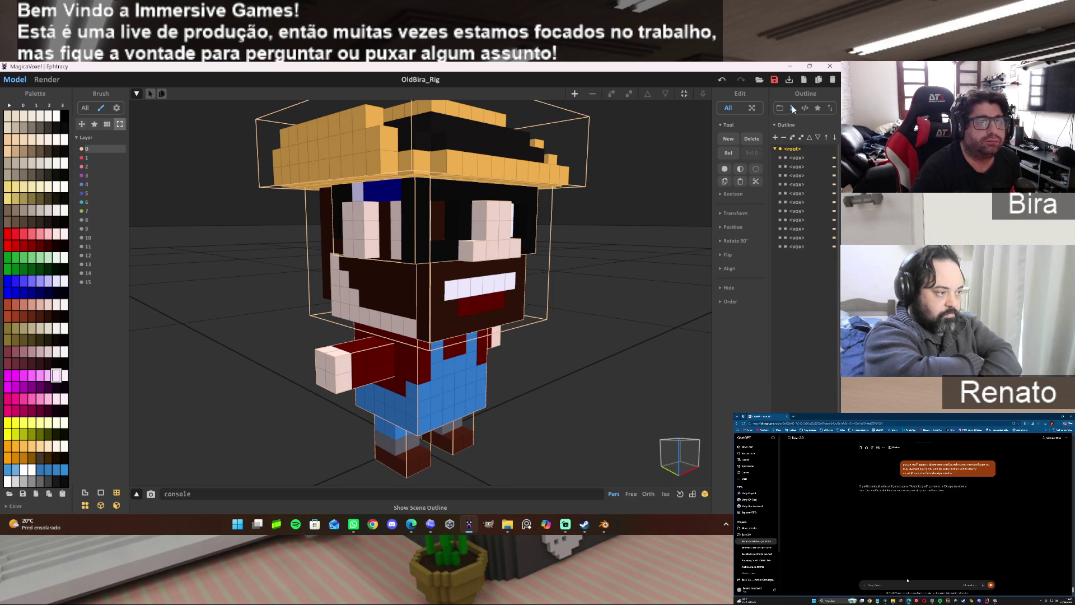
Hide the beard-with-teeth, hat and glasses models in the Outline, keeping nose and eyes visible.
click(496, 221)
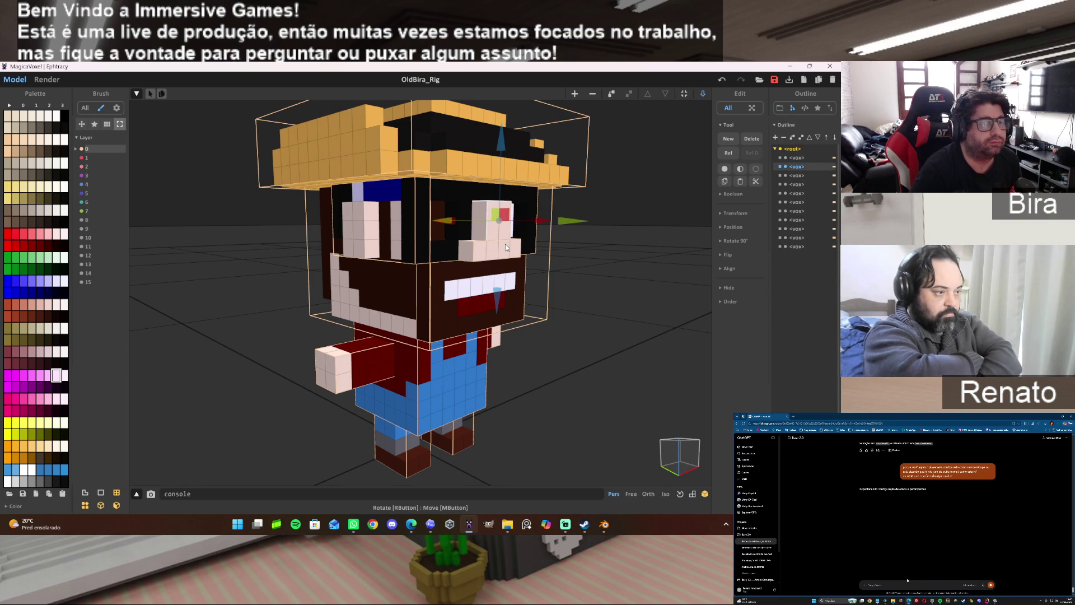
click(787, 167)
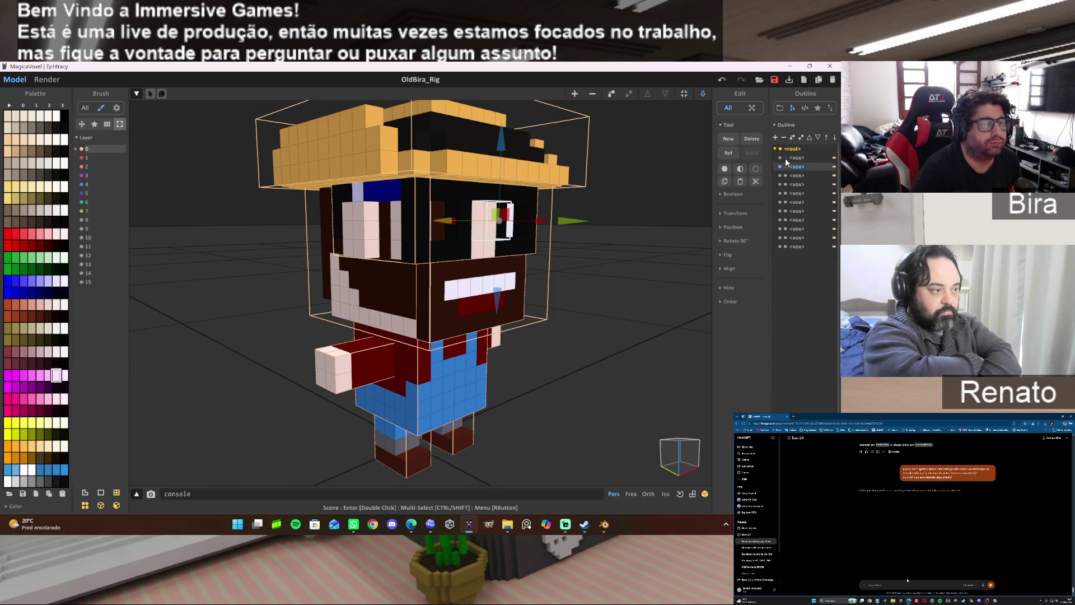
click(786, 174)
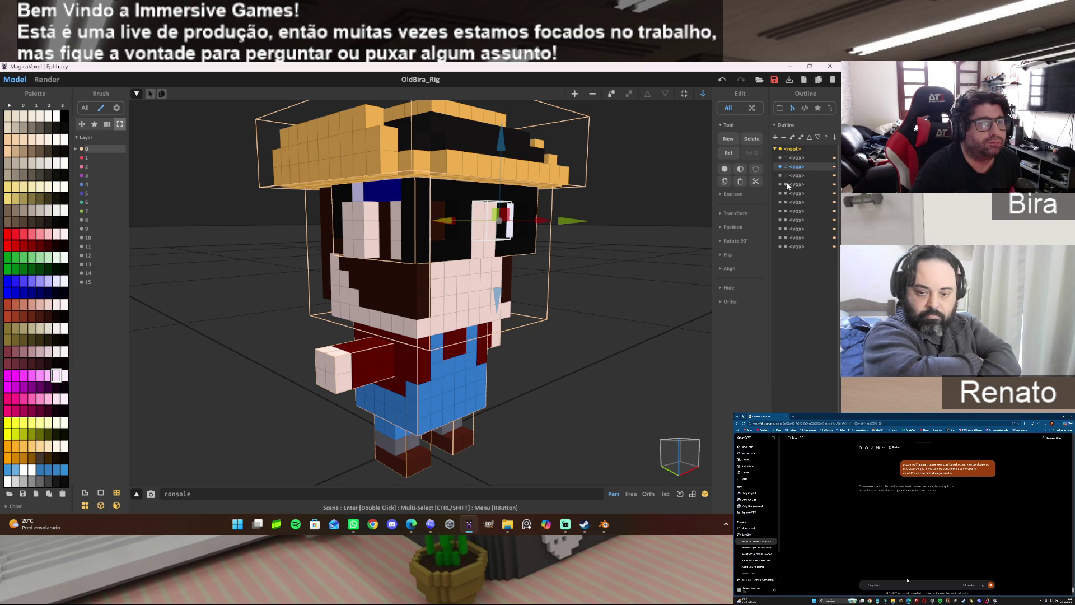
click(785, 182)
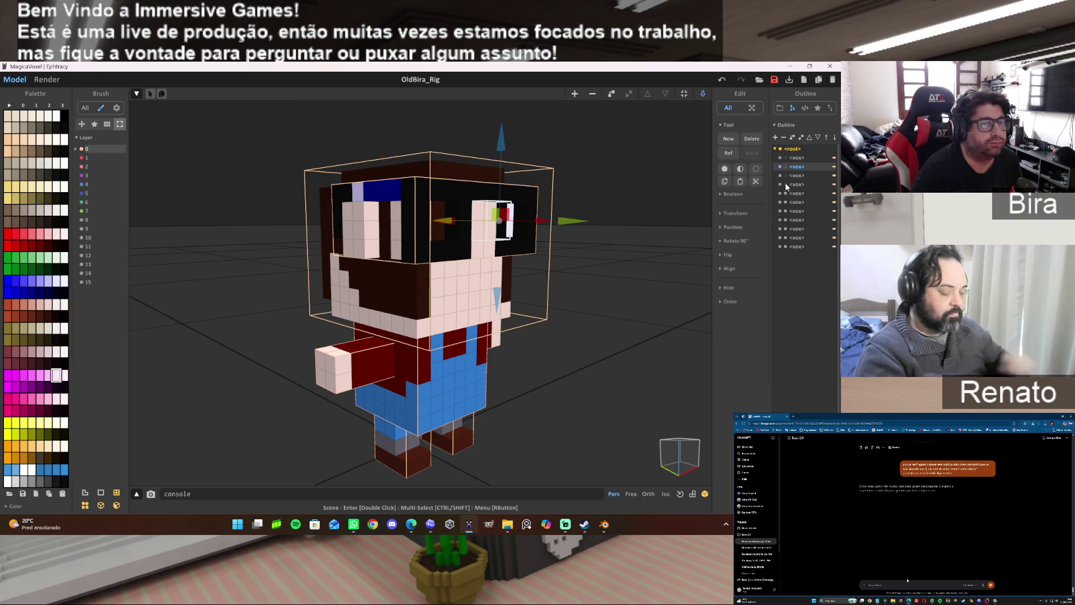
click(785, 192)
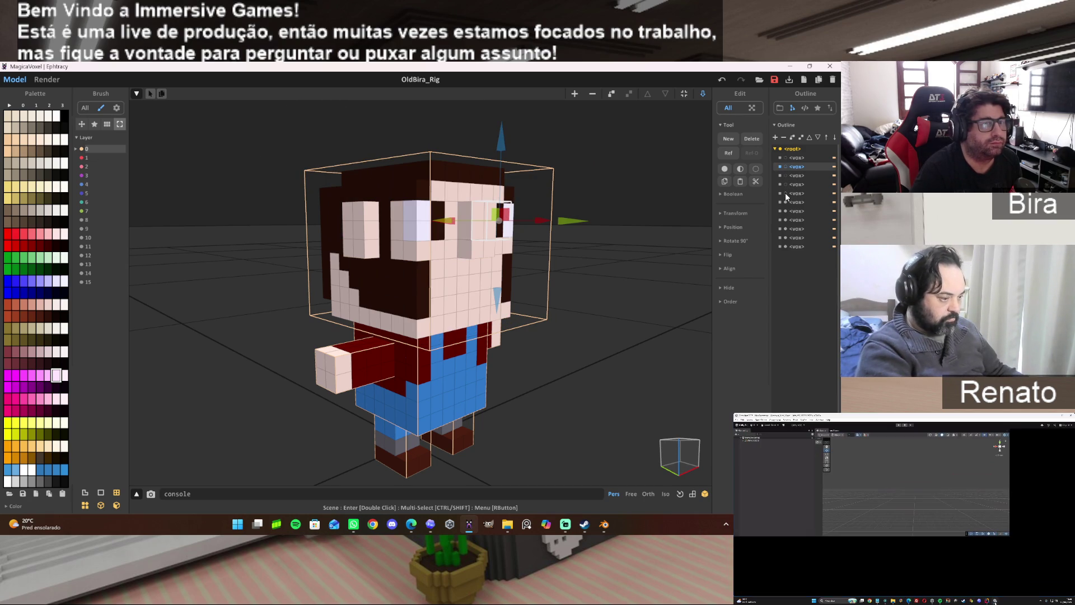
click(785, 201)
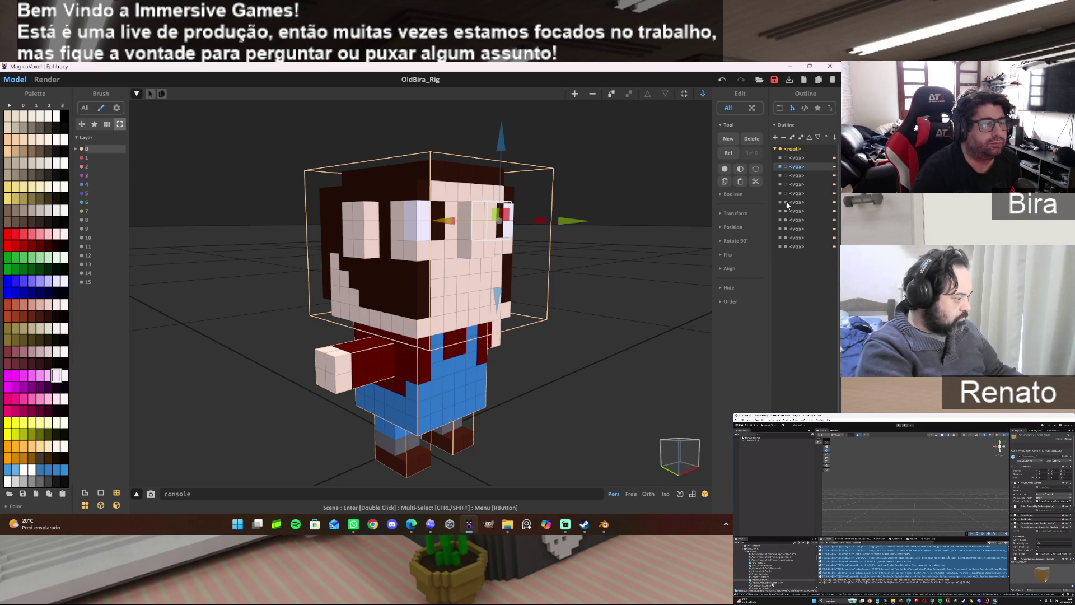
click(662, 242)
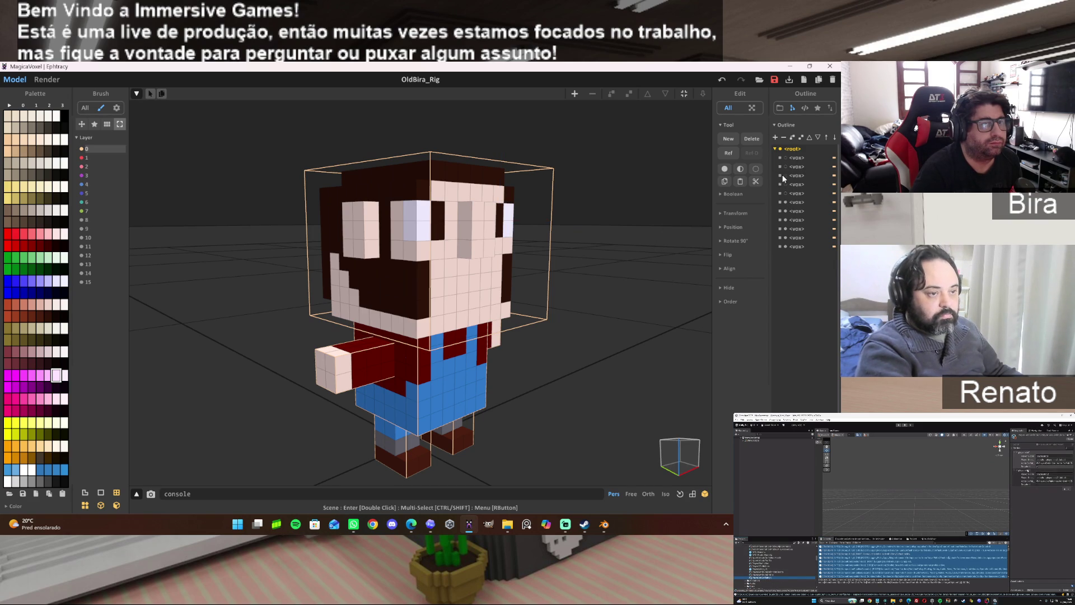
click(785, 157)
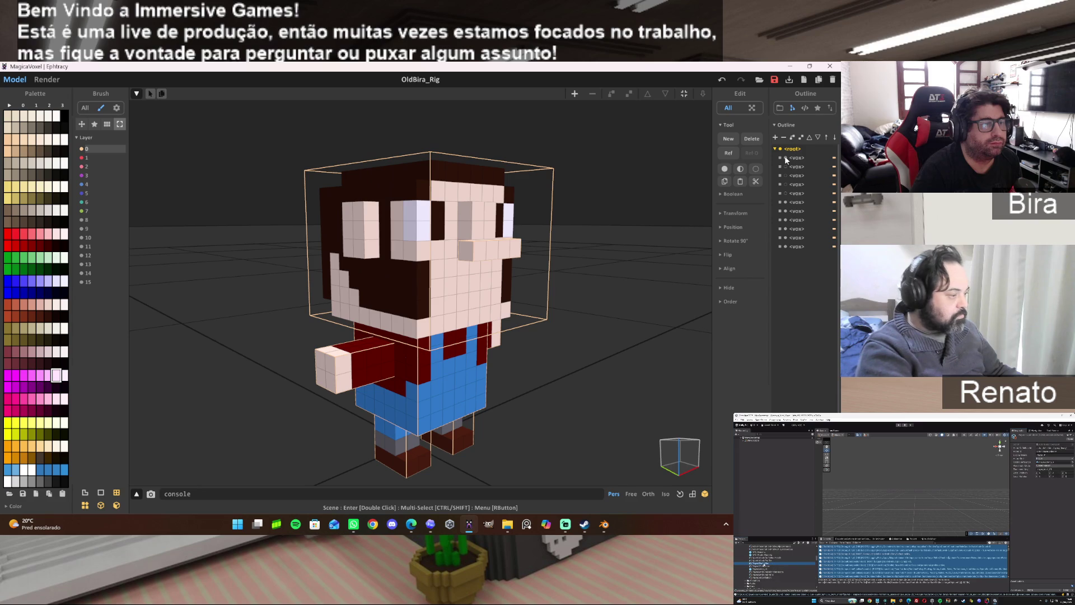
click(786, 167)
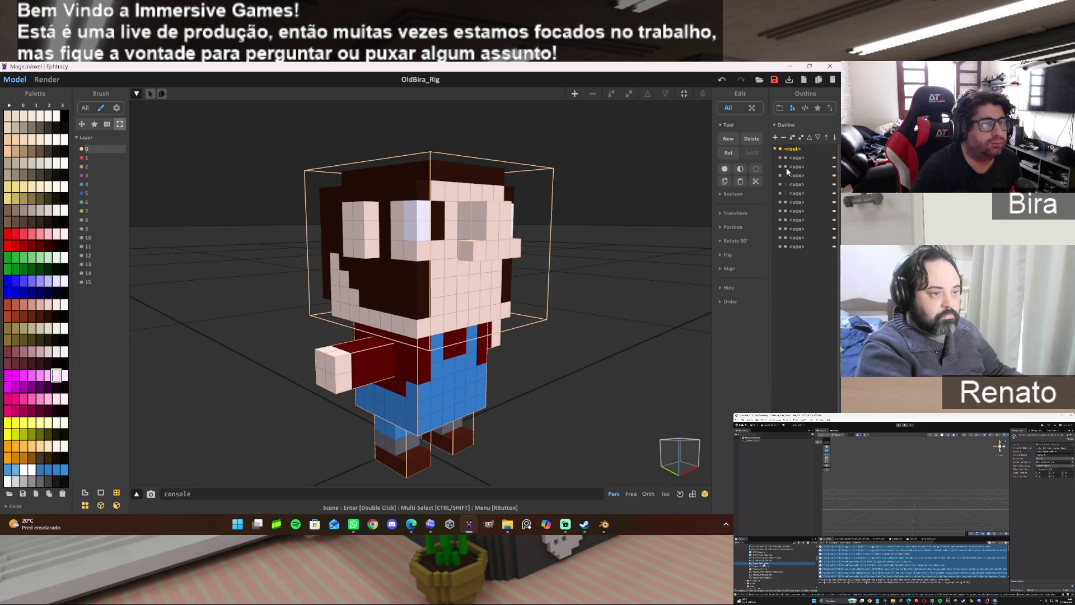
Enter voxel editing on the head and box-select the grey ear voxels.
mouse_move(633, 204)
right_down()
mouse_move(673, 208)
mouse_move(682, 178)
mouse_move(633, 174)
mouse_move(475, 209)
mouse_move(625, 218)
mouse_move(676, 203)
mouse_move(605, 214)
mouse_move(646, 209)
mouse_move(584, 196)
right_up()
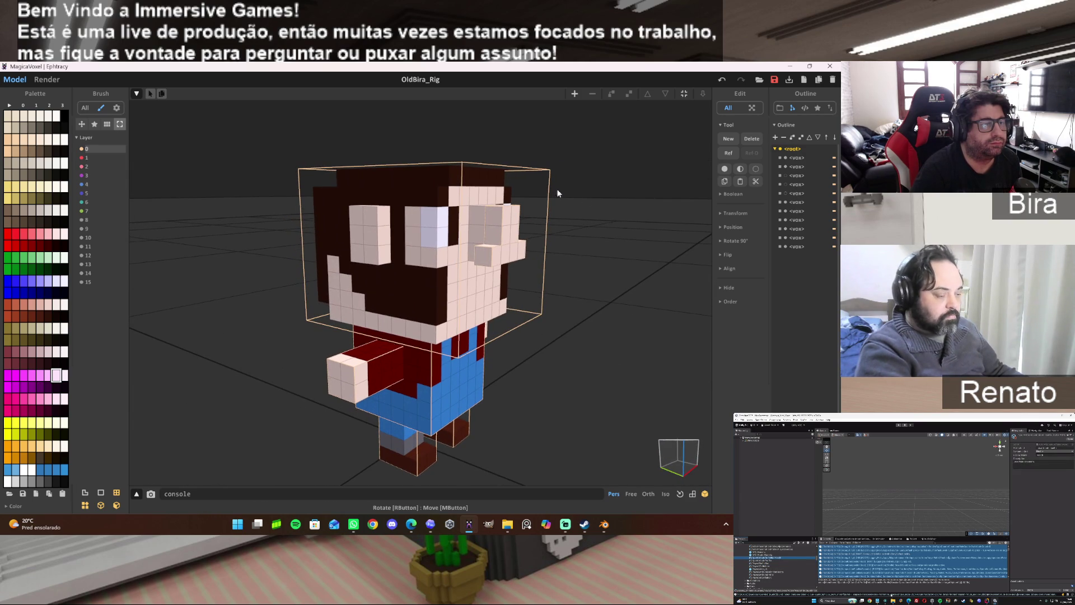
double_click(494, 180)
mouse_move(492, 180)
right_down()
mouse_move(523, 241)
mouse_move(501, 233)
right_up()
drag(499, 232, 477, 282)
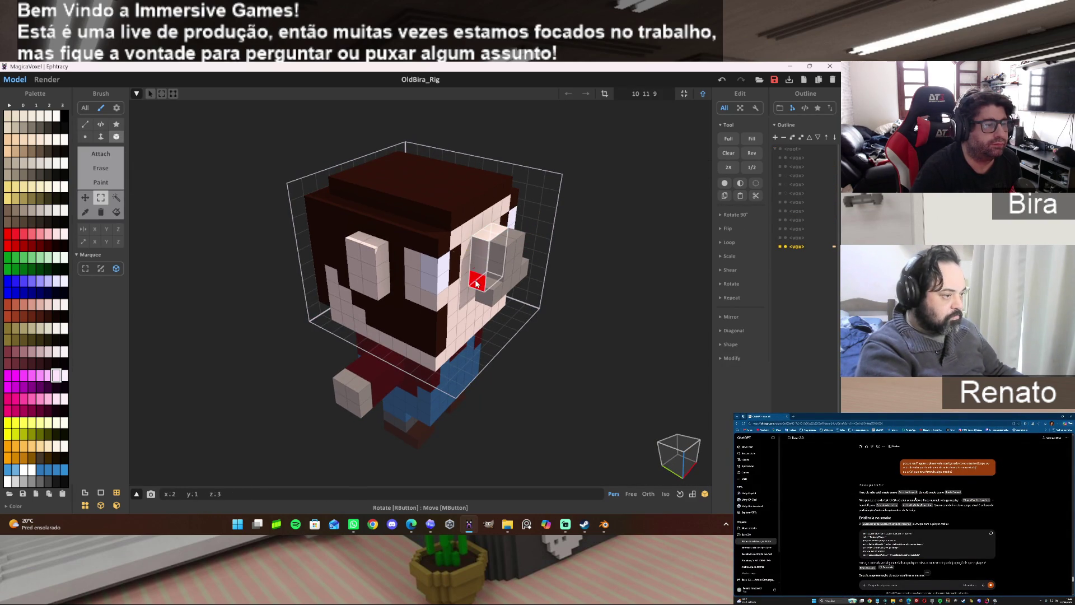
Apply the box edit near the ear, return to the scene and fit the model bounds.
key(ctrl+d)
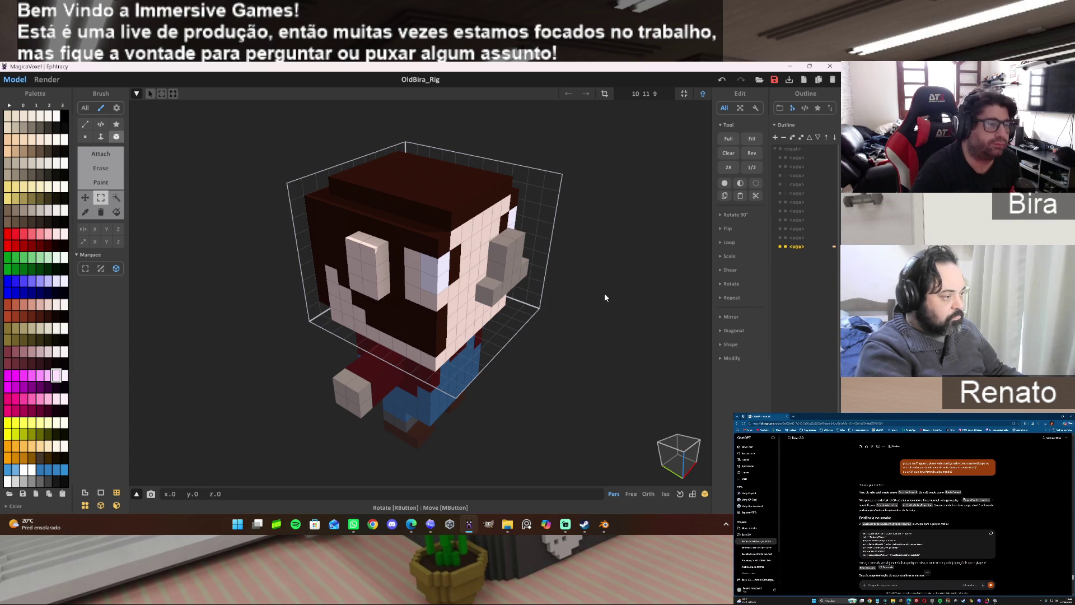
key(Tab)
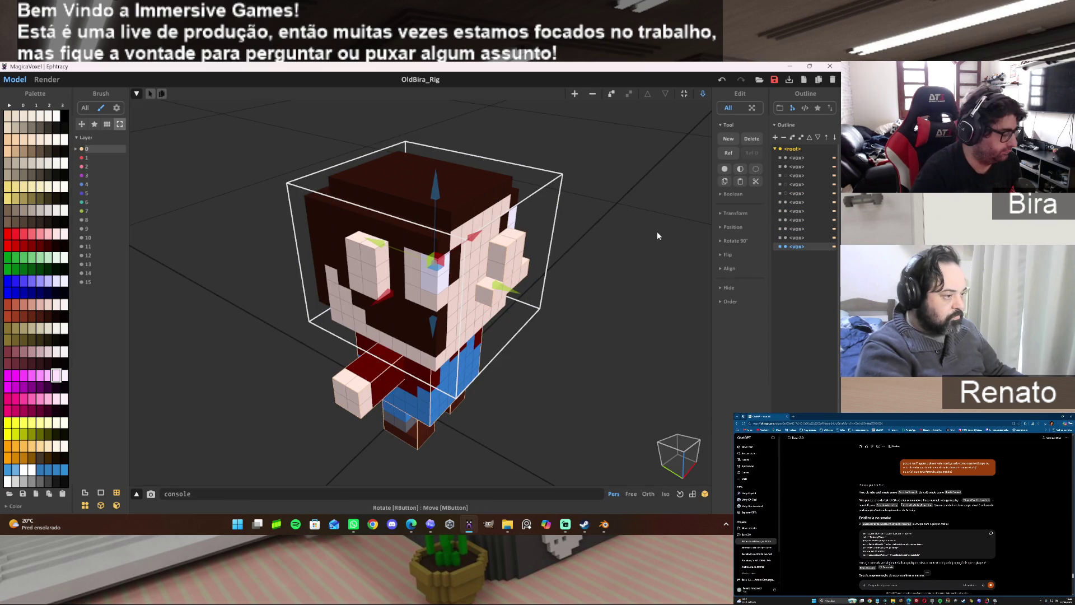
right_drag(615, 239, 613, 218)
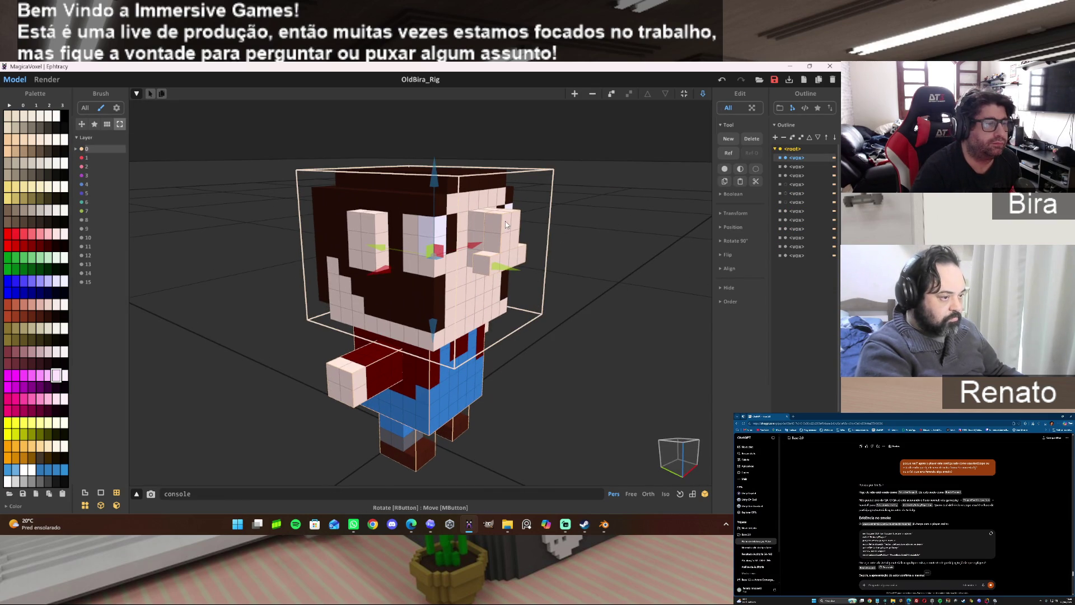
click(686, 95)
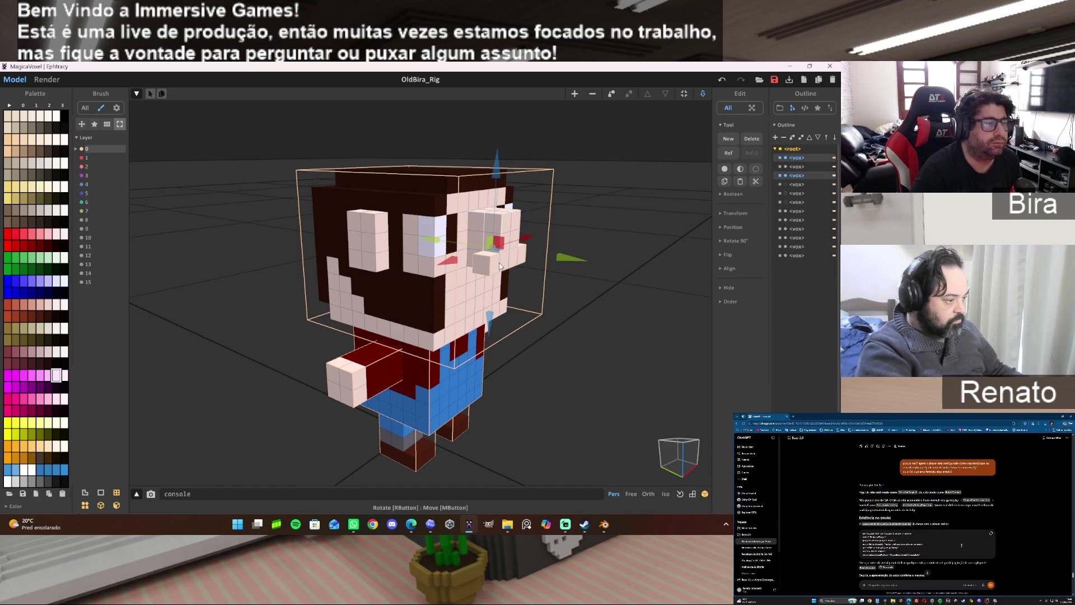
Merge the selected face-part models with Boolean Union and inspect the result from the front.
click(720, 194)
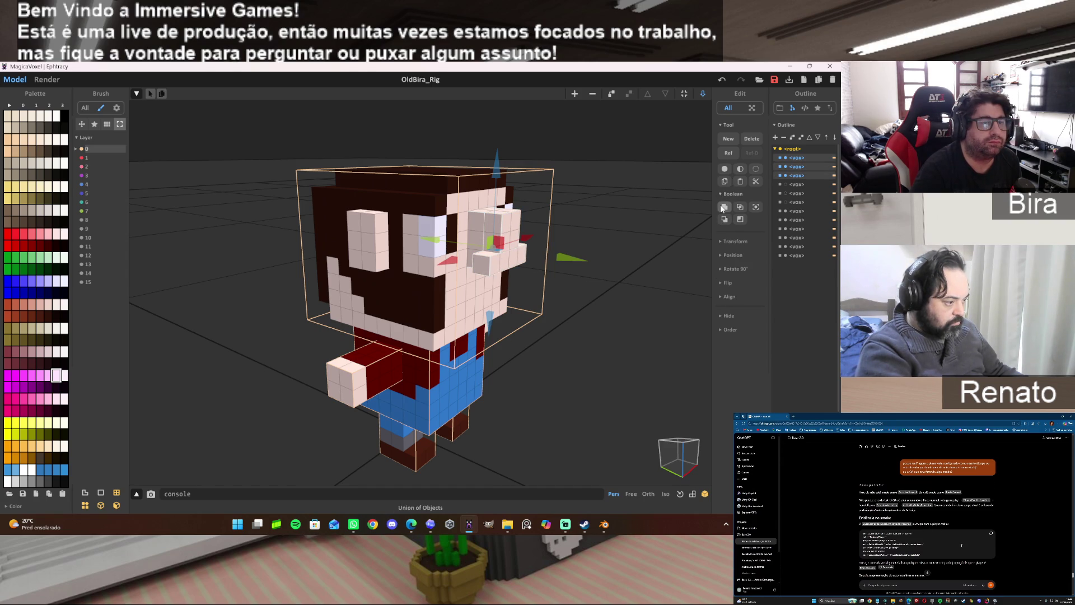
click(723, 208)
double_click(509, 220)
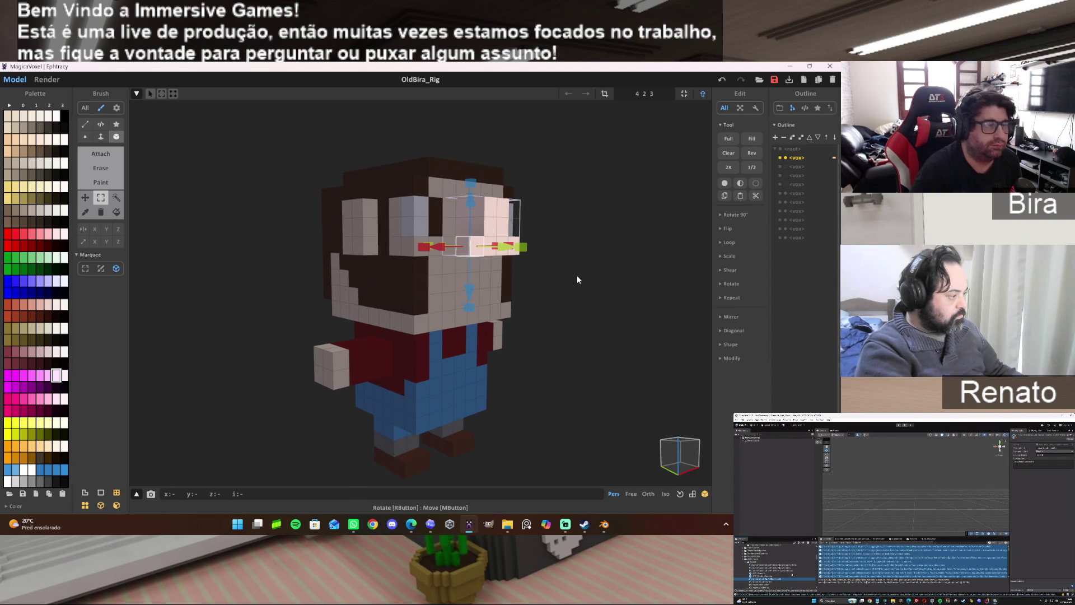
click(702, 95)
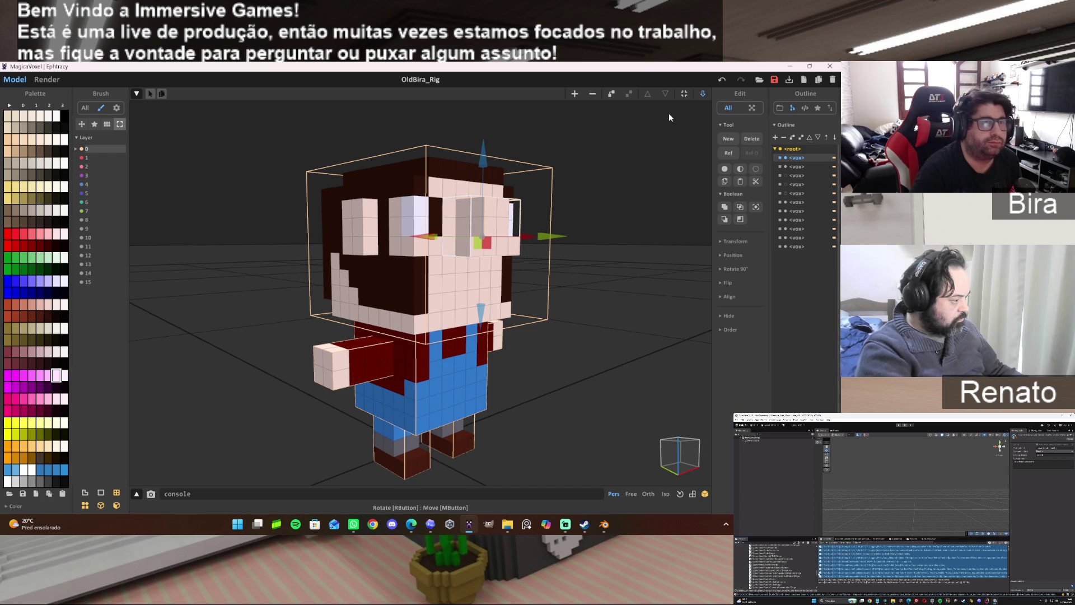
mouse_move(630, 230)
right_down()
mouse_move(592, 248)
mouse_move(419, 278)
right_up()
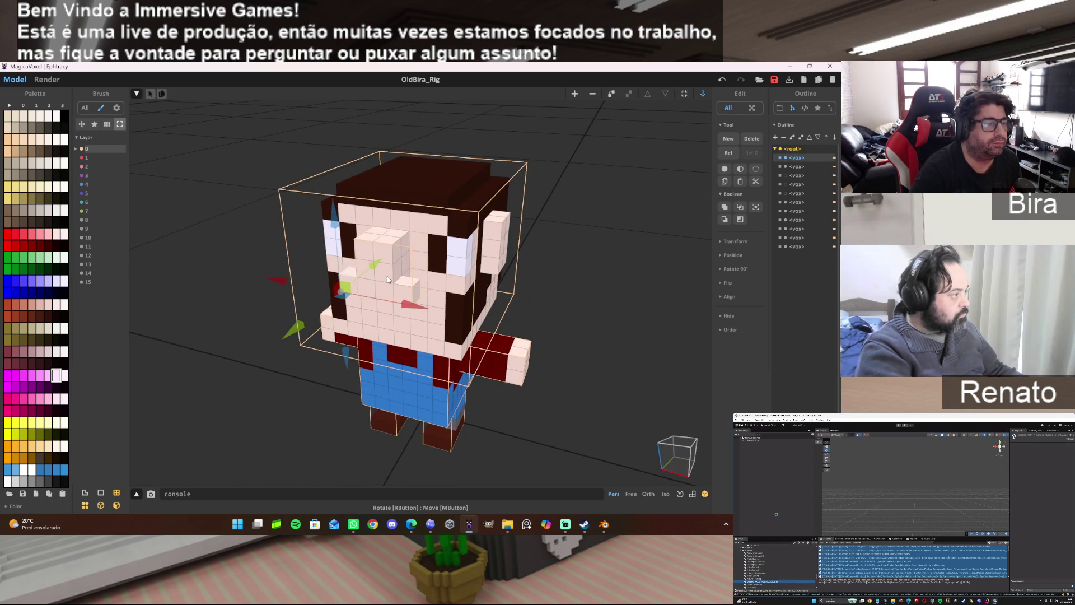
Remove a voxel at the nose model's lower right and return to the scene.
double_click(400, 284)
click(403, 291)
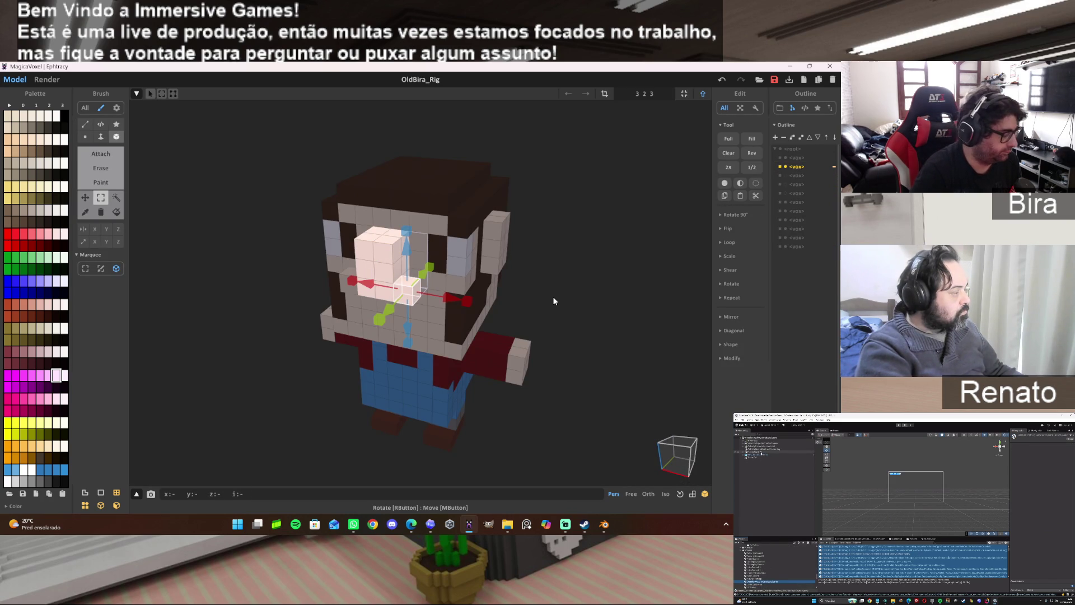
click(703, 94)
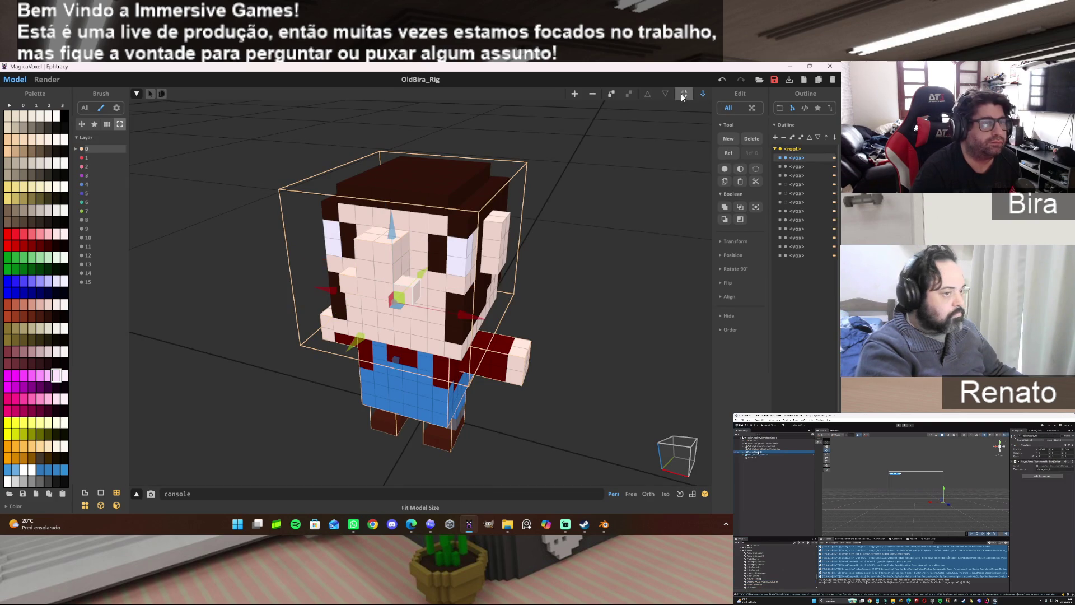
click(608, 298)
mouse_move(573, 318)
right_down()
mouse_move(647, 271)
mouse_move(681, 287)
mouse_move(661, 310)
right_up()
Hide three parts, box-select the right-eye voxels on the head and fit the head's bounds.
click(785, 159)
click(785, 166)
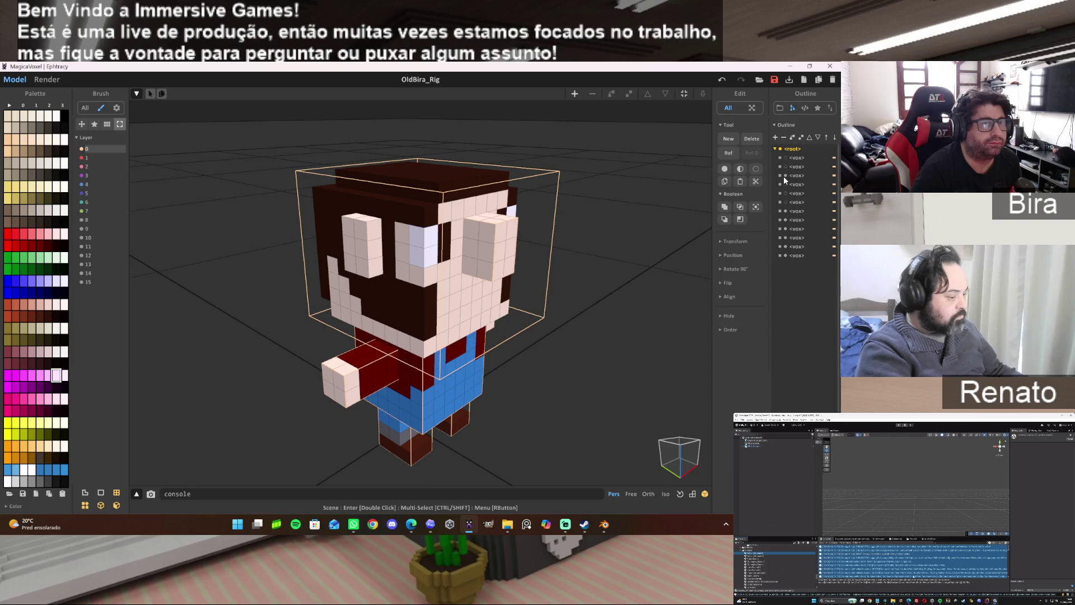
click(784, 175)
right_drag(655, 235, 500, 252)
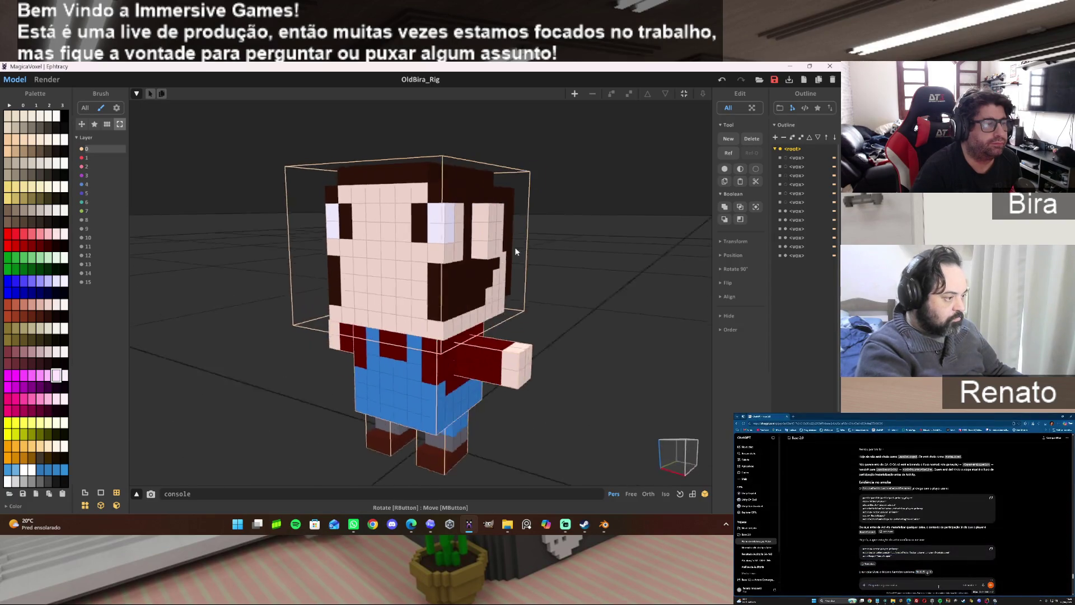
double_click(487, 224)
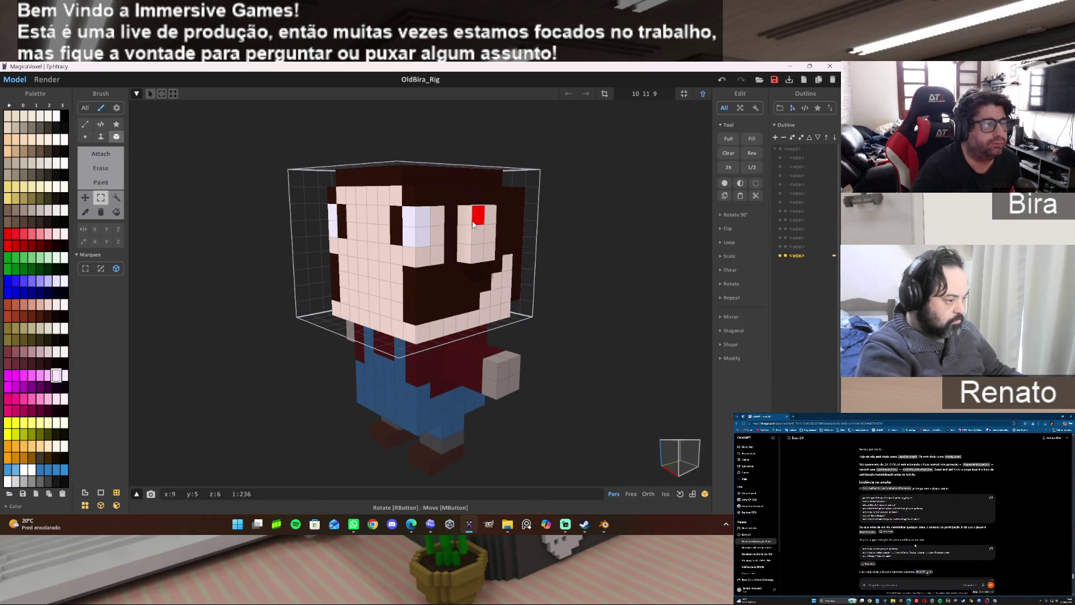
drag(469, 218, 491, 256)
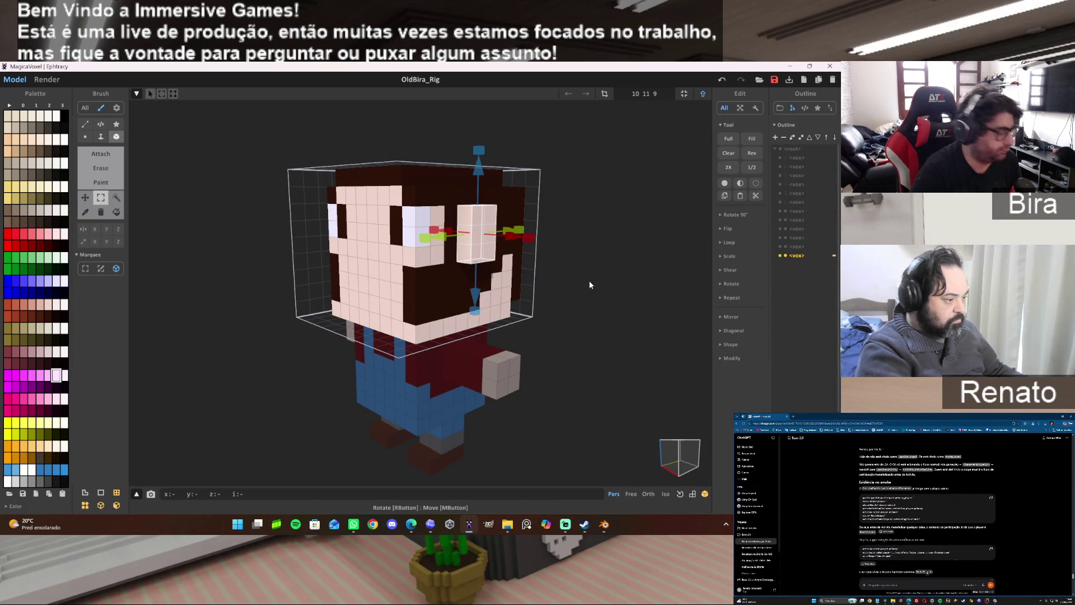
key(ctrl+d)
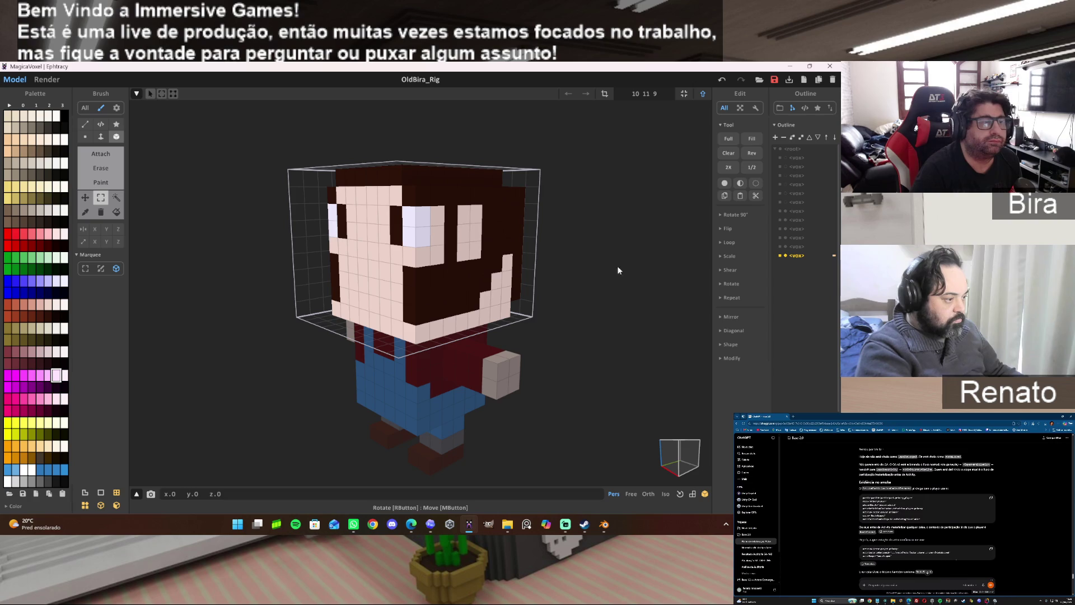
click(691, 95)
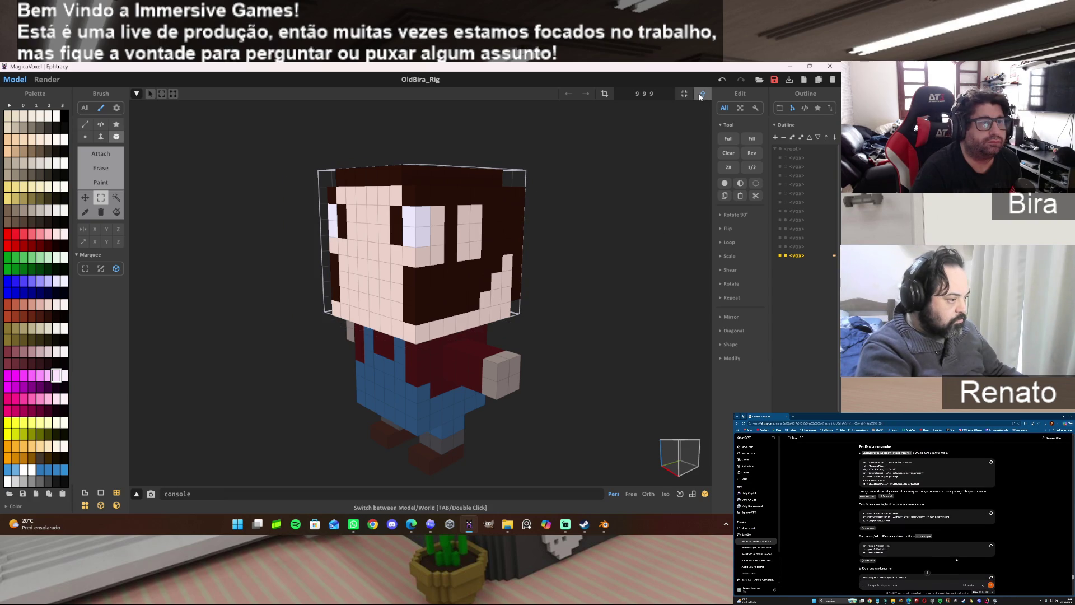
key(Tab)
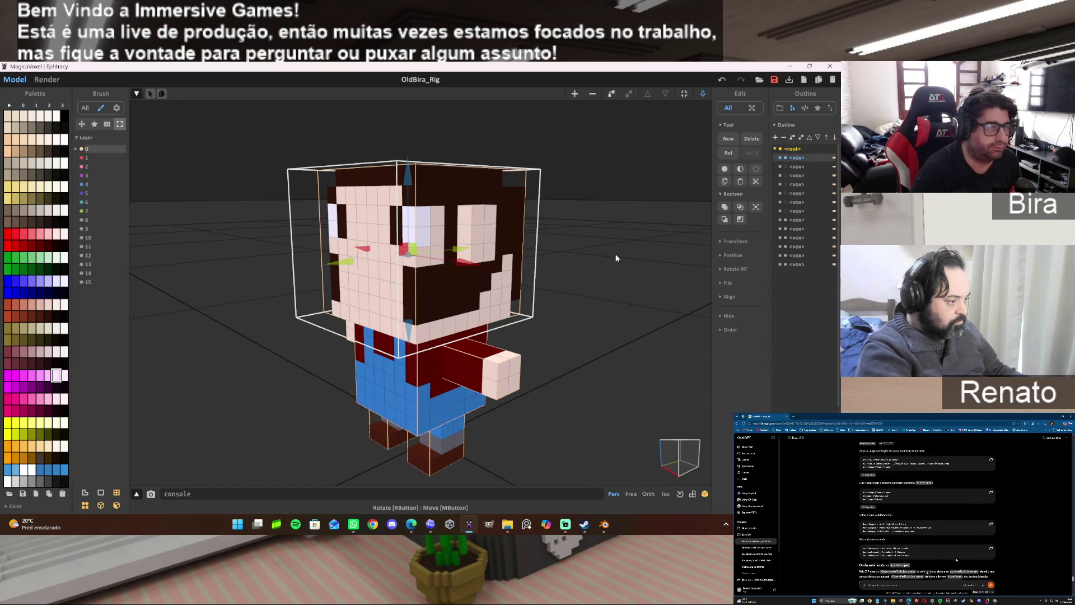
Box-select the left-eye voxels, fit the head's bounds tightly and reopen the head for editing.
mouse_move(622, 281)
right_down()
mouse_move(552, 284)
mouse_move(668, 276)
mouse_move(498, 267)
right_up()
key(Tab)
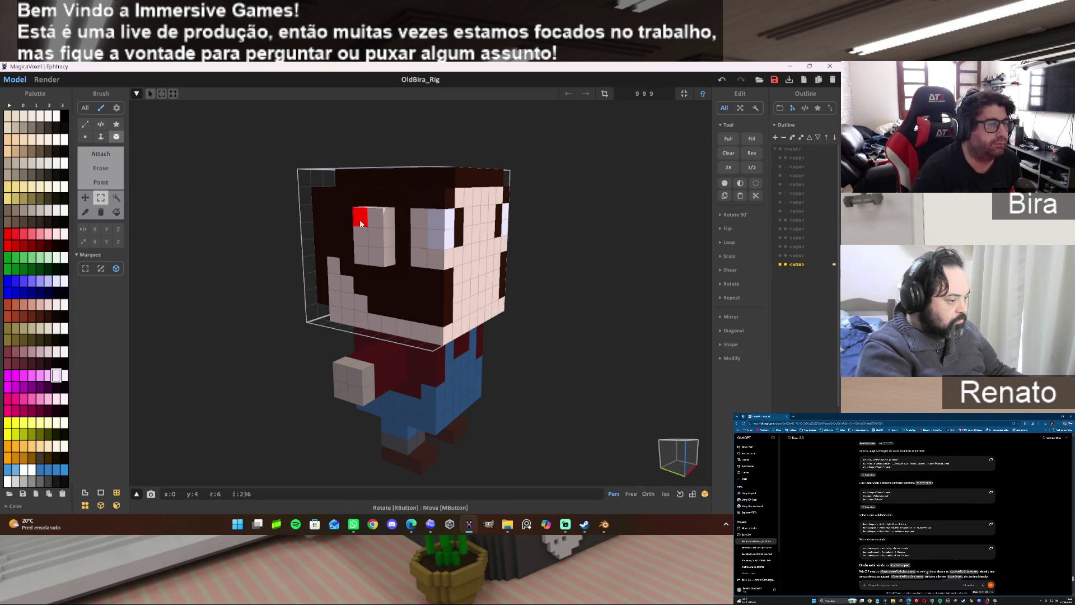
drag(359, 216, 386, 258)
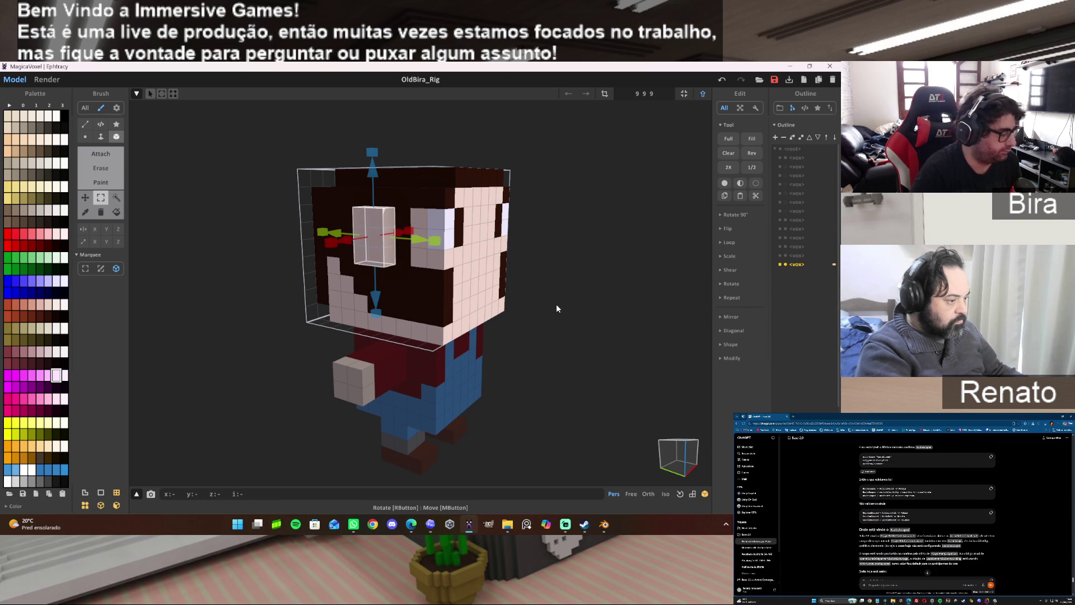
key(ctrl+d)
click(686, 96)
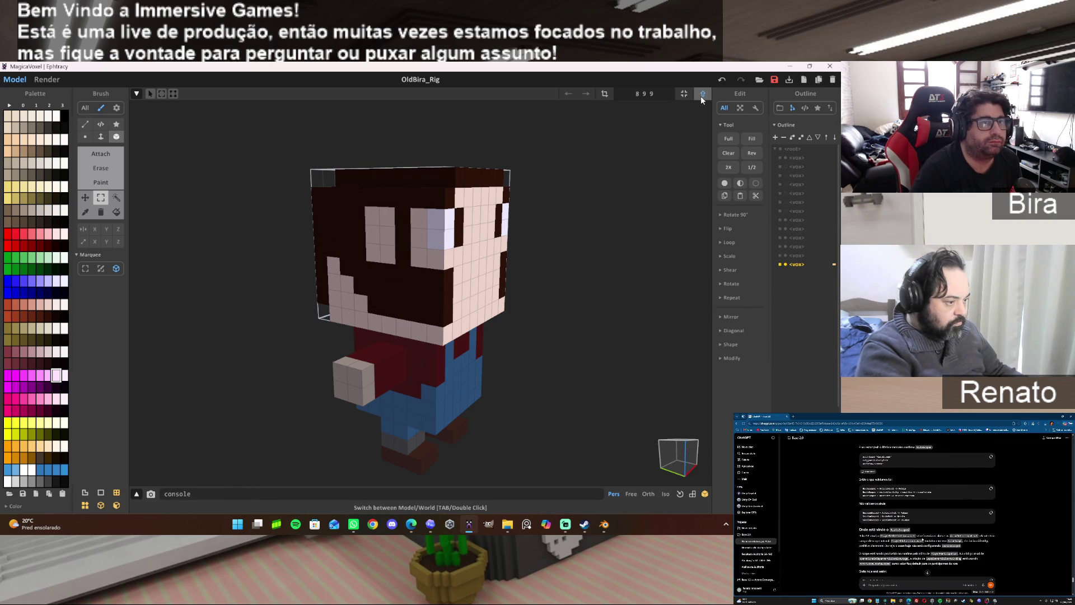
click(703, 95)
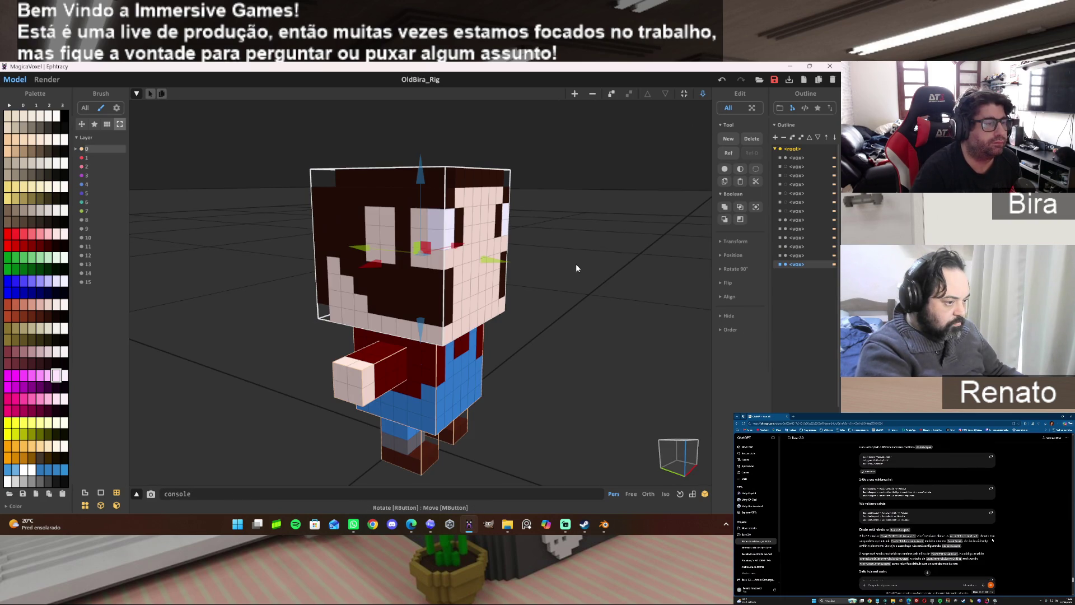
click(685, 96)
mouse_move(561, 278)
right_down()
mouse_move(662, 280)
mouse_move(558, 290)
right_up()
double_click(425, 209)
Delete the top voxel layer of the head.
mouse_move(426, 209)
right_down()
mouse_move(508, 266)
mouse_move(384, 176)
right_up()
click(392, 179)
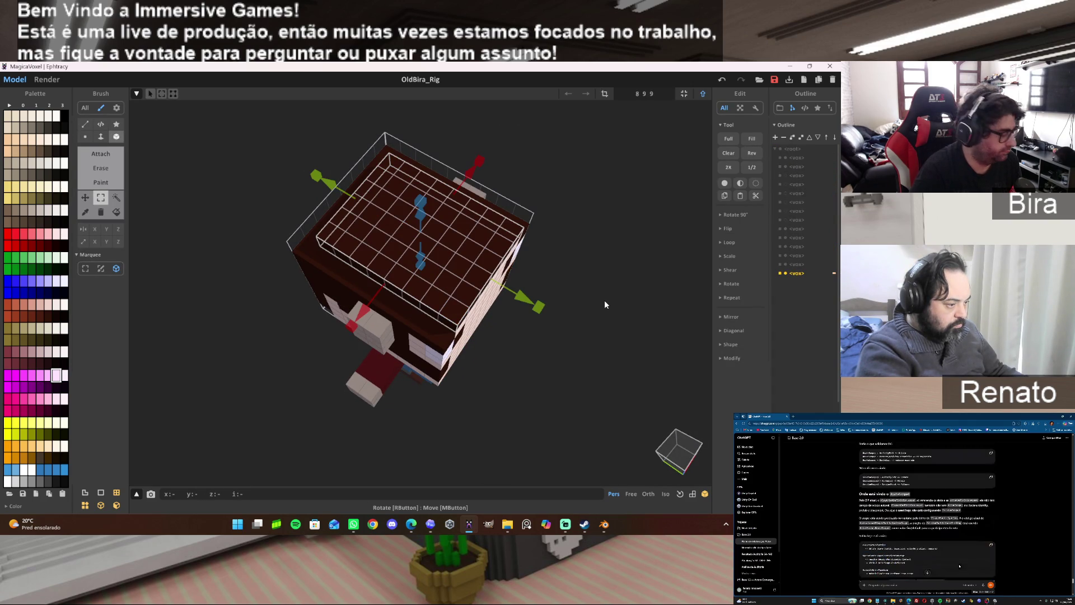
key(Delete)
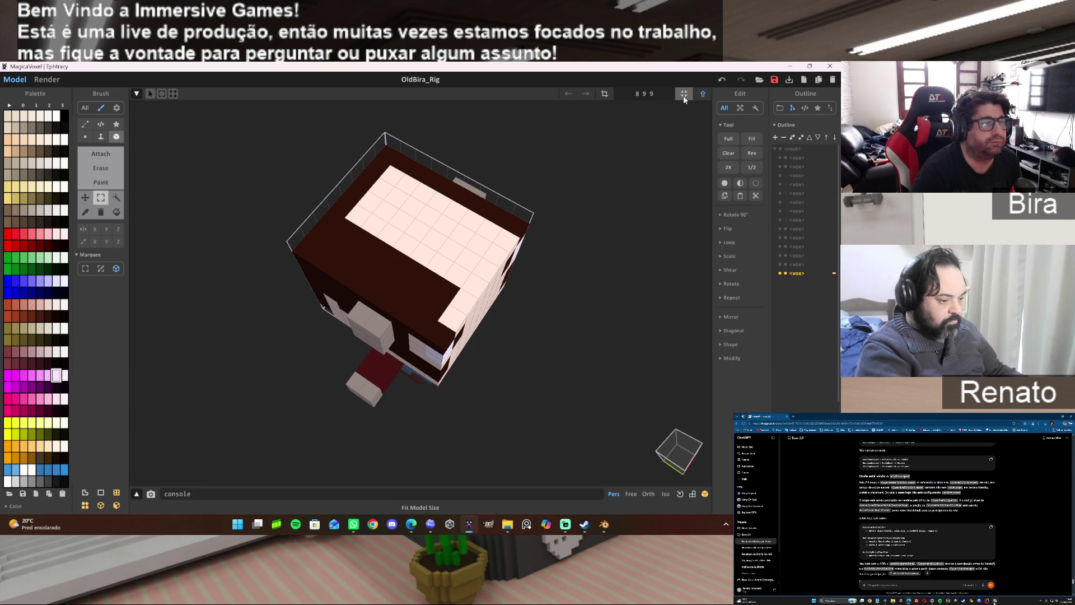
Paint the exposed head top dark brown to match the hair and check it from the front.
alt+click(394, 277)
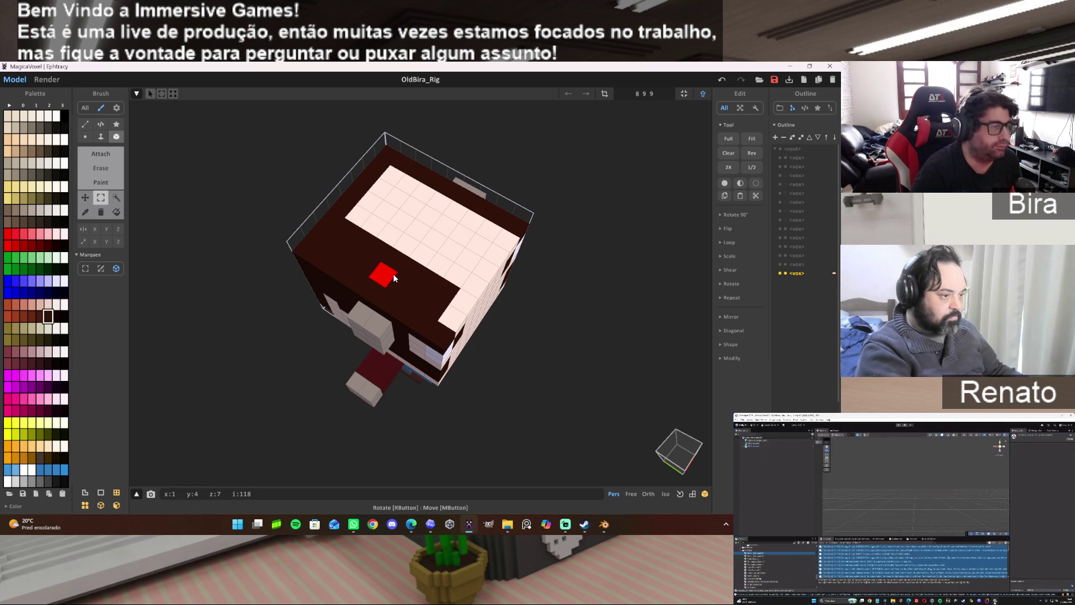
key(r)
mouse_move(384, 192)
mouse_down()
mouse_move(430, 278)
mouse_move(452, 287)
mouse_up()
right_drag(588, 278, 558, 221)
right_drag(558, 205, 582, 227)
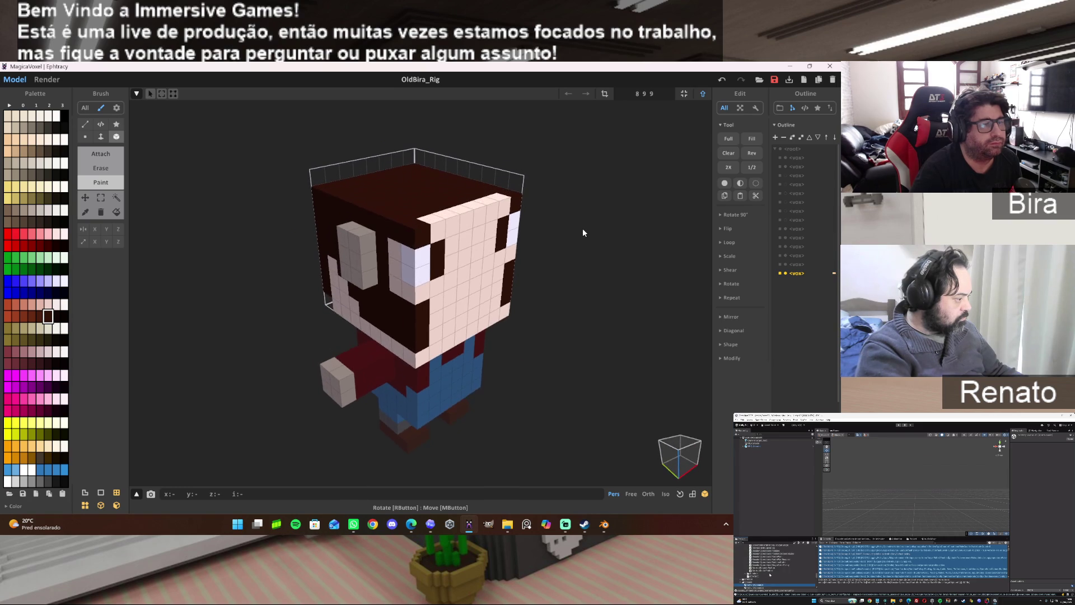
click(703, 95)
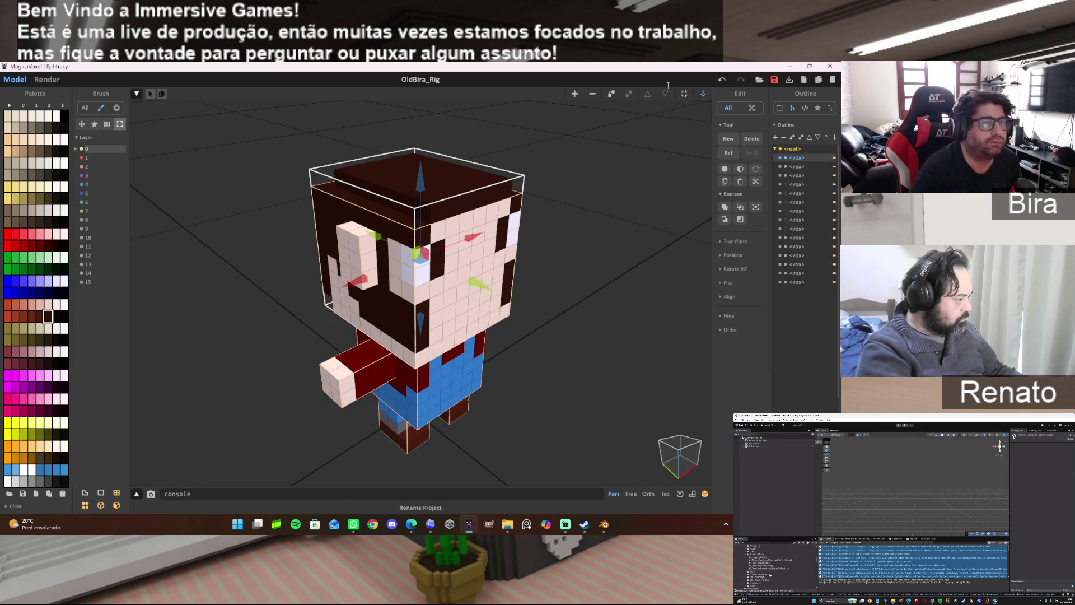
mouse_move(682, 95)
right_down()
mouse_move(601, 308)
mouse_move(658, 282)
mouse_move(358, 220)
mouse_move(540, 303)
mouse_move(380, 303)
right_up()
Marquee-select the extra voxel slab on the left side of the head and delete it.
double_click(396, 208)
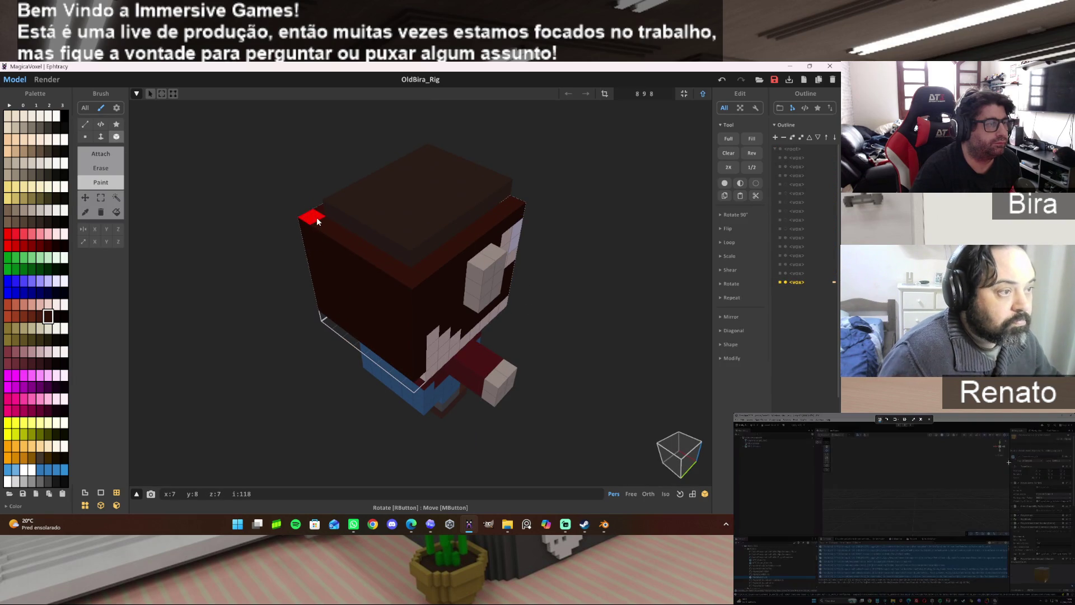
right_drag(409, 352, 634, 257)
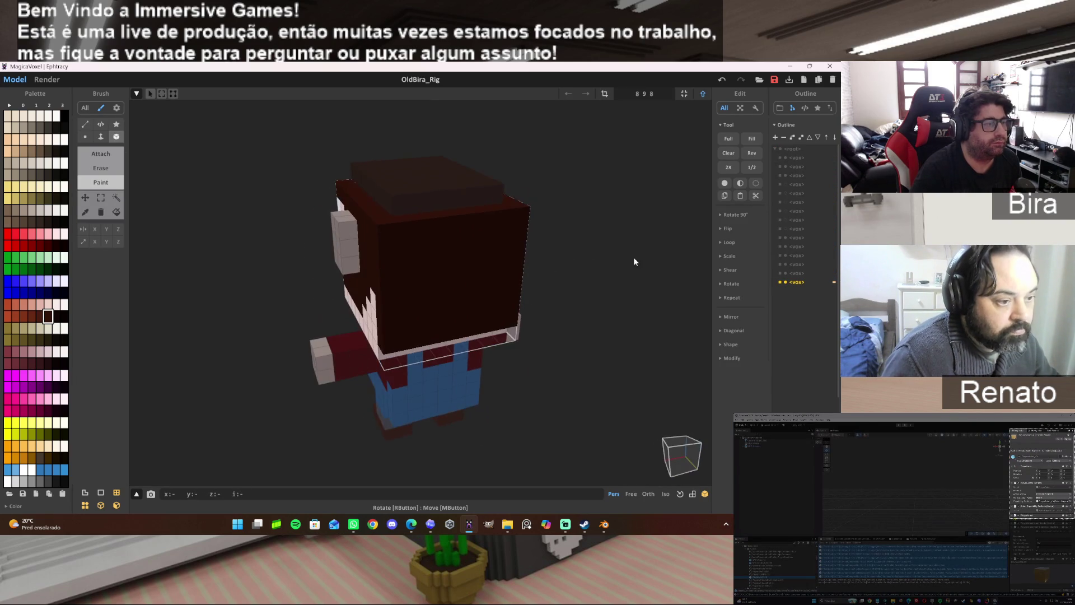
click(101, 197)
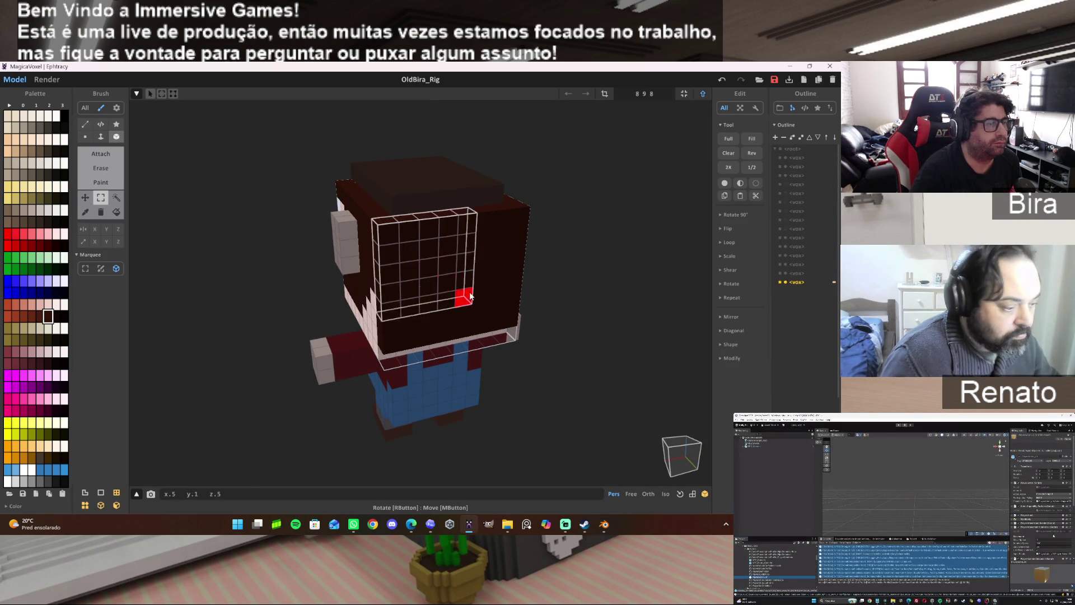
drag(396, 228, 510, 319)
mouse_move(510, 319)
right_down()
mouse_move(595, 287)
mouse_move(491, 275)
mouse_move(485, 288)
right_up()
mouse_move(630, 283)
right_down()
mouse_move(617, 230)
mouse_move(550, 243)
mouse_move(557, 258)
mouse_move(648, 271)
mouse_move(643, 283)
right_up()
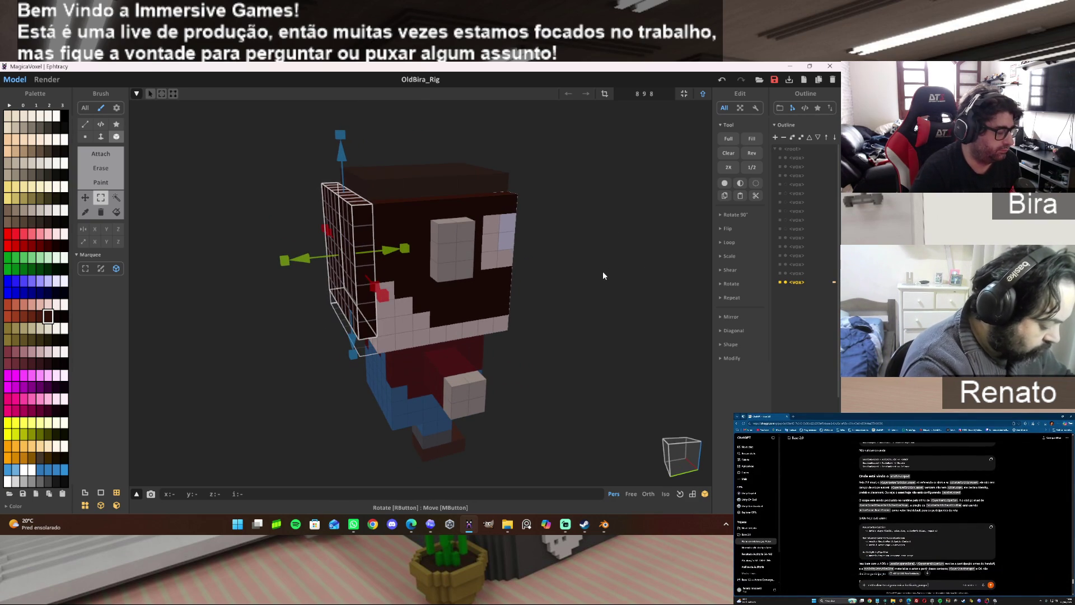
key(ctrl+d)
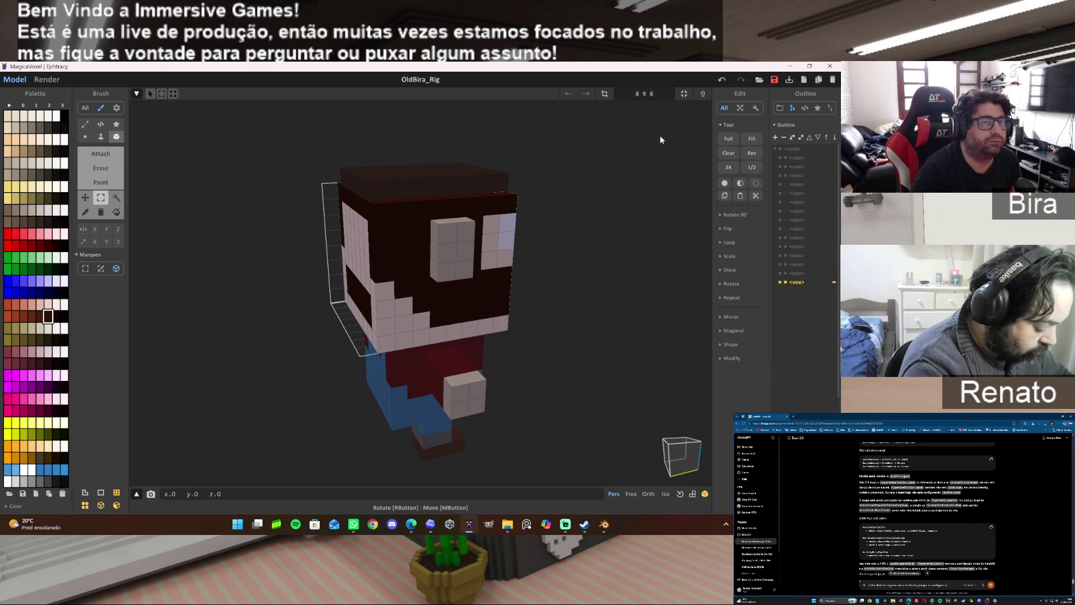
mouse_move(669, 126)
right_down()
mouse_move(705, 155)
mouse_move(241, 212)
right_up()
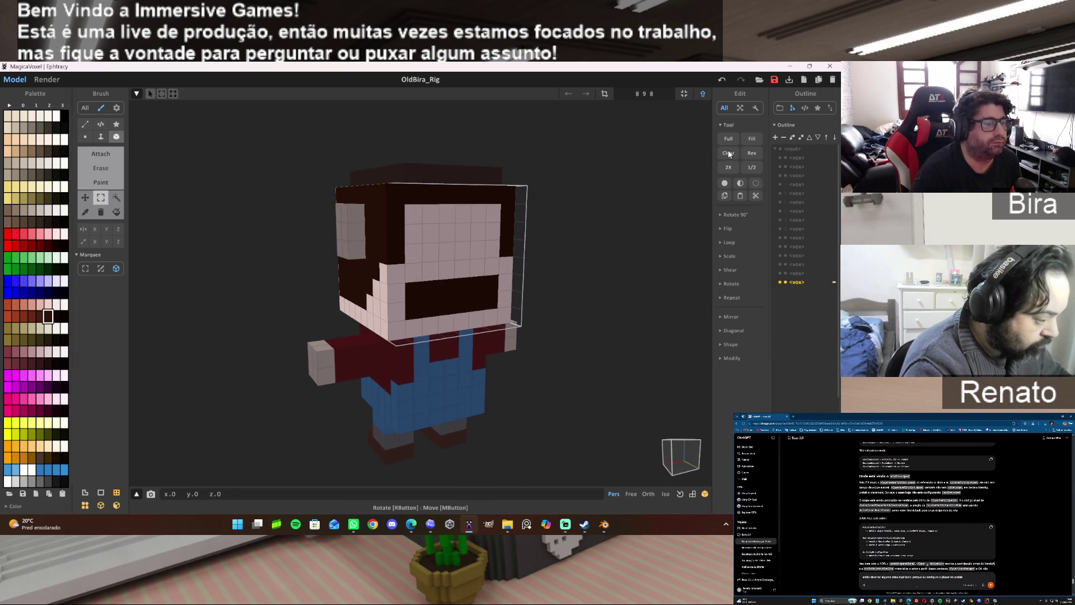
Paint face voxels dark brown with the Paint brush, then undo the unwanted strokes.
click(101, 182)
drag(410, 210, 494, 290)
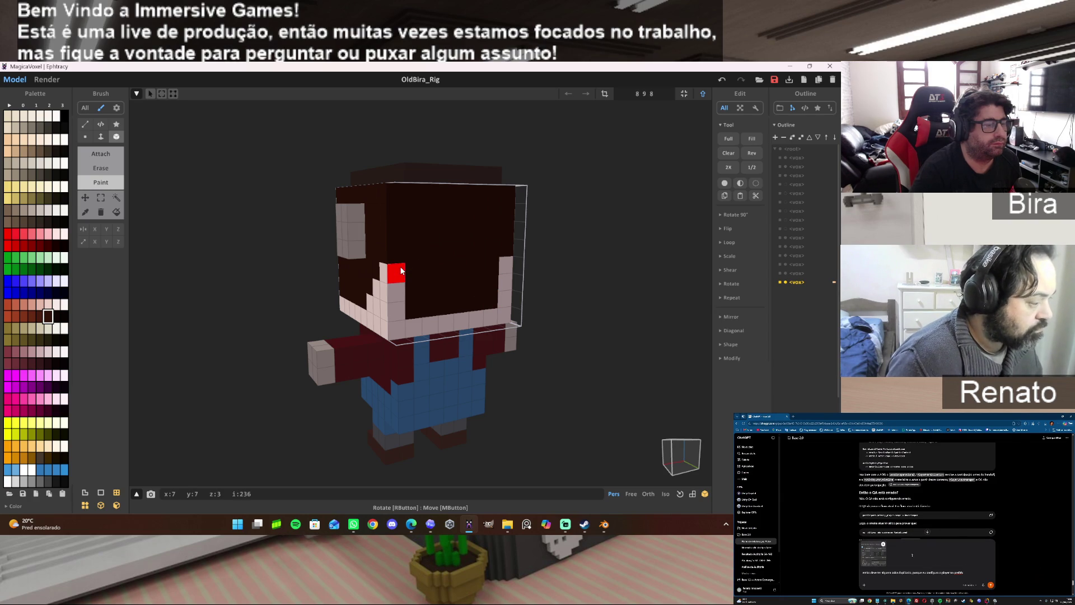
drag(402, 271, 503, 299)
mouse_move(604, 267)
right_down()
mouse_move(388, 243)
mouse_move(551, 255)
right_up()
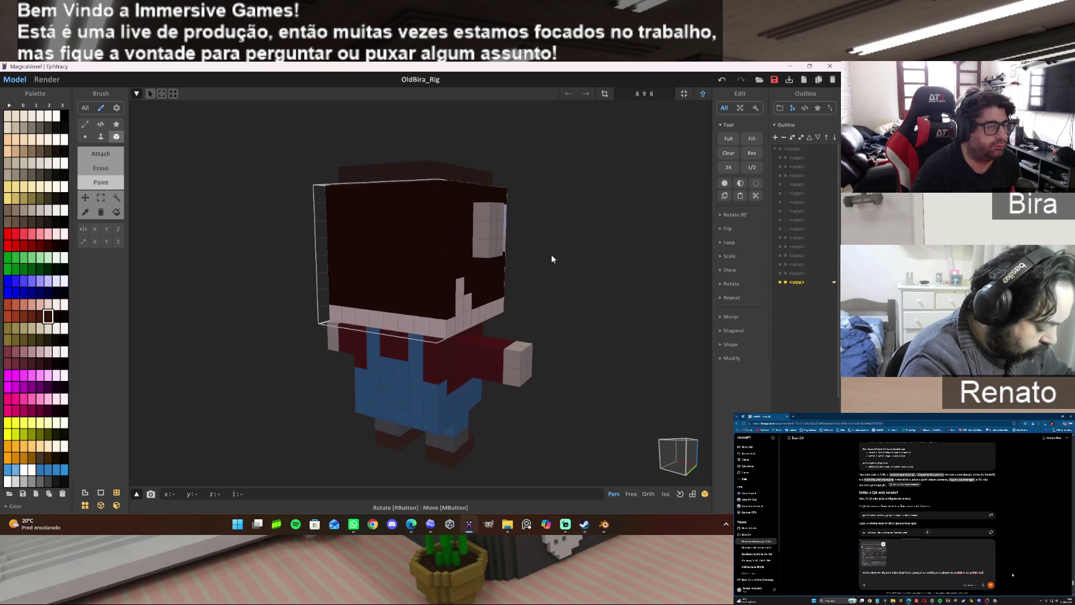
key(ctrl+z)
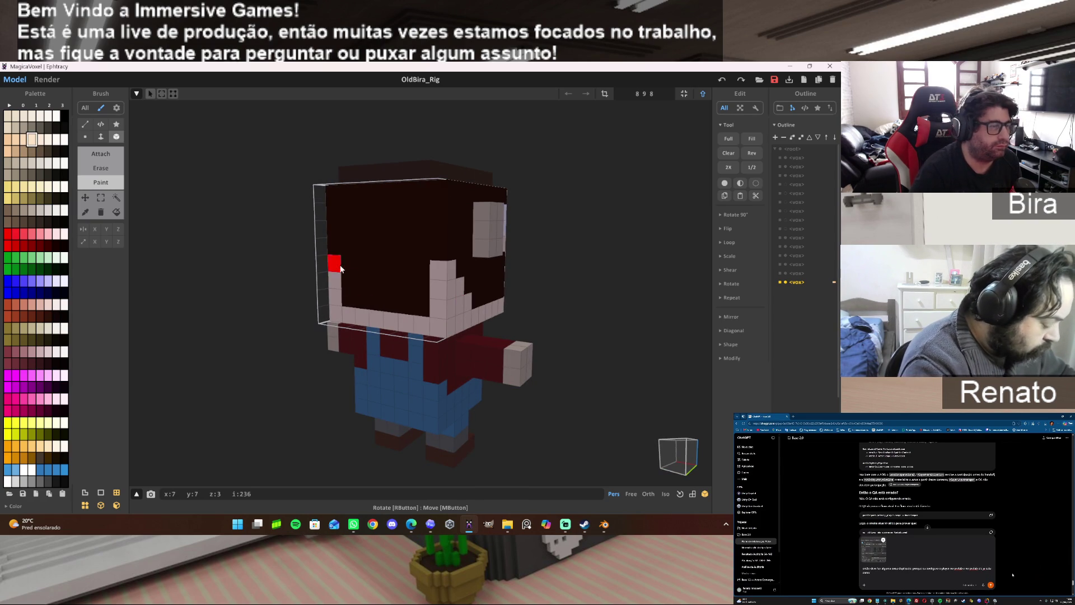
key(ctrl+z)
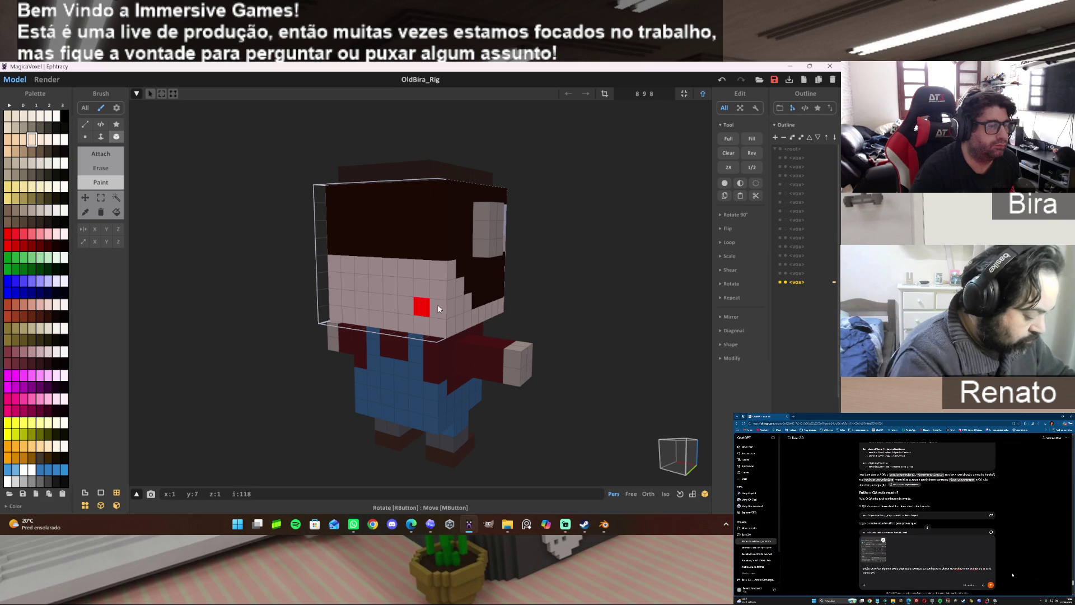
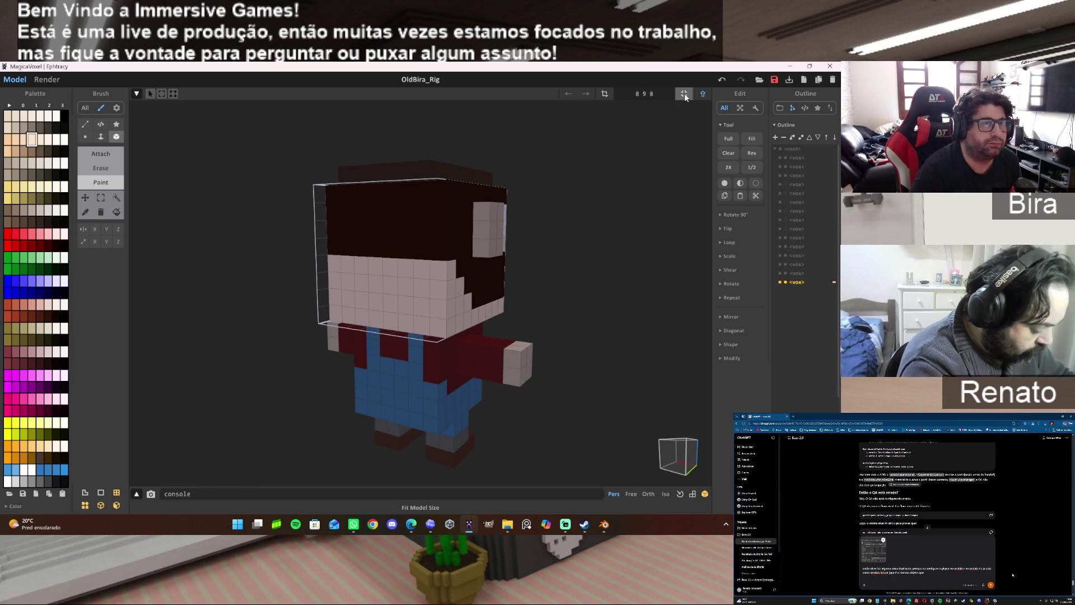
Revert the head's front face to dark brown and switch back to world mode.
key(ctrl+y)
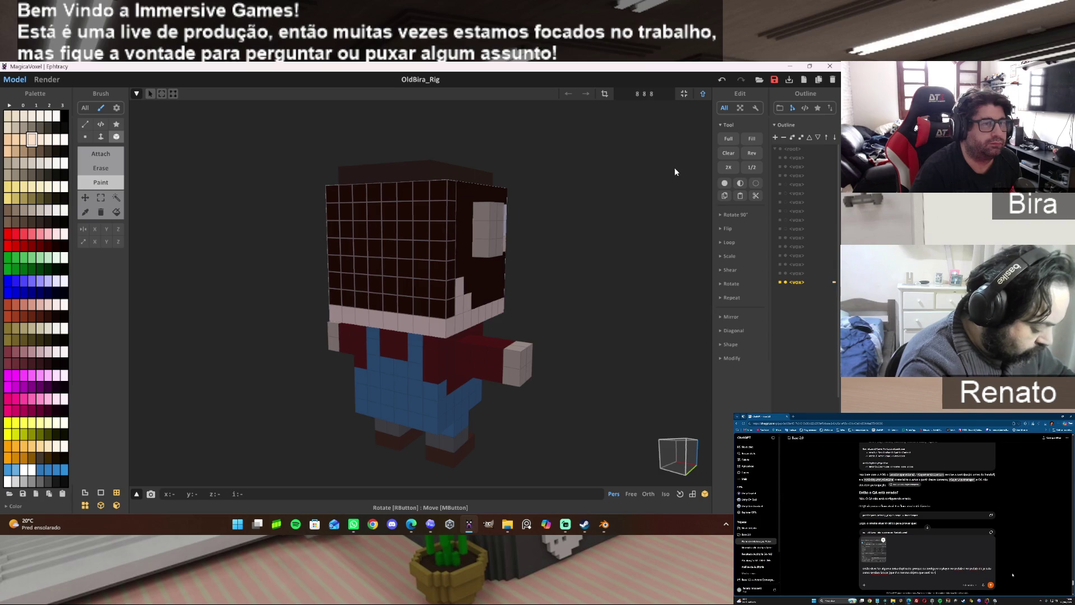
right_drag(670, 211, 637, 187)
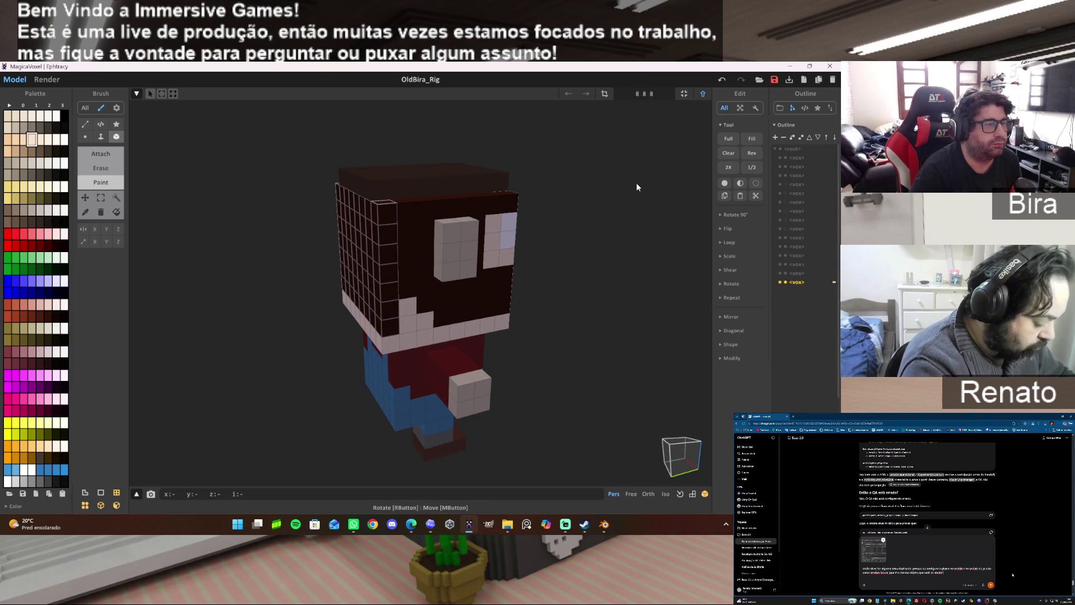
click(701, 95)
key(ctrl+y)
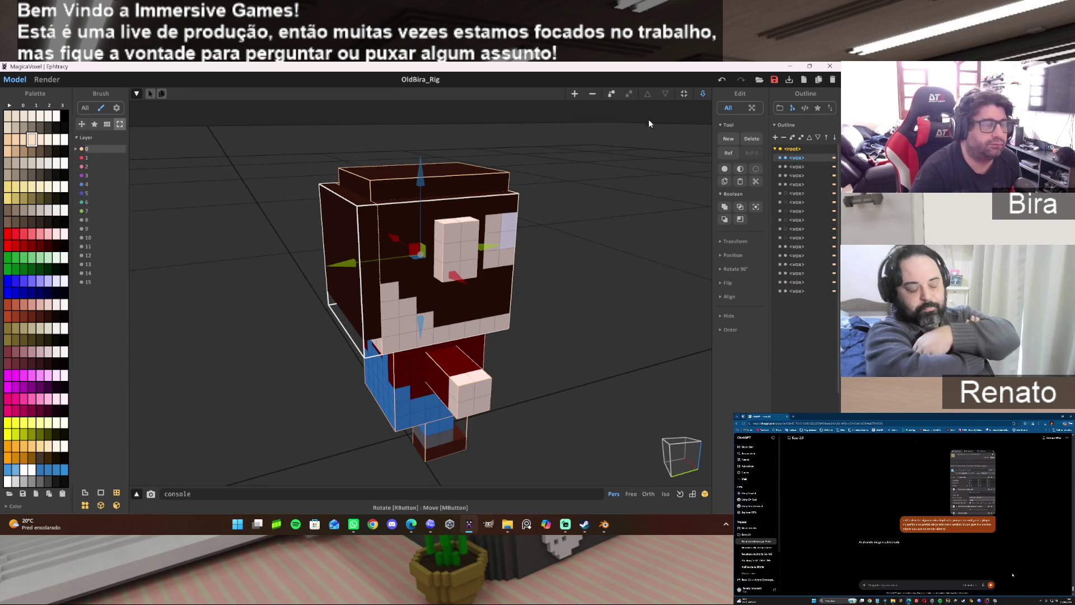
Unhide the hat, eyes and mouth parts in the Outline, check from the front, then hide a head side piece.
mouse_move(548, 373)
right_down()
mouse_move(611, 340)
mouse_move(461, 357)
mouse_move(464, 366)
mouse_move(537, 362)
mouse_move(548, 332)
mouse_move(554, 357)
mouse_move(619, 350)
mouse_move(509, 340)
mouse_move(444, 356)
mouse_move(470, 370)
mouse_move(507, 368)
mouse_move(488, 363)
mouse_move(512, 353)
right_up()
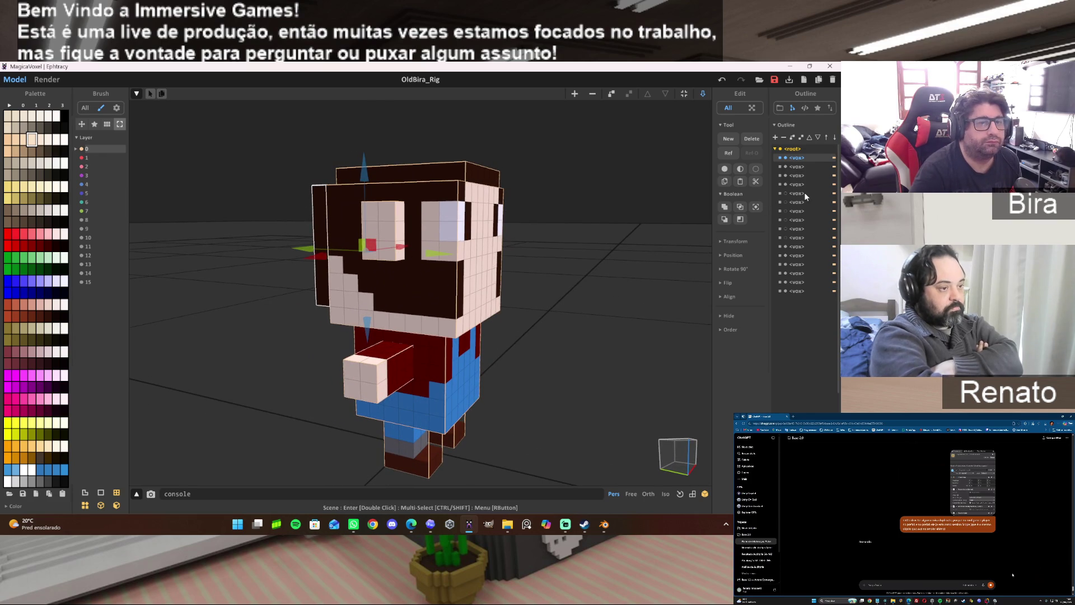
click(786, 221)
click(786, 238)
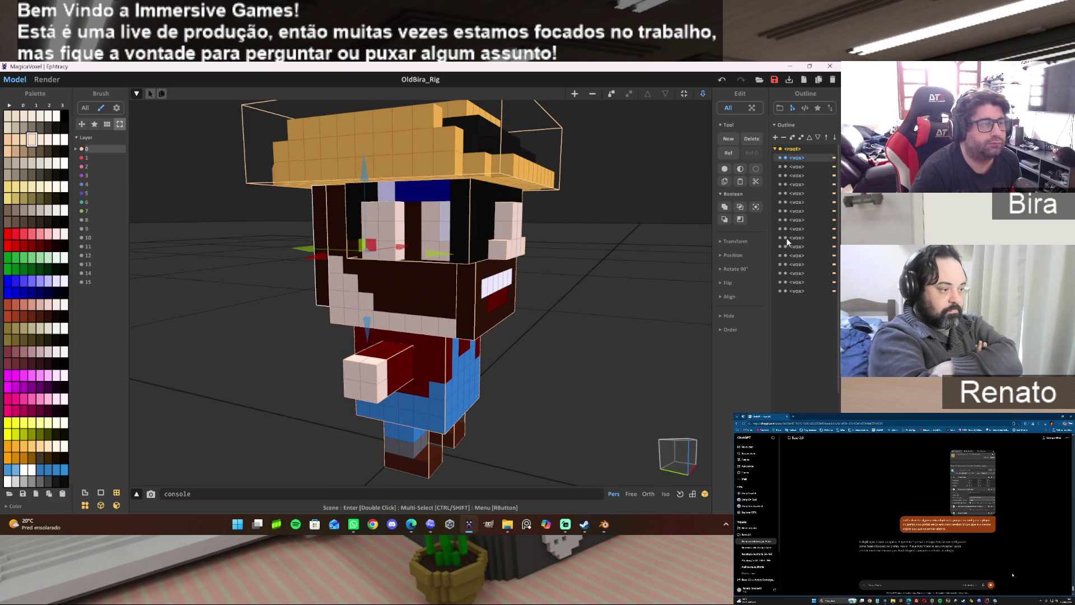
mouse_move(605, 332)
right_down()
mouse_move(373, 324)
mouse_move(633, 321)
mouse_move(645, 310)
mouse_move(631, 323)
mouse_move(632, 312)
mouse_move(686, 329)
mouse_move(644, 298)
mouse_move(629, 328)
mouse_move(533, 348)
mouse_move(520, 365)
mouse_move(548, 298)
mouse_move(548, 267)
mouse_move(533, 354)
mouse_move(548, 363)
mouse_move(547, 338)
mouse_move(543, 427)
mouse_move(562, 303)
mouse_move(558, 337)
mouse_move(681, 344)
mouse_move(456, 331)
right_up()
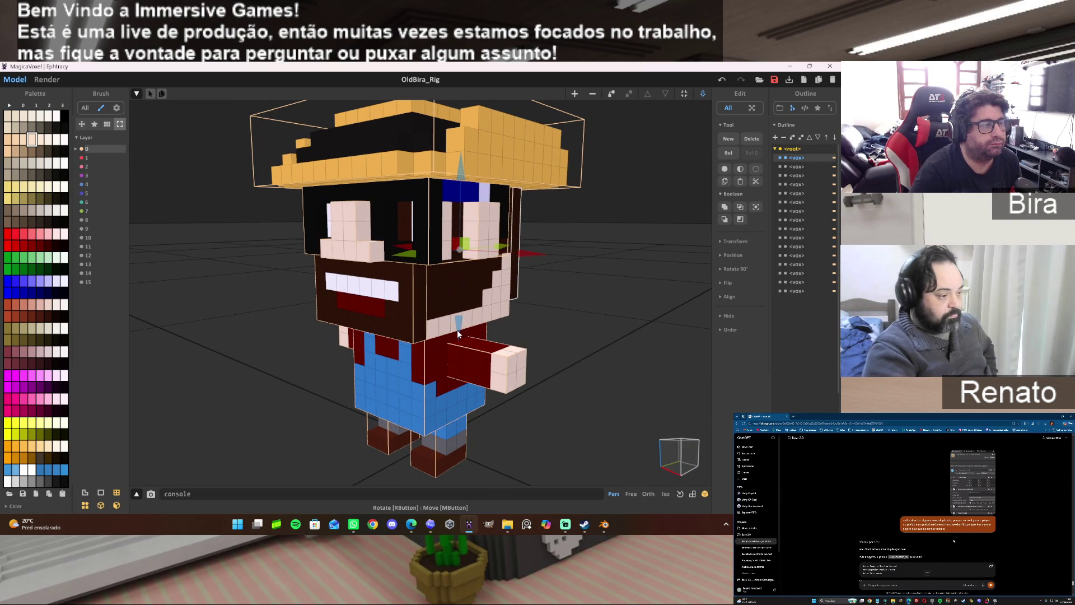
click(786, 282)
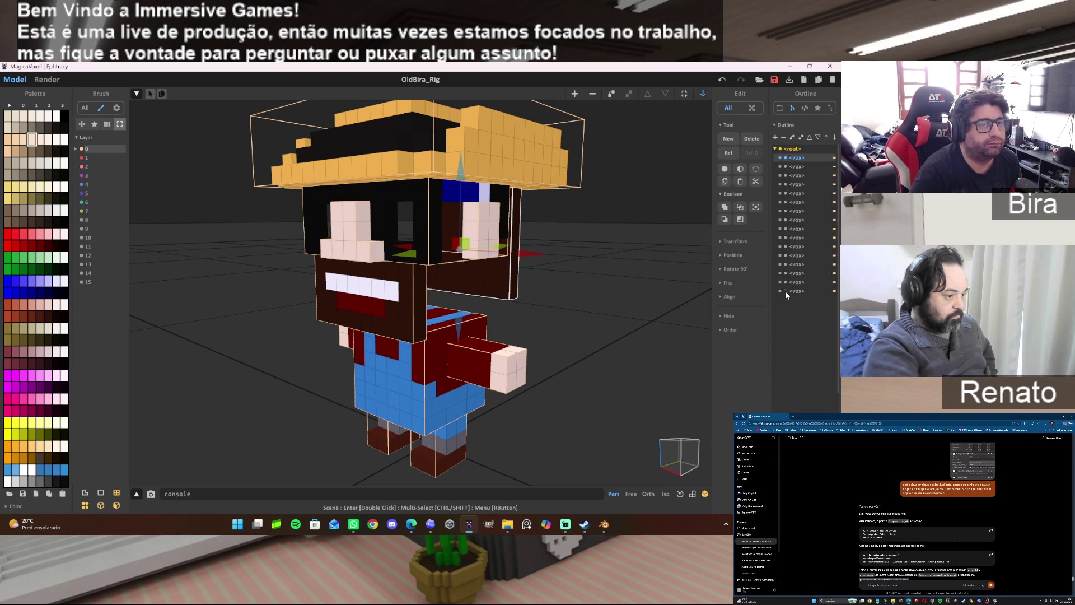
Hide every Outline object except the black-and-blue glasses frame and view it from above.
click(785, 291)
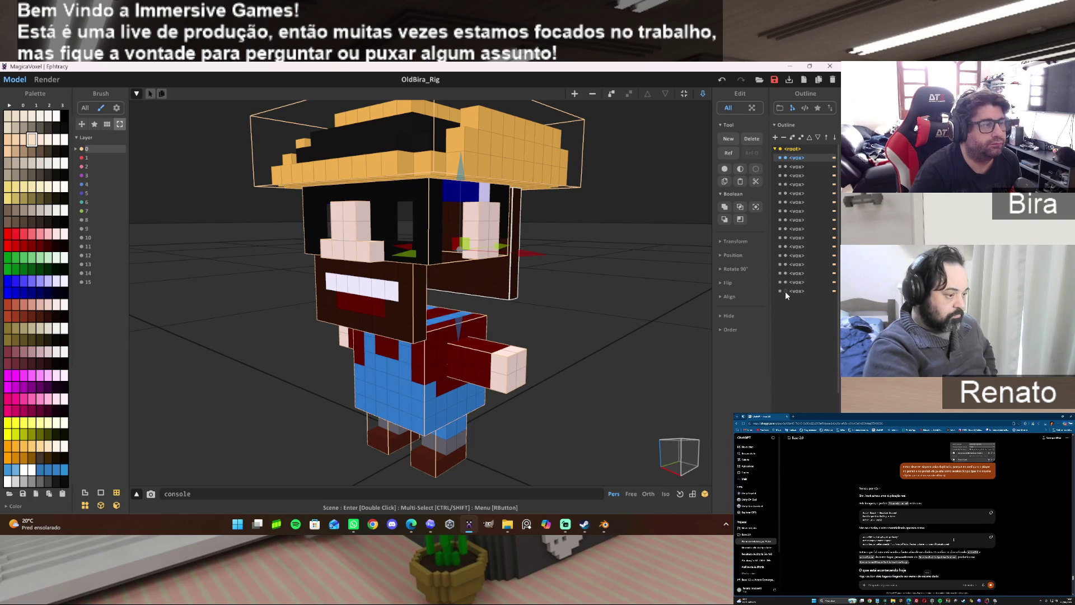
click(786, 283)
click(786, 273)
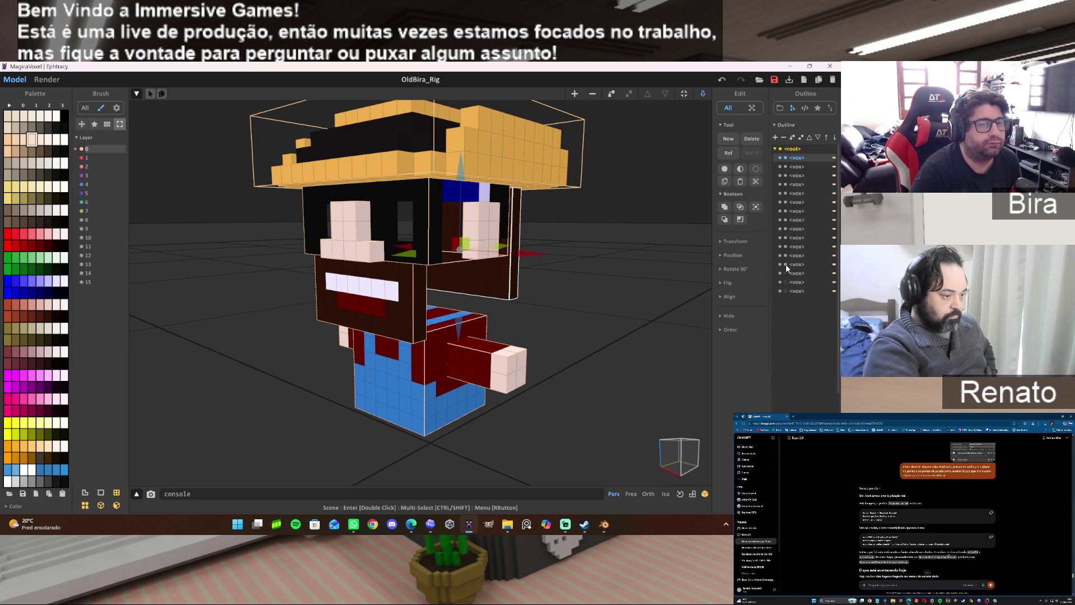
click(786, 255)
click(785, 246)
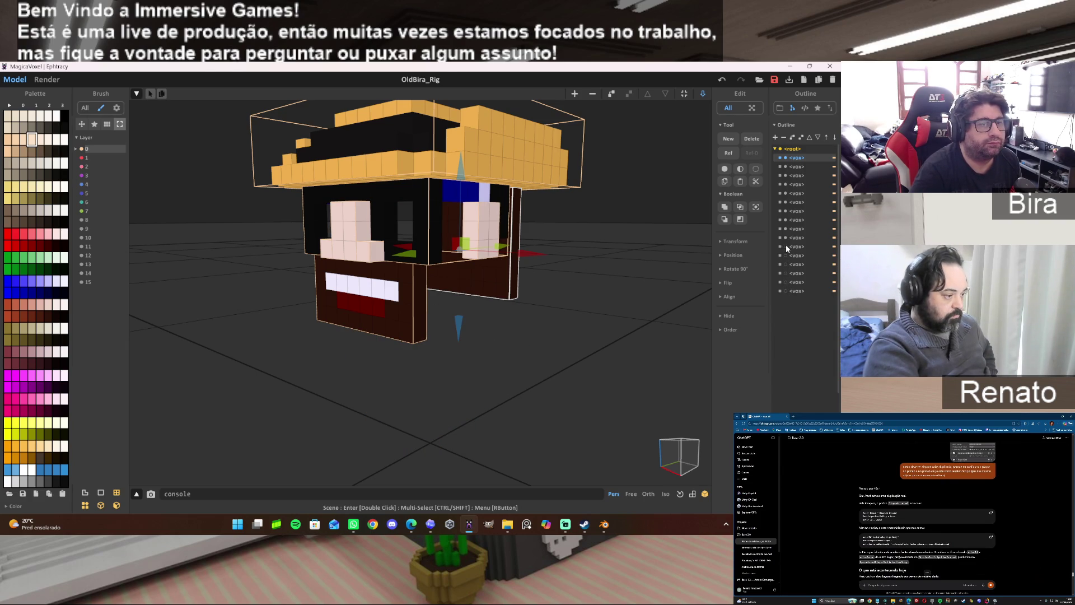
click(785, 235)
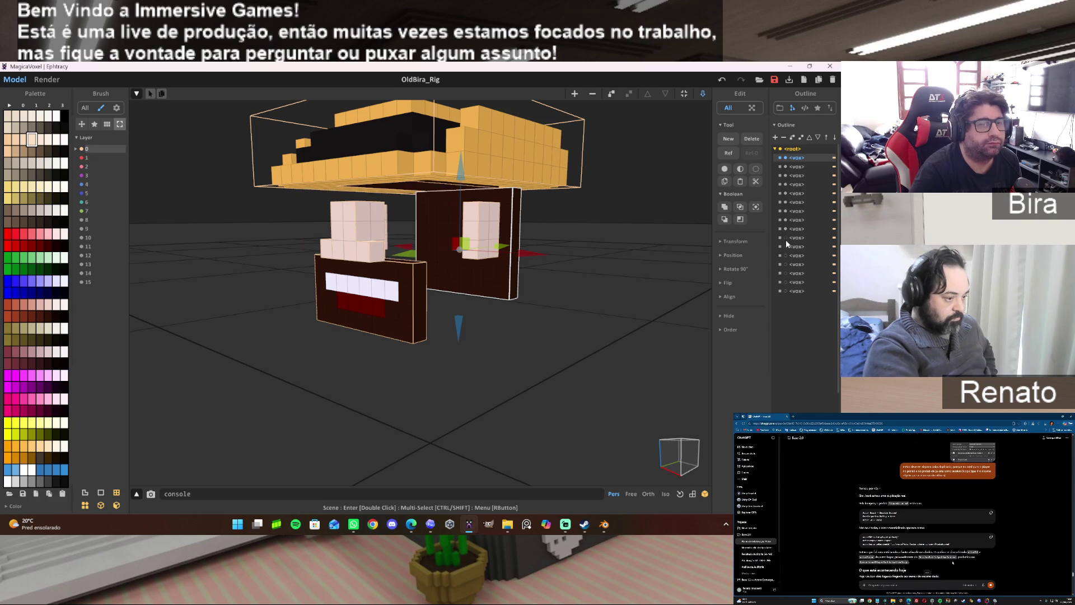
click(786, 229)
click(785, 211)
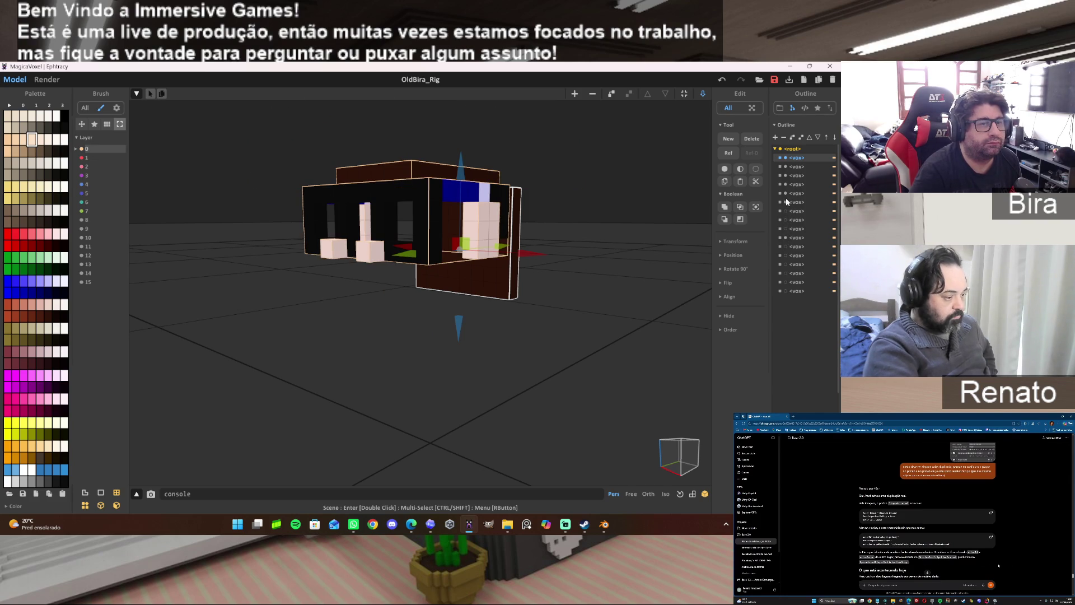
click(785, 194)
click(785, 184)
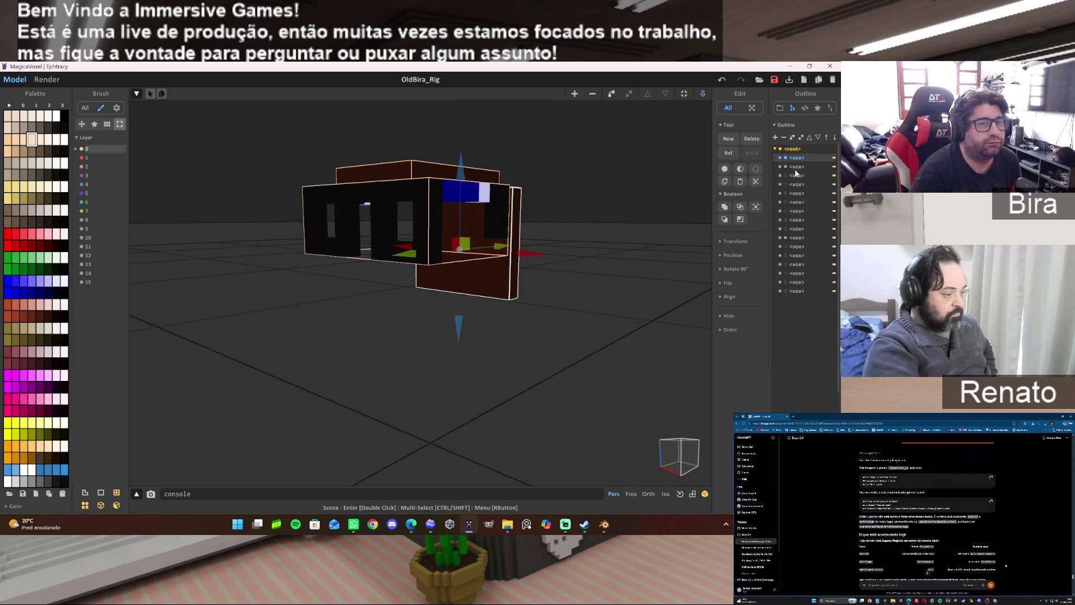
click(784, 166)
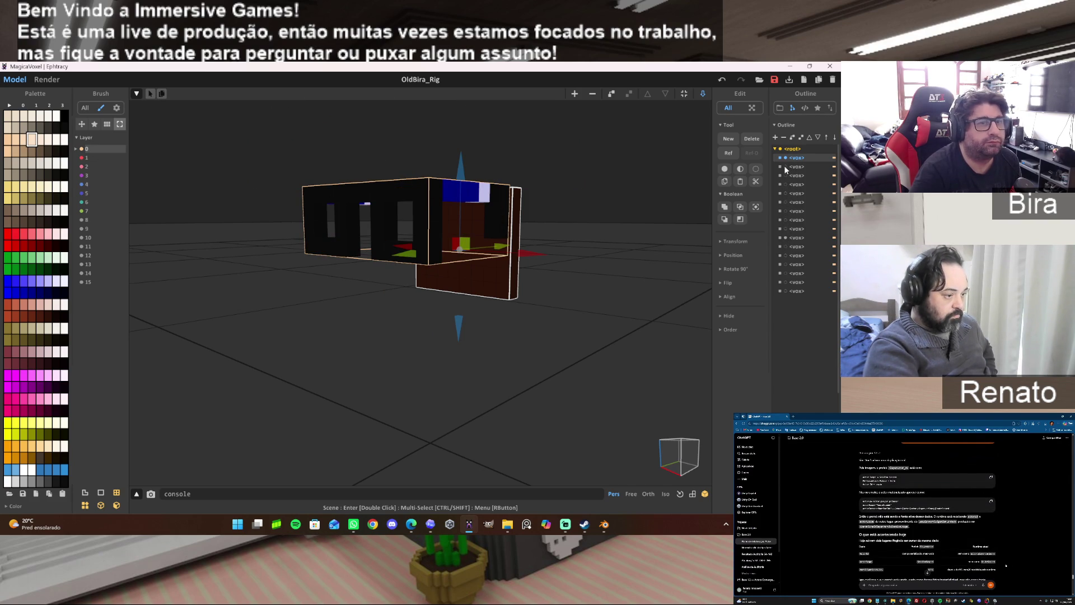
click(786, 159)
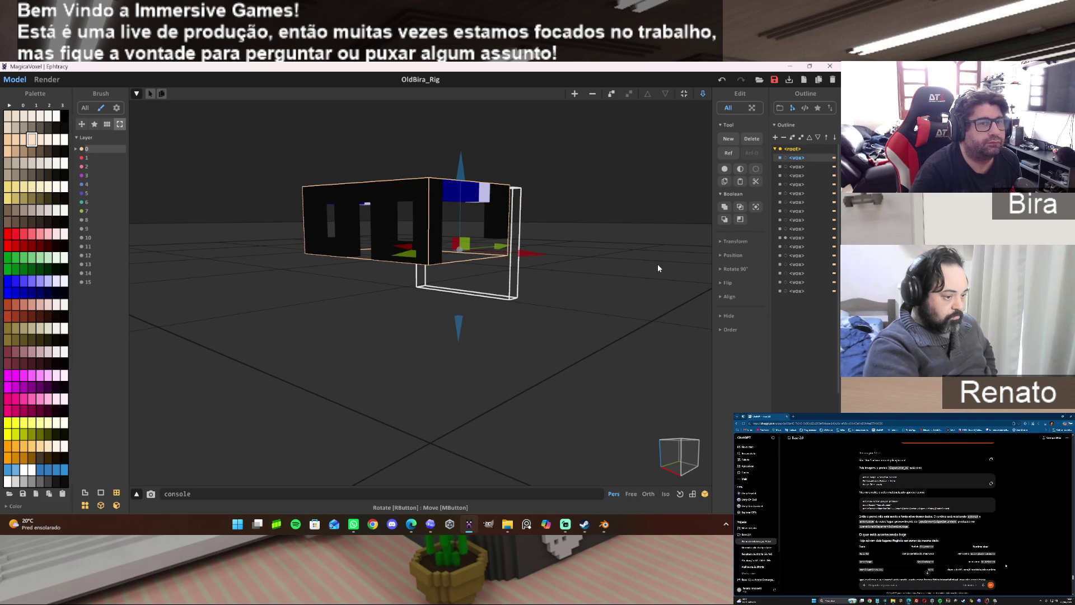
right_drag(635, 281, 617, 316)
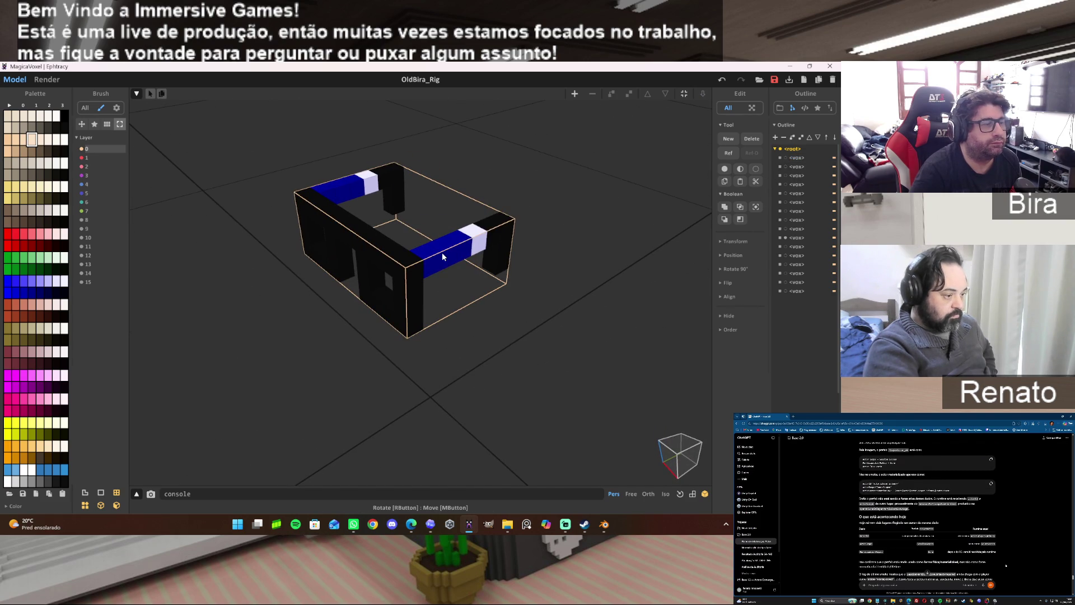
Edit the glasses frame's voxels and marquee-select the front black pillar.
click(442, 253)
key(Tab)
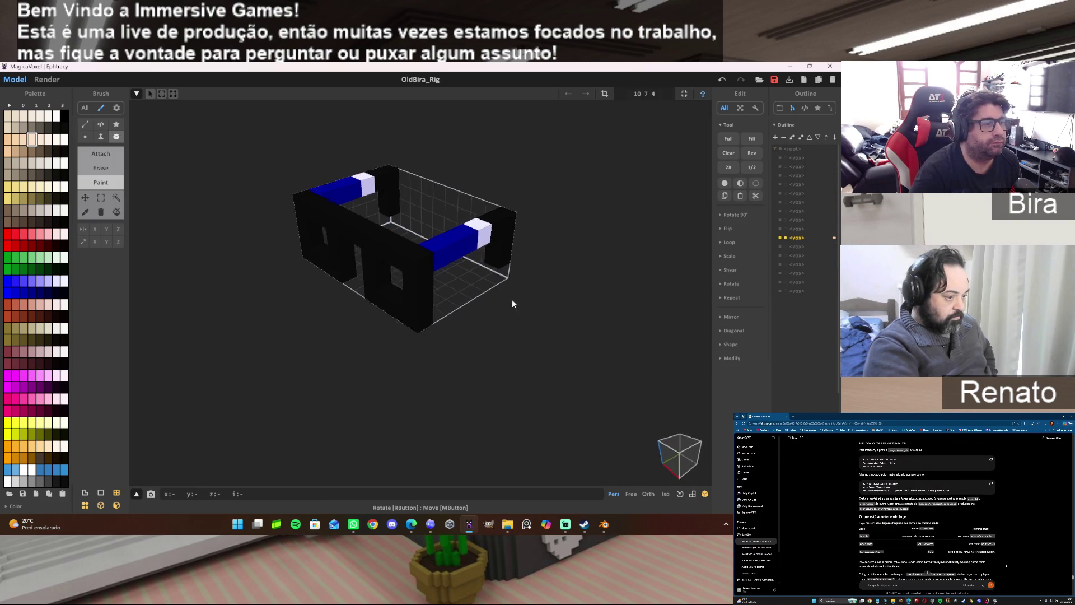
right_drag(508, 306, 650, 292)
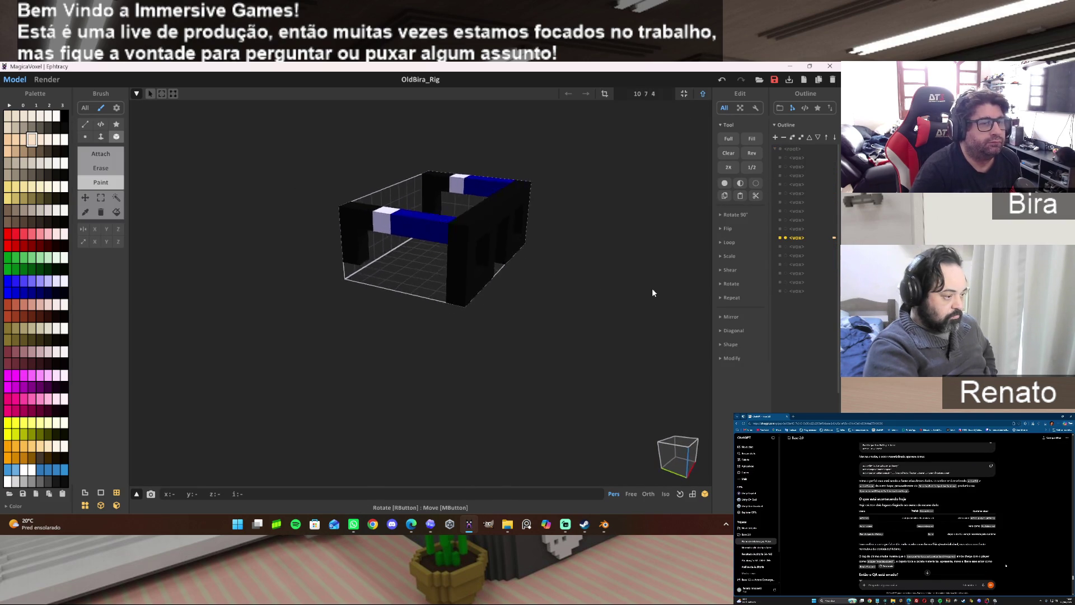
mouse_move(648, 293)
right_down()
mouse_move(475, 299)
mouse_move(575, 276)
mouse_move(647, 300)
mouse_move(673, 255)
mouse_move(631, 302)
mouse_move(432, 301)
mouse_move(363, 260)
right_up()
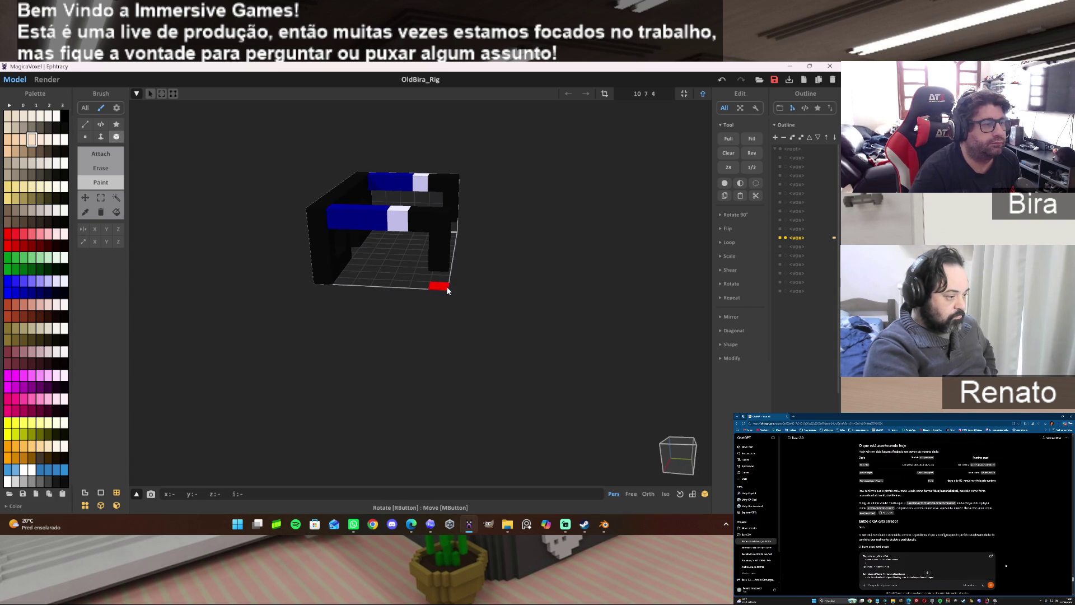
click(101, 198)
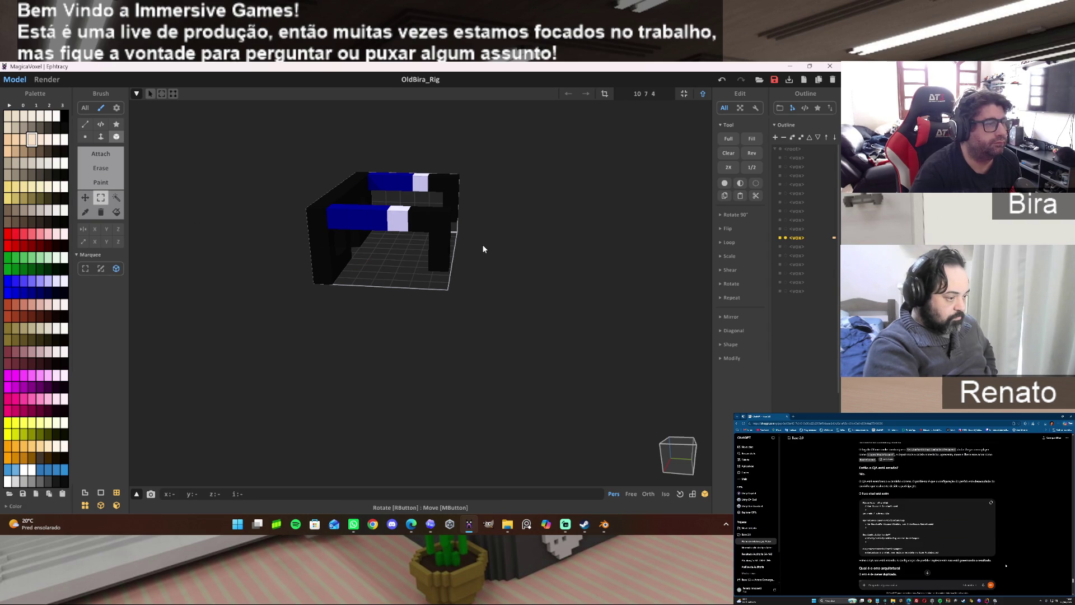
drag(440, 221, 441, 258)
mouse_move(442, 266)
right_down()
mouse_move(553, 260)
mouse_move(512, 260)
right_up()
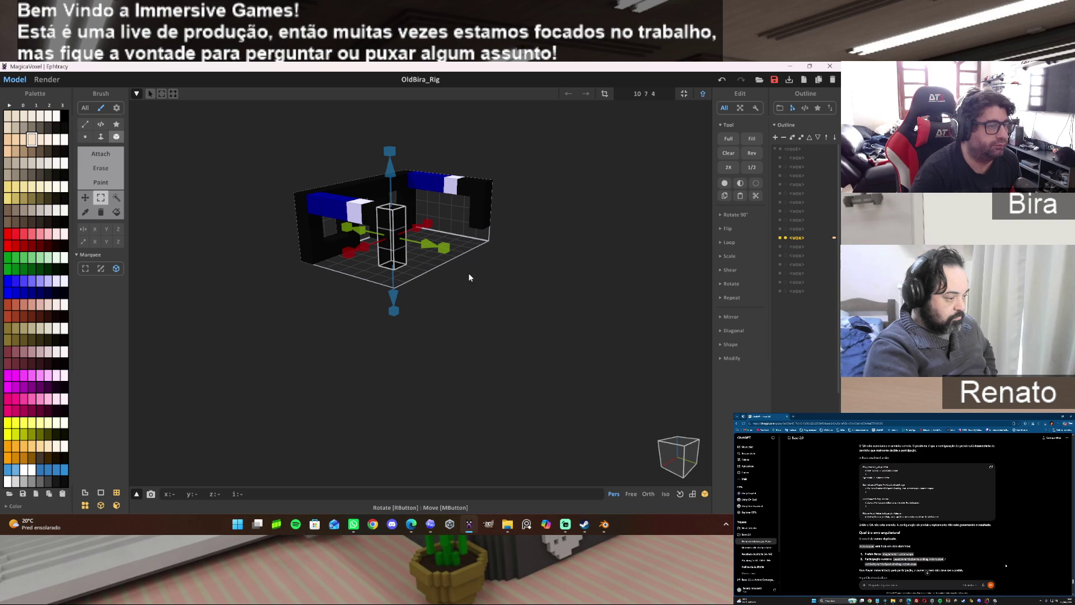
Select the back pillar too, remove both black pillars and return to world mode.
key(ctrl+d)
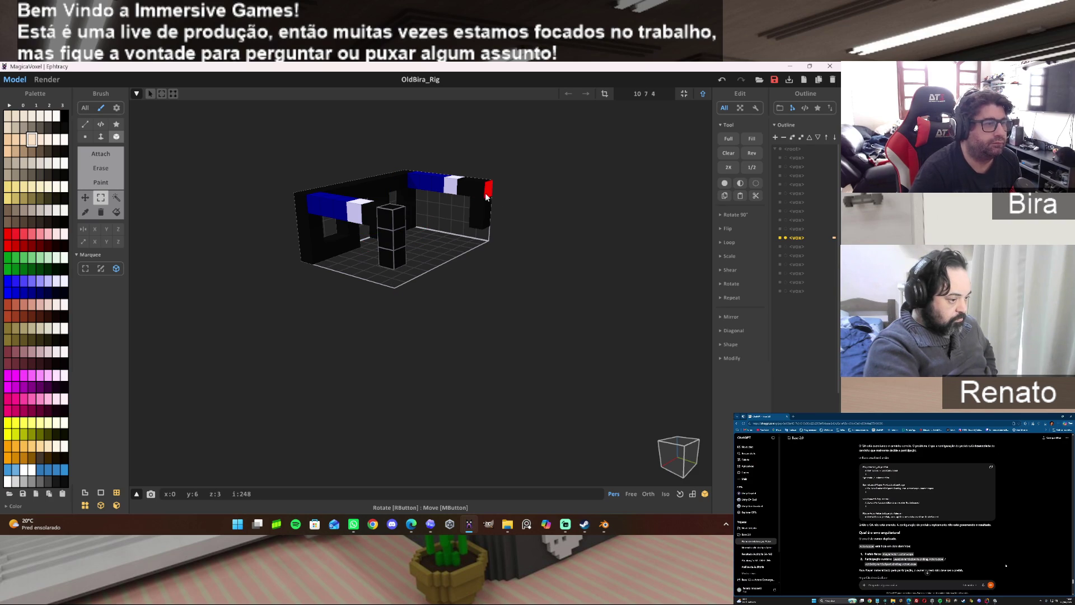
click(481, 225)
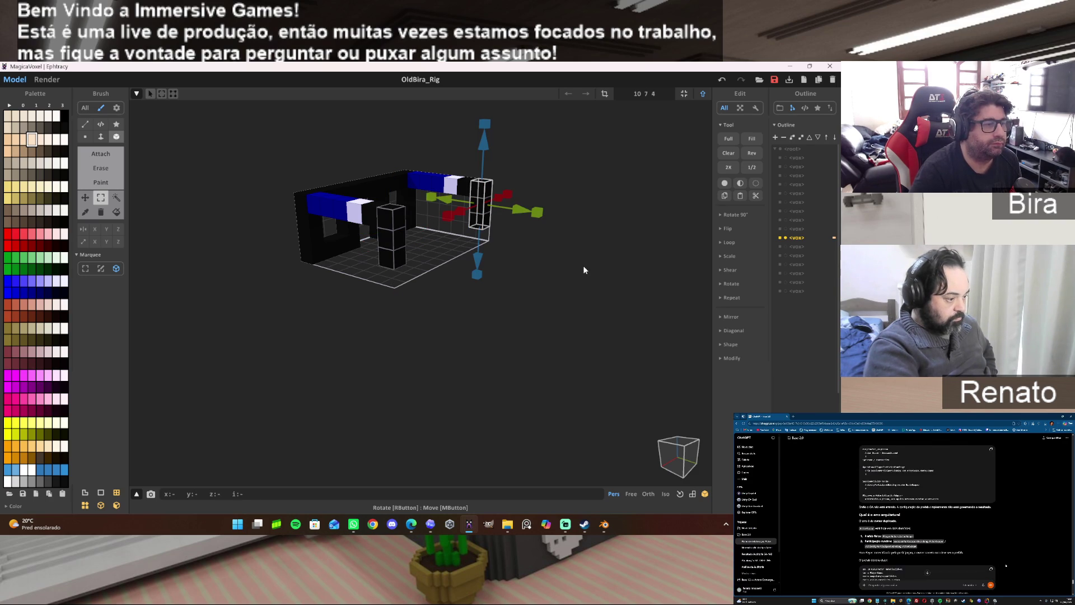
key(ctrl+d)
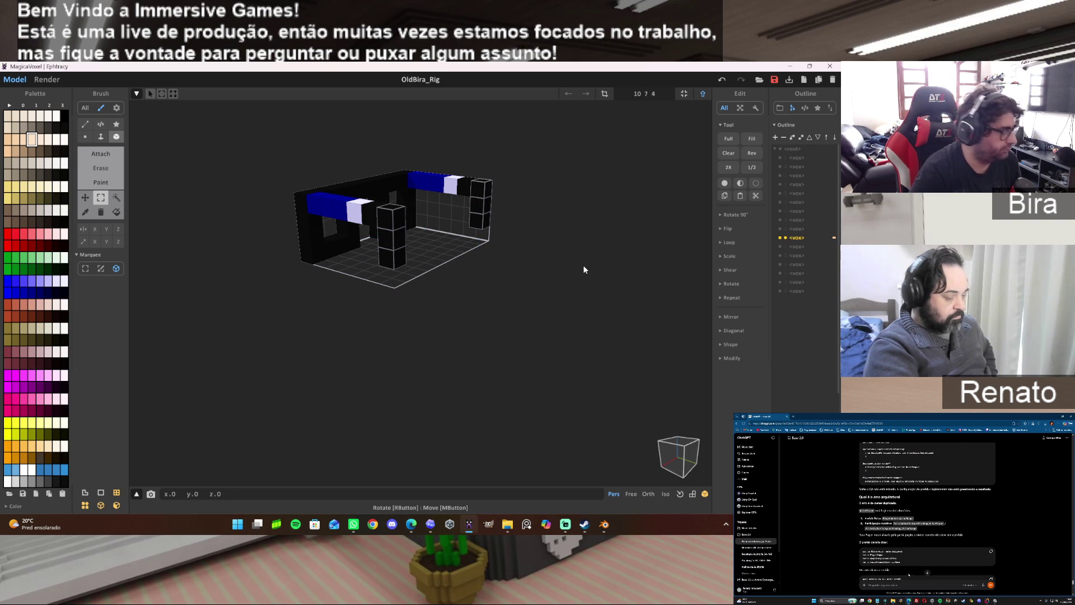
key(ctrl+z)
key(Tab)
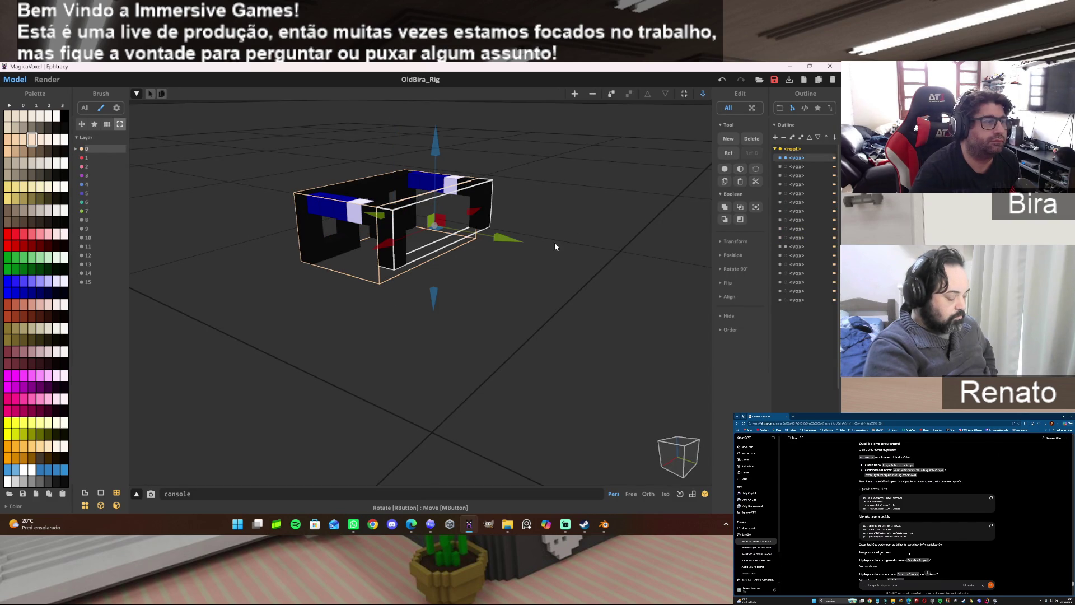
Edit the glasses frame, select its middle and top voxel rows and delete the blue-and-white rows.
right_drag(278, 312, 402, 225)
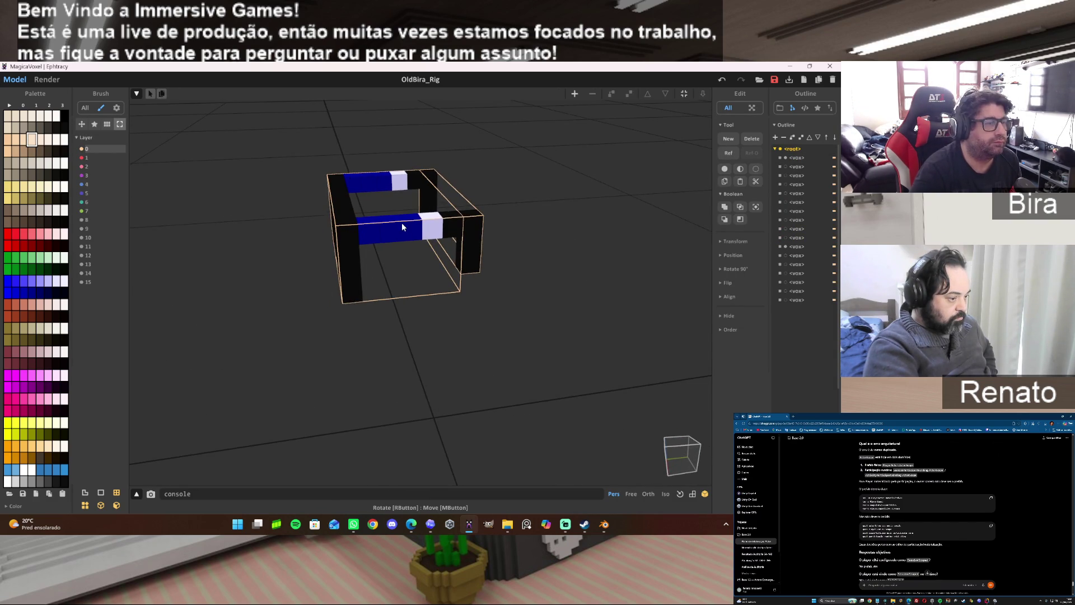
double_click(402, 224)
drag(370, 230, 454, 225)
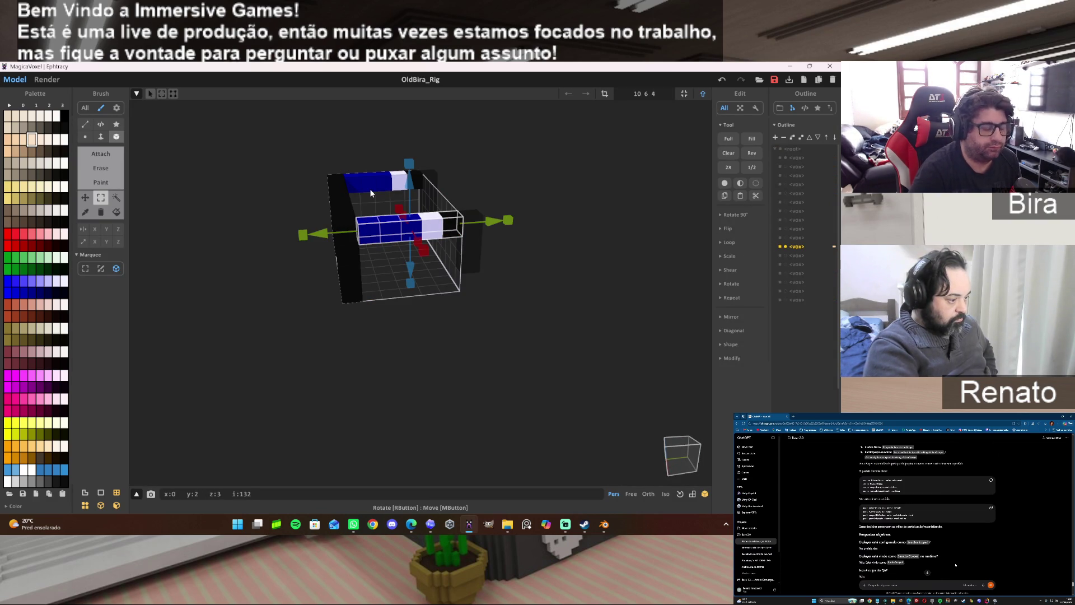
key(ctrl+d)
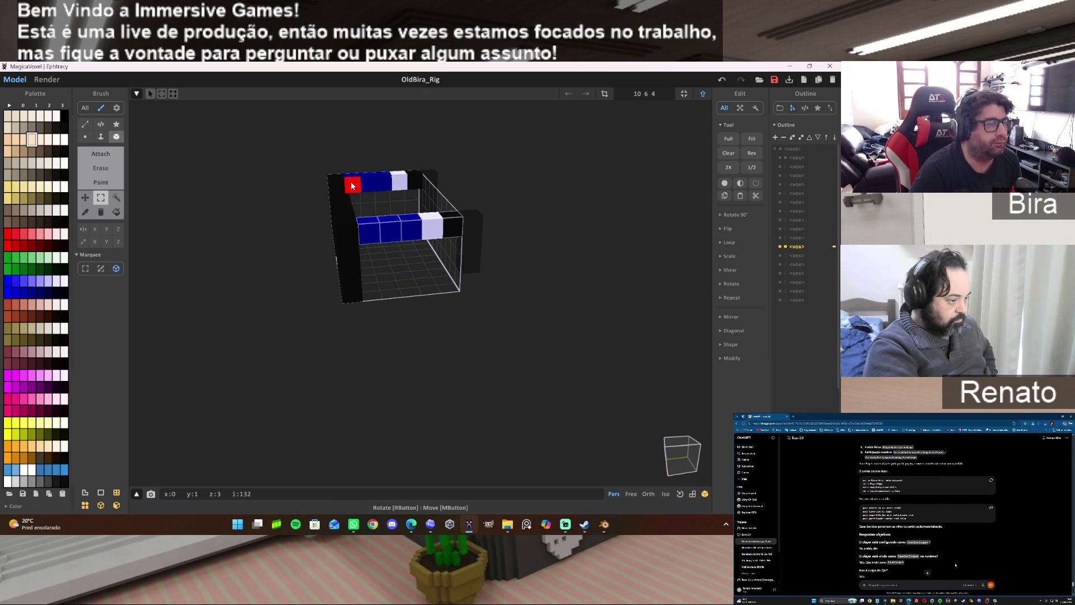
drag(354, 185, 416, 182)
key(ctrl+d)
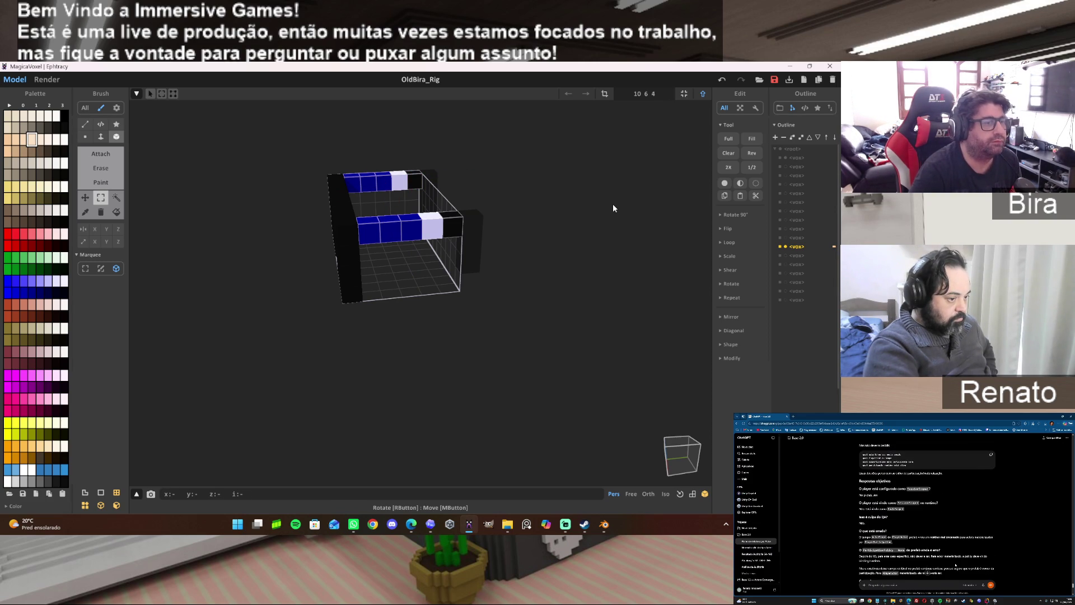
key(Delete)
Undo the row deletion in world mode, fit the model bounds and enter the front frame piece for editing.
click(703, 94)
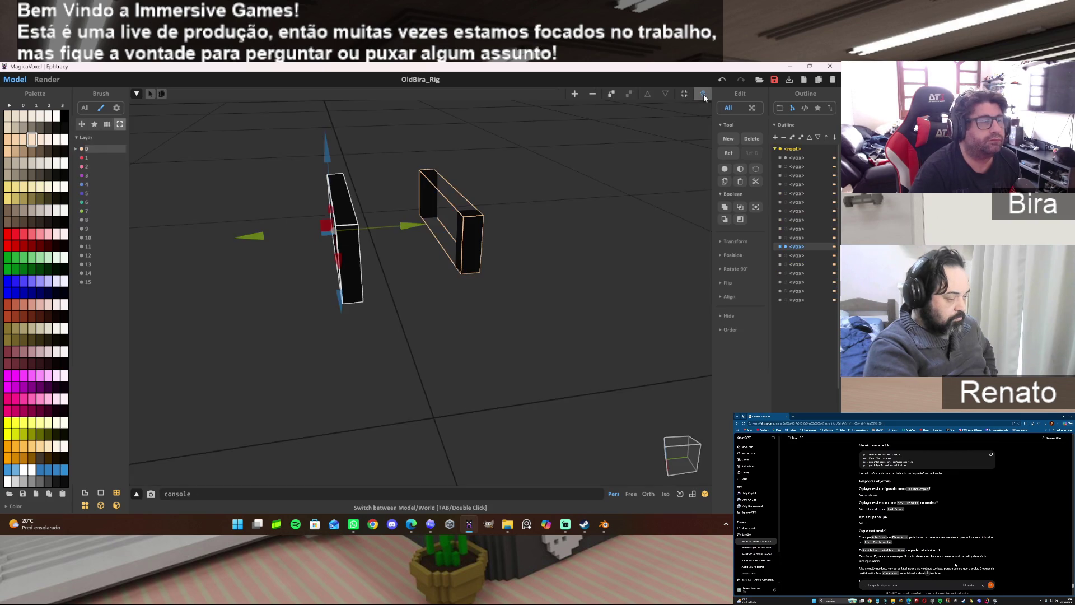
key(ctrl+z)
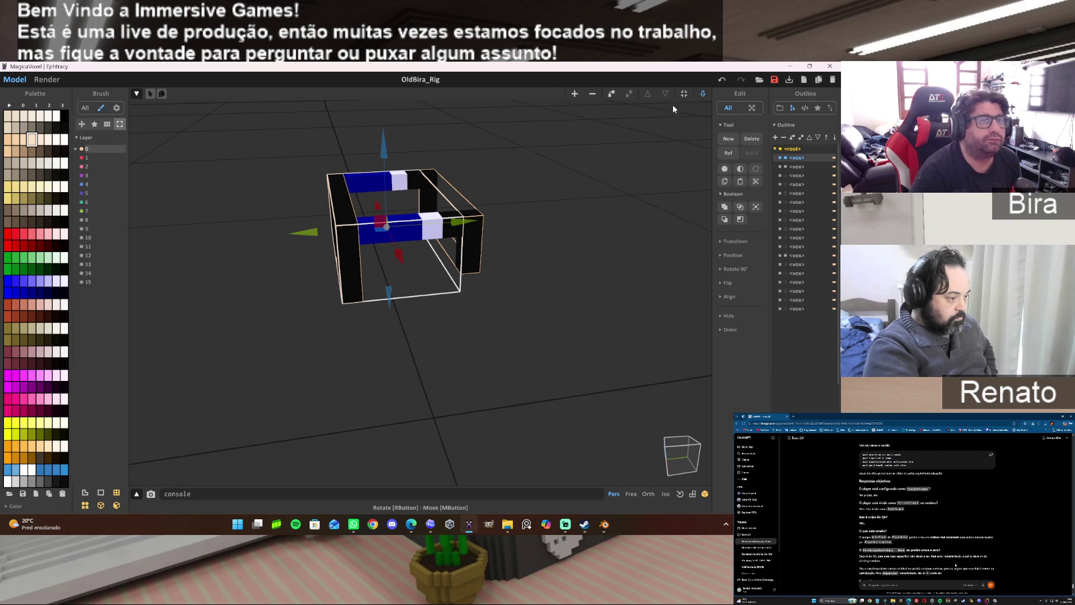
click(684, 94)
right_drag(417, 356, 528, 345)
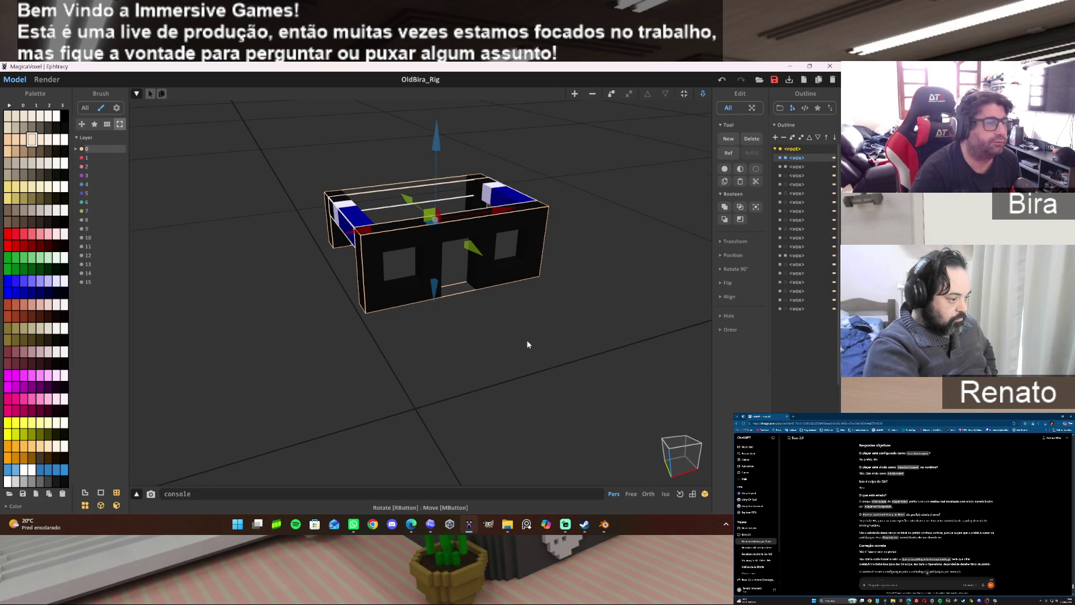
right_drag(528, 344, 516, 343)
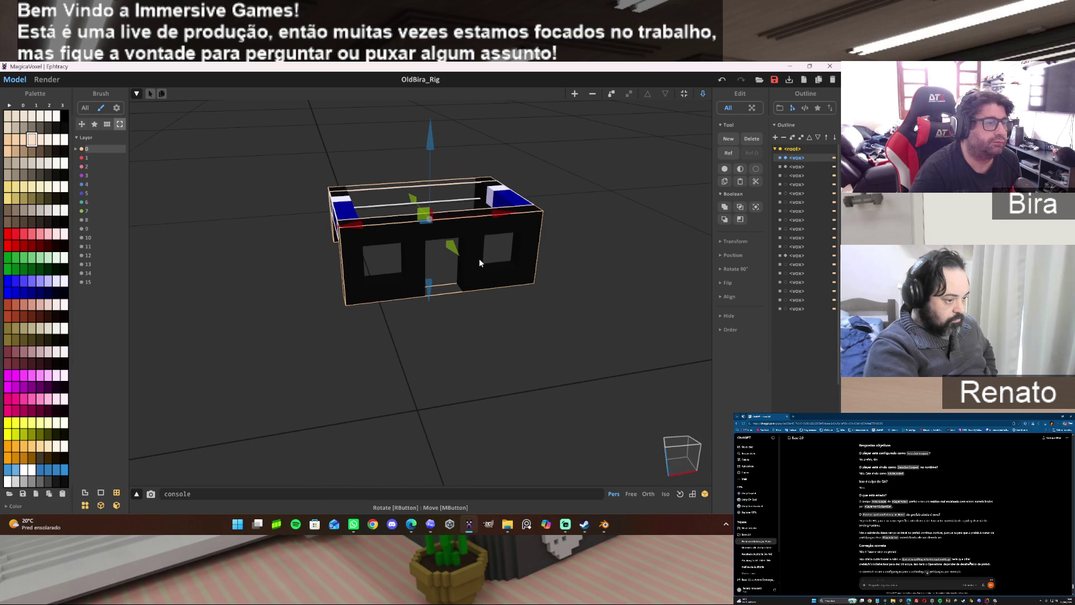
double_click(380, 248)
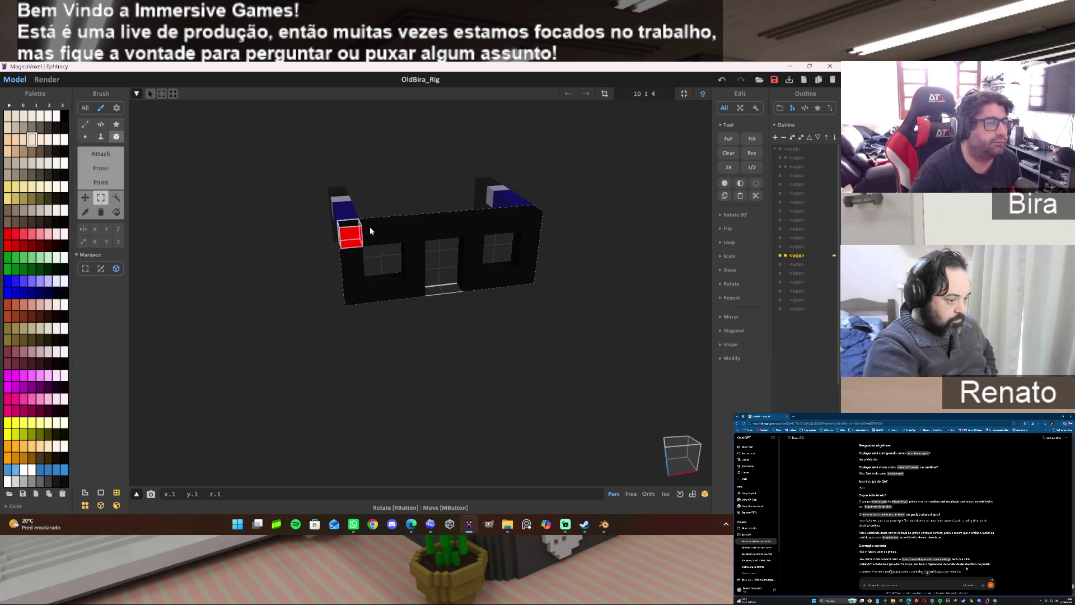
Remove the front frame's top voxel row and refit its bounds in world mode.
drag(354, 230, 531, 220)
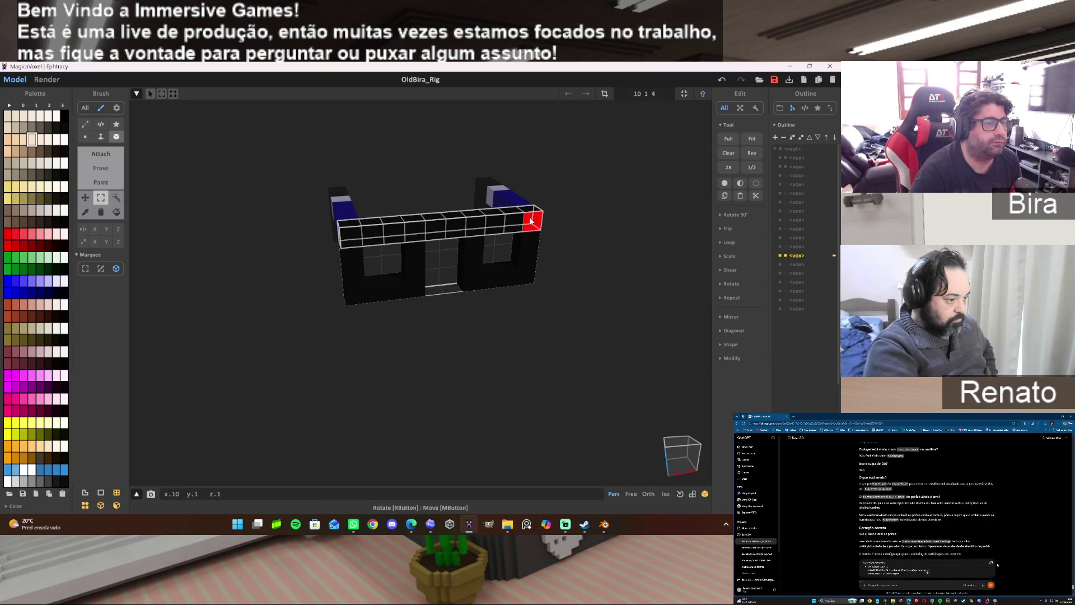
click(573, 275)
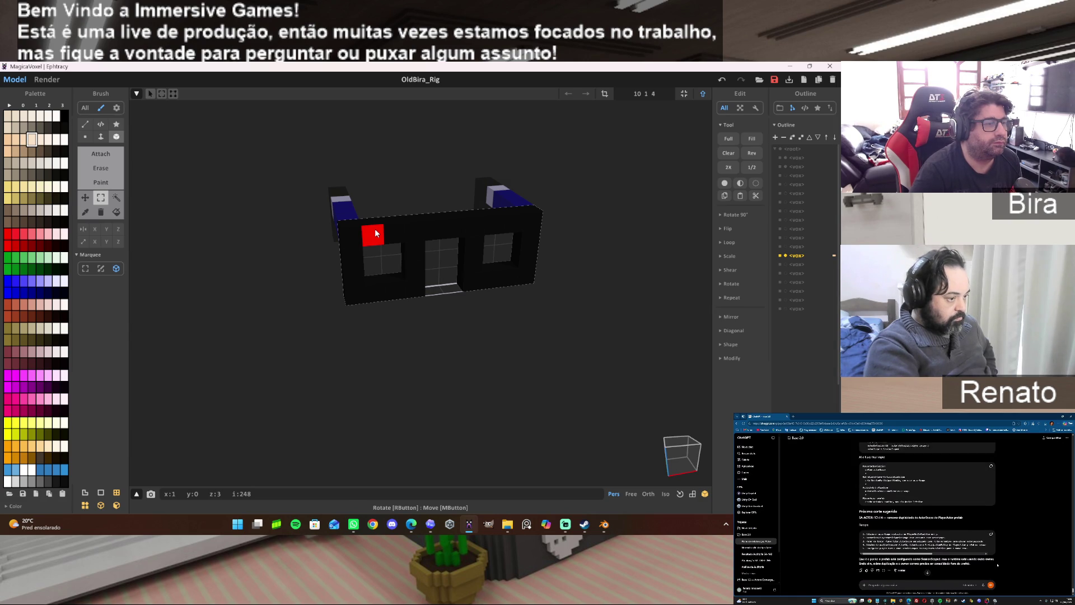
drag(375, 228, 517, 221)
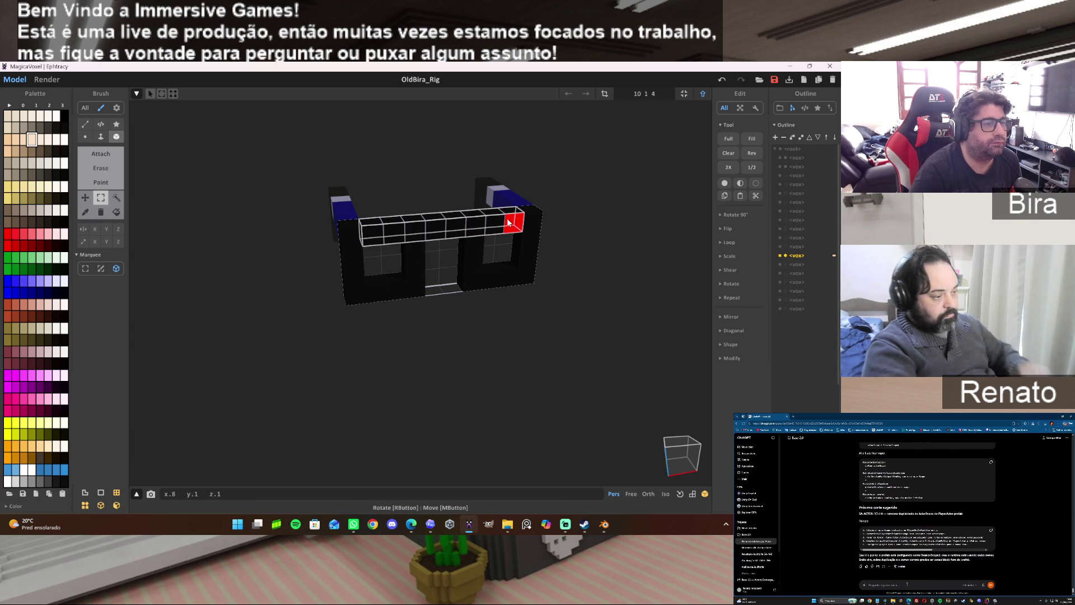
click(598, 341)
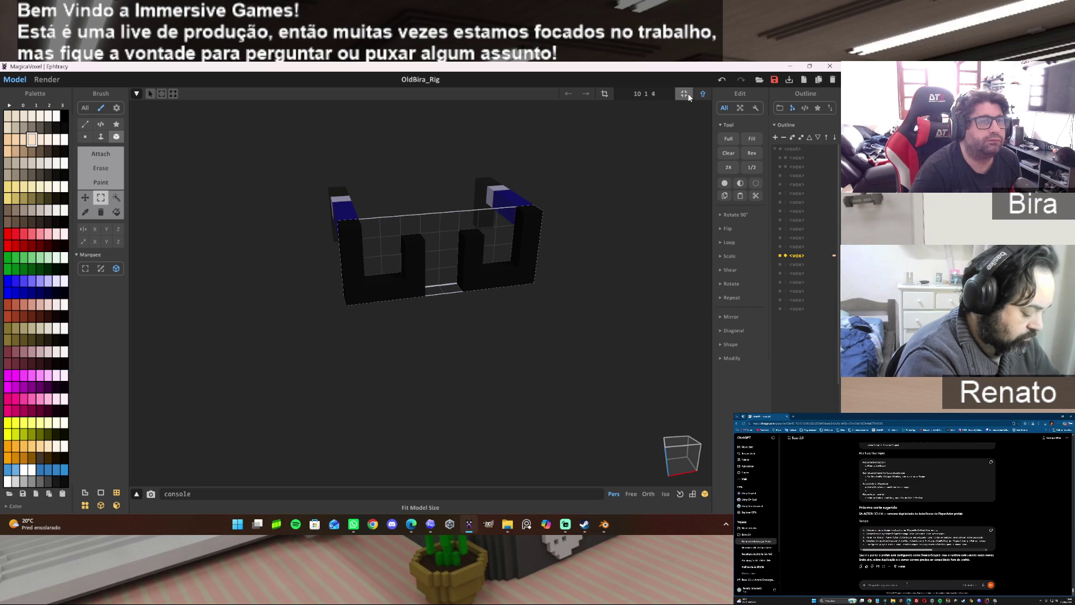
key(Tab)
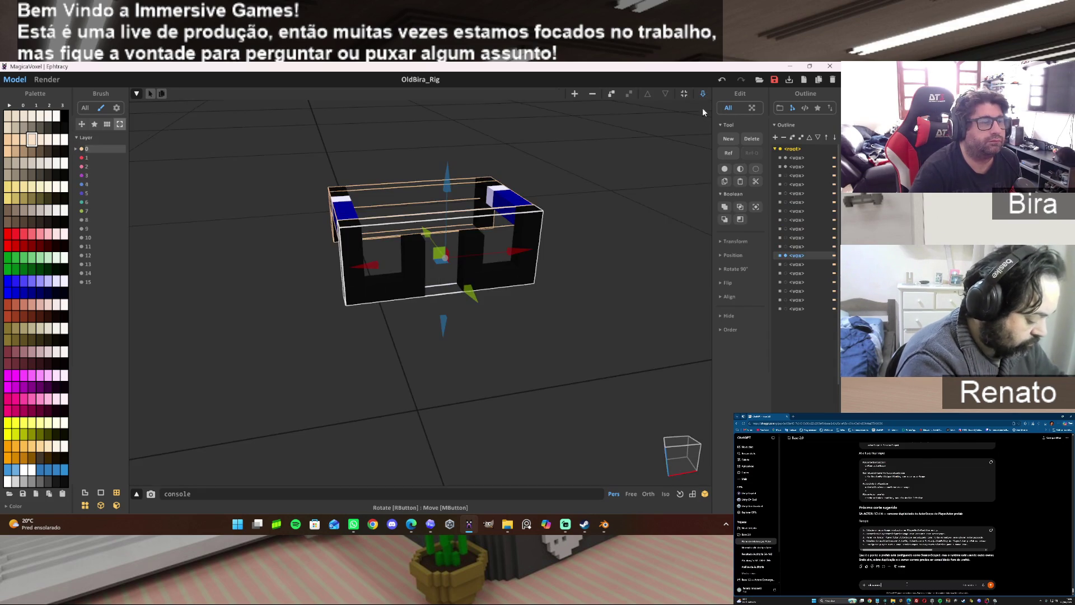
click(686, 95)
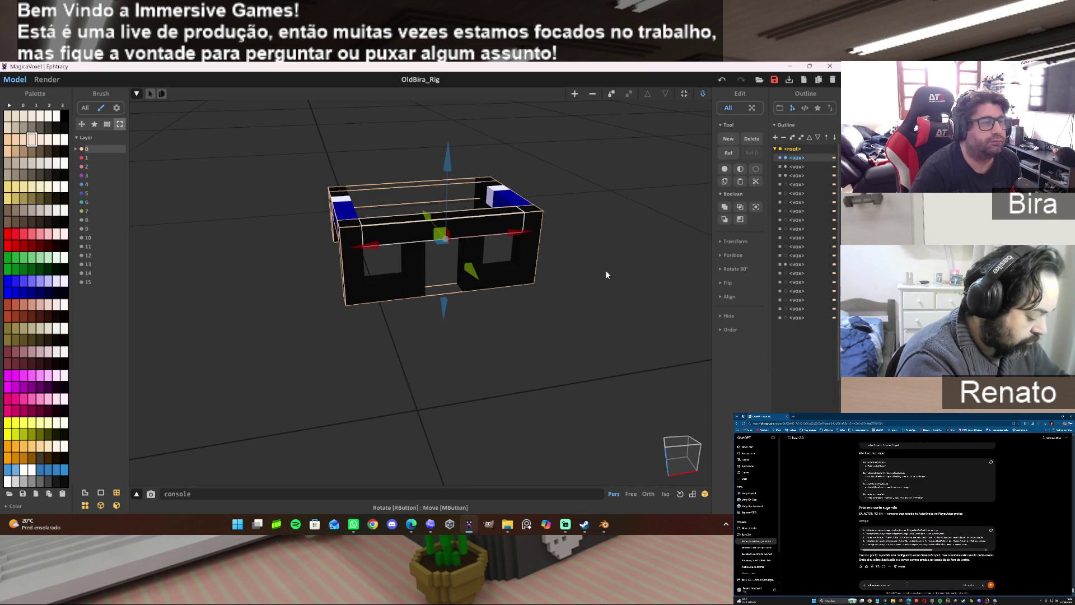
mouse_move(585, 291)
right_down()
mouse_move(580, 270)
mouse_move(539, 280)
mouse_move(586, 287)
right_up()
double_click(535, 264)
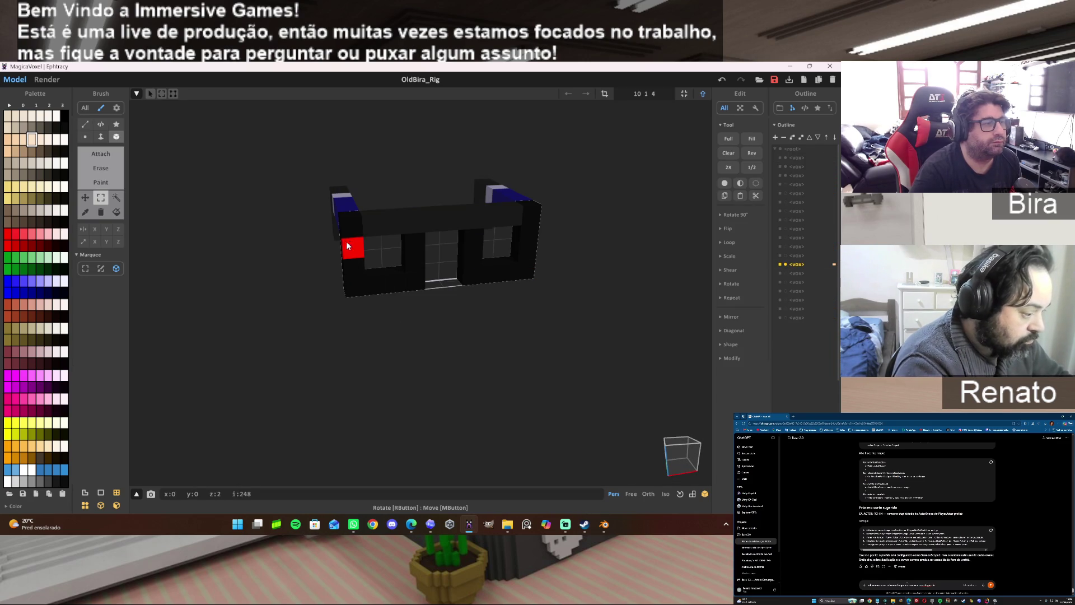
Delete the front frame's left and right voxel columns.
drag(346, 224, 356, 297)
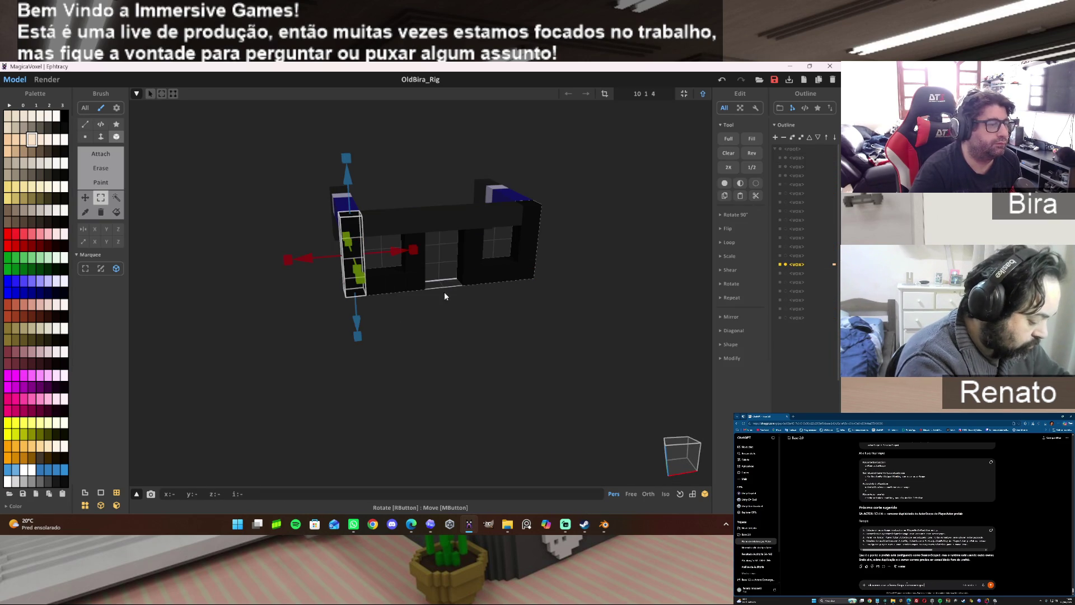
key(Delete)
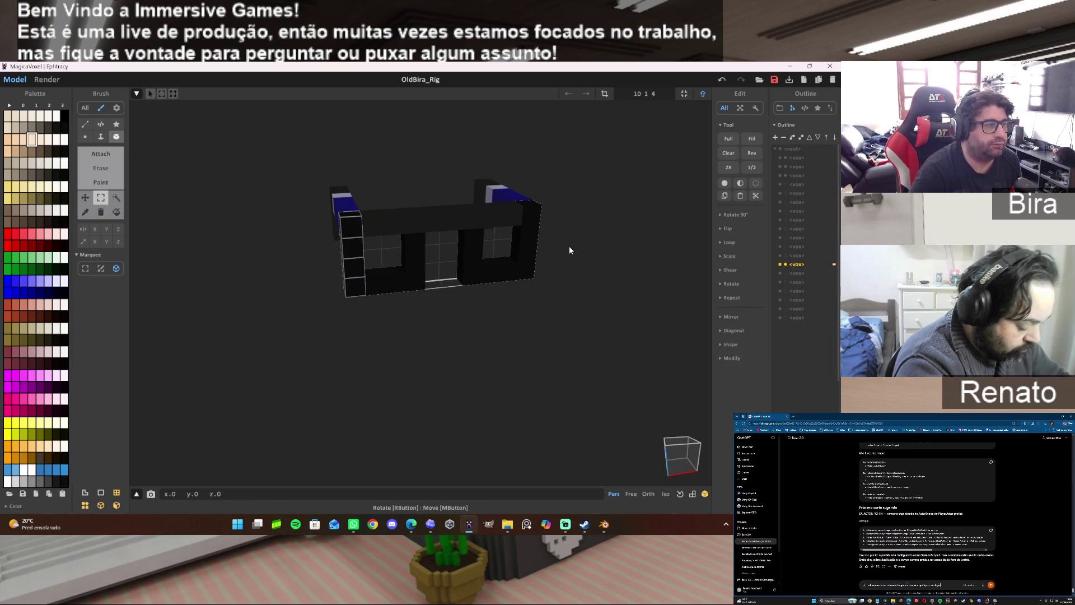
drag(535, 221, 529, 278)
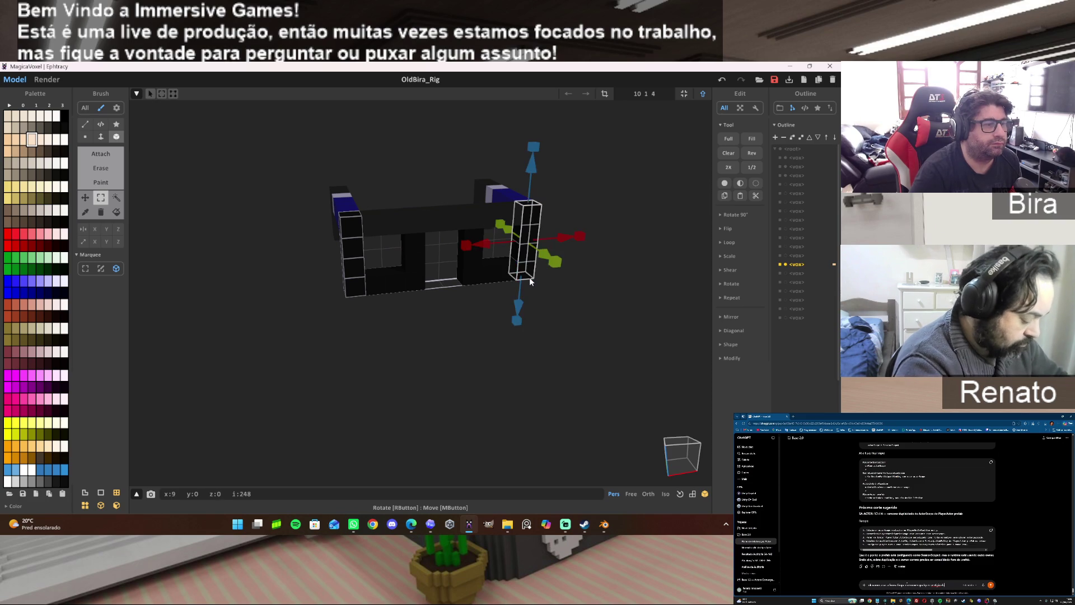
key(Delete)
key(Delete)
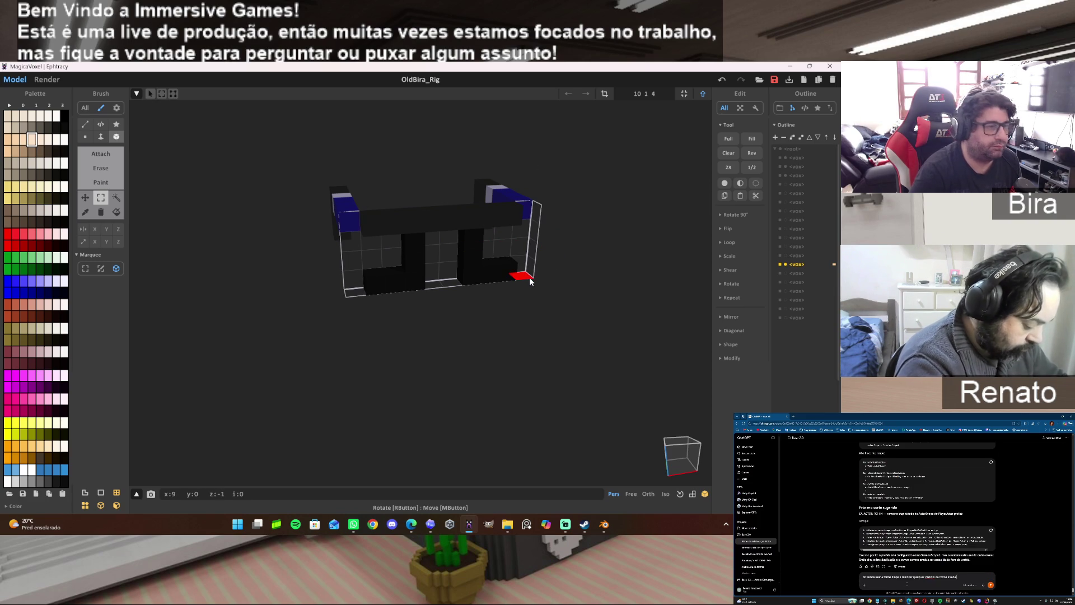
key(Tab)
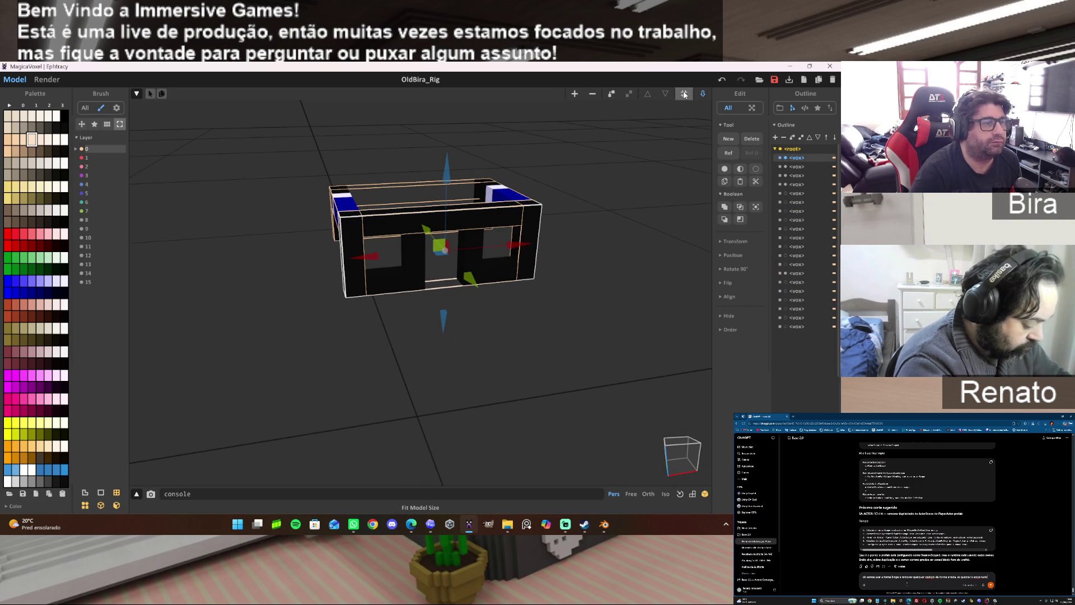
key(Tab)
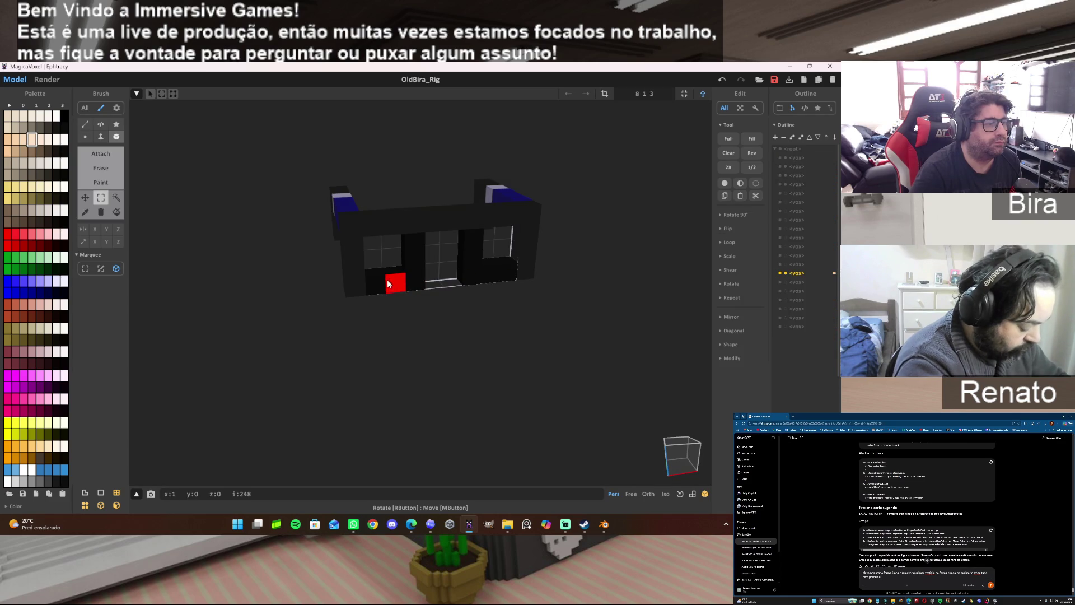
Delete the bottom voxel row, refit the front frame's bounds and pick the middle piece.
drag(379, 279, 517, 270)
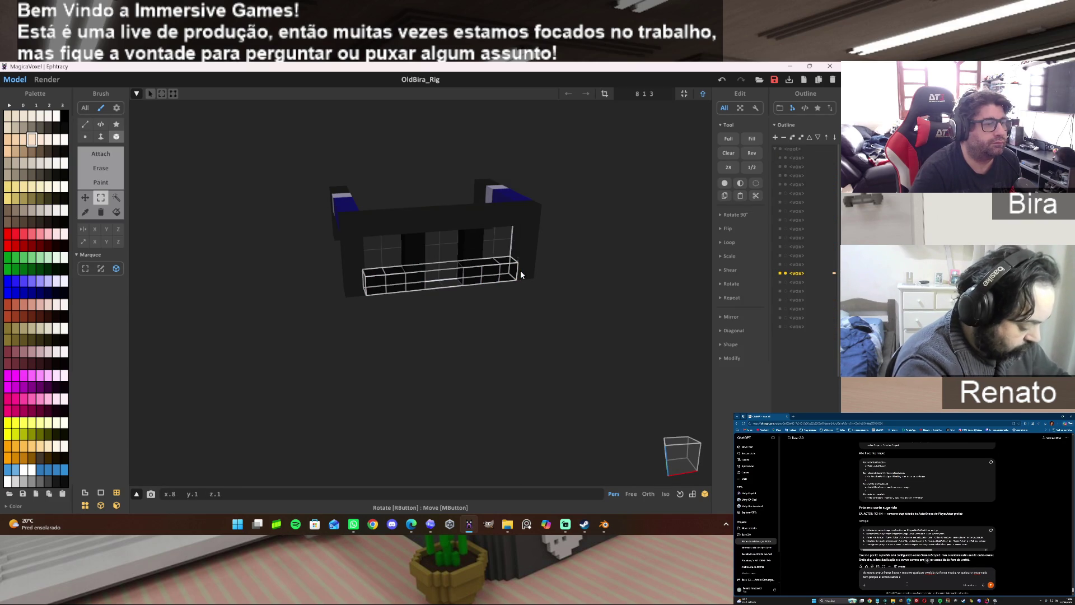
key(Delete)
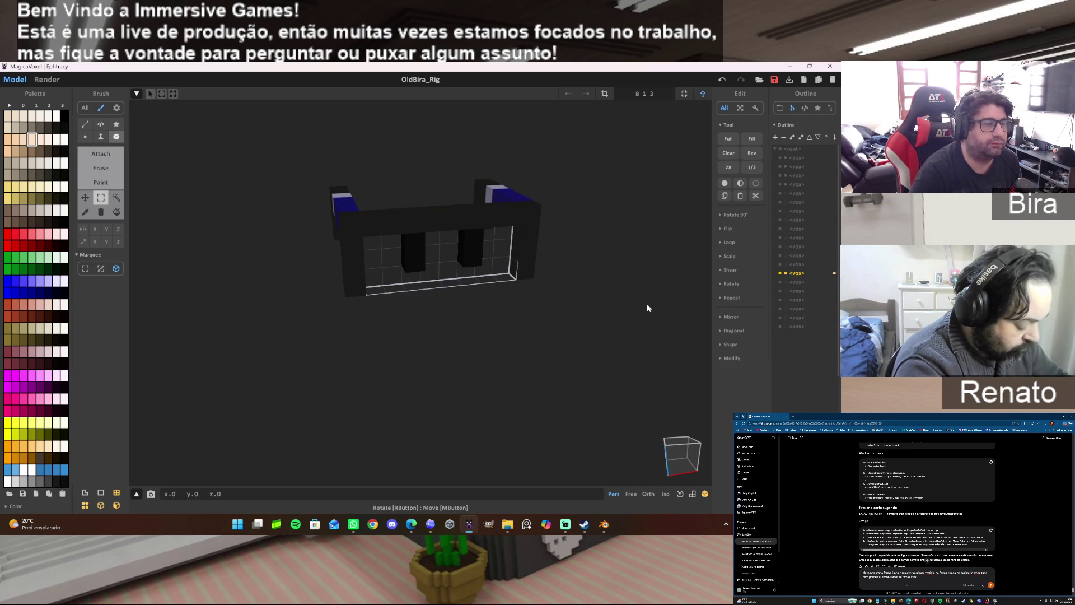
key(Tab)
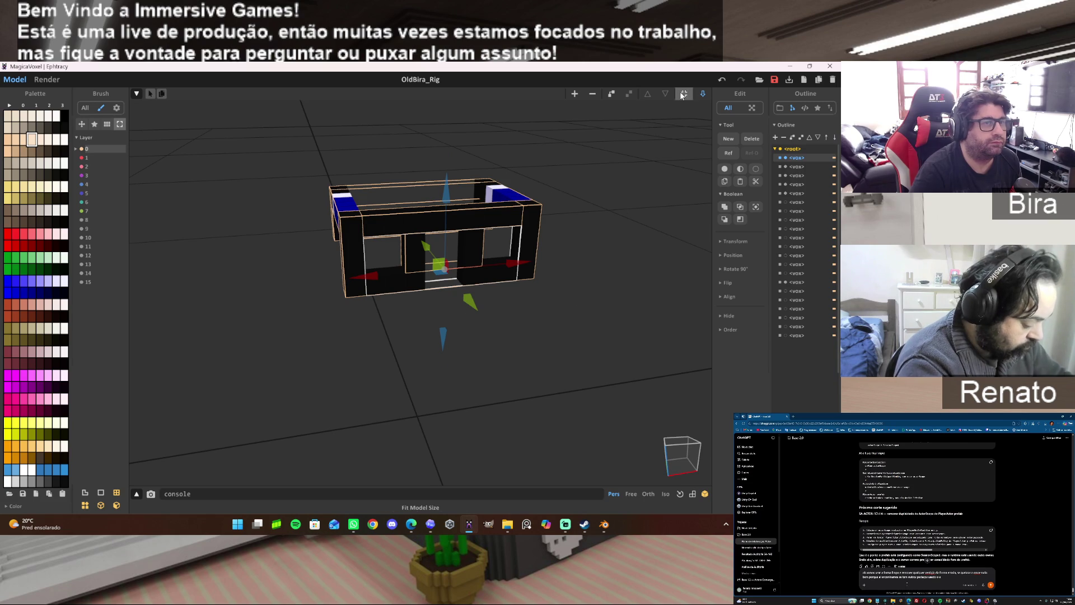
click(633, 295)
click(472, 242)
Return to world mode and box-select all the glasses frame parts.
key(Tab)
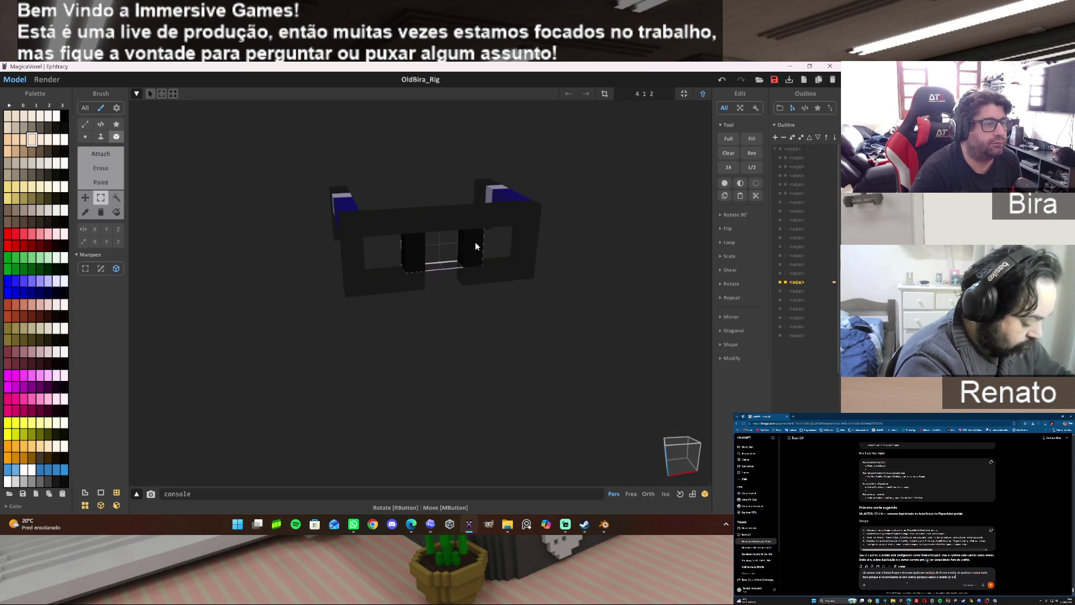
click(701, 94)
click(599, 301)
mouse_move(495, 339)
right_down()
mouse_move(507, 309)
mouse_move(604, 314)
mouse_move(492, 309)
mouse_move(441, 332)
mouse_move(540, 353)
mouse_move(626, 342)
mouse_move(479, 336)
mouse_move(535, 344)
mouse_move(534, 330)
mouse_move(504, 337)
right_up()
mouse_move(280, 141)
mouse_down()
mouse_move(583, 293)
mouse_move(588, 324)
mouse_up()
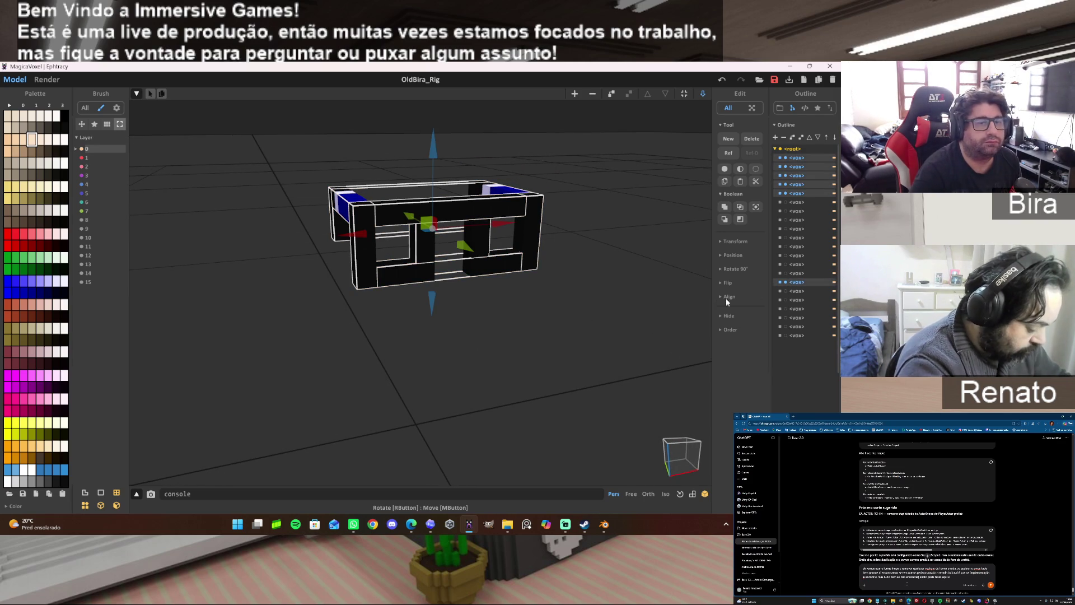
Move one part two places up in the Outline order, then deselect everything.
click(796, 285)
click(828, 139)
click(828, 139)
click(828, 139)
click(828, 139)
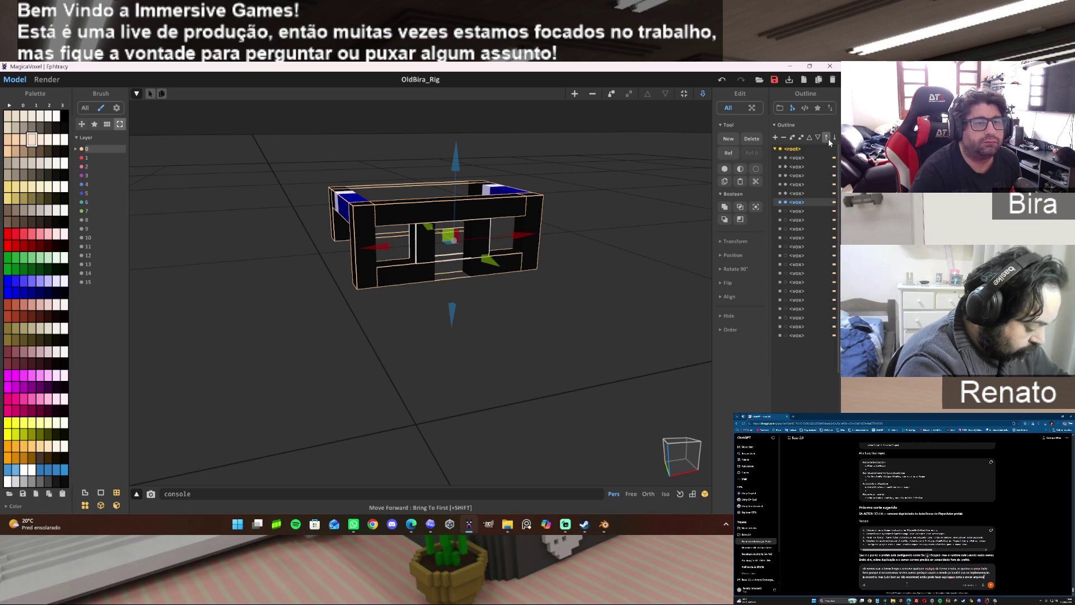
mouse_move(552, 310)
right_down()
mouse_move(575, 317)
mouse_move(407, 315)
mouse_move(386, 297)
mouse_move(553, 320)
mouse_move(577, 298)
mouse_move(584, 261)
mouse_move(596, 297)
mouse_move(571, 310)
right_up()
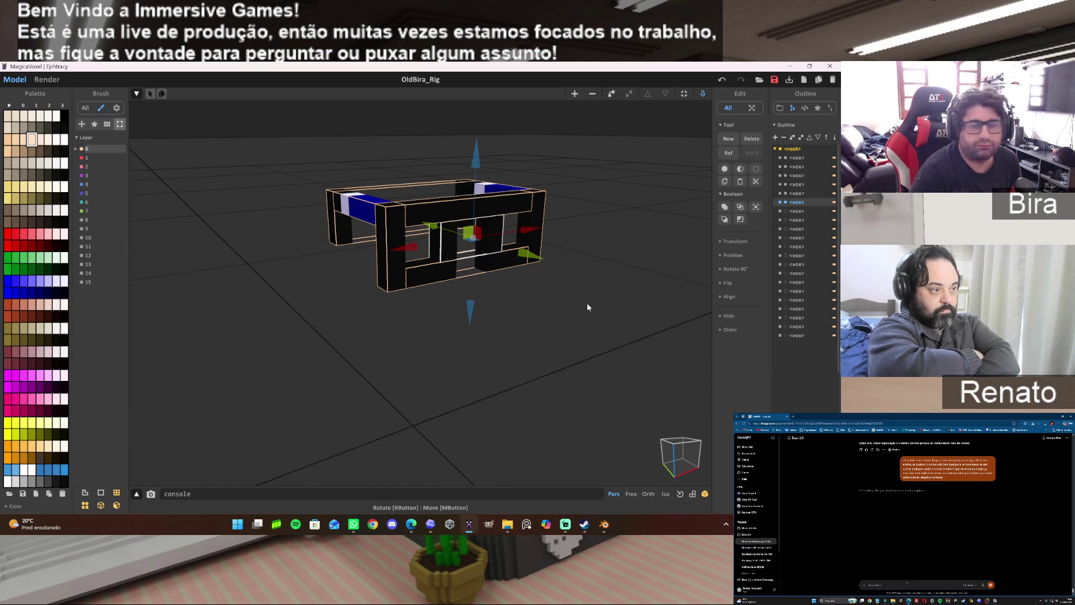
click(586, 302)
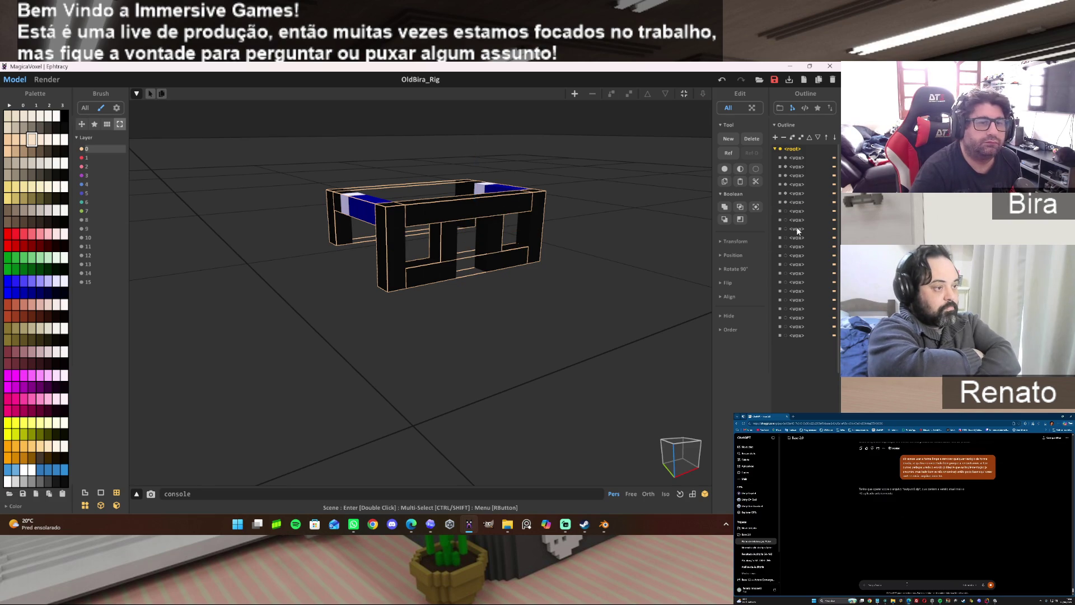
Hide all the glasses frame parts in the Outline and unhide the yellow-and-black base model.
click(787, 210)
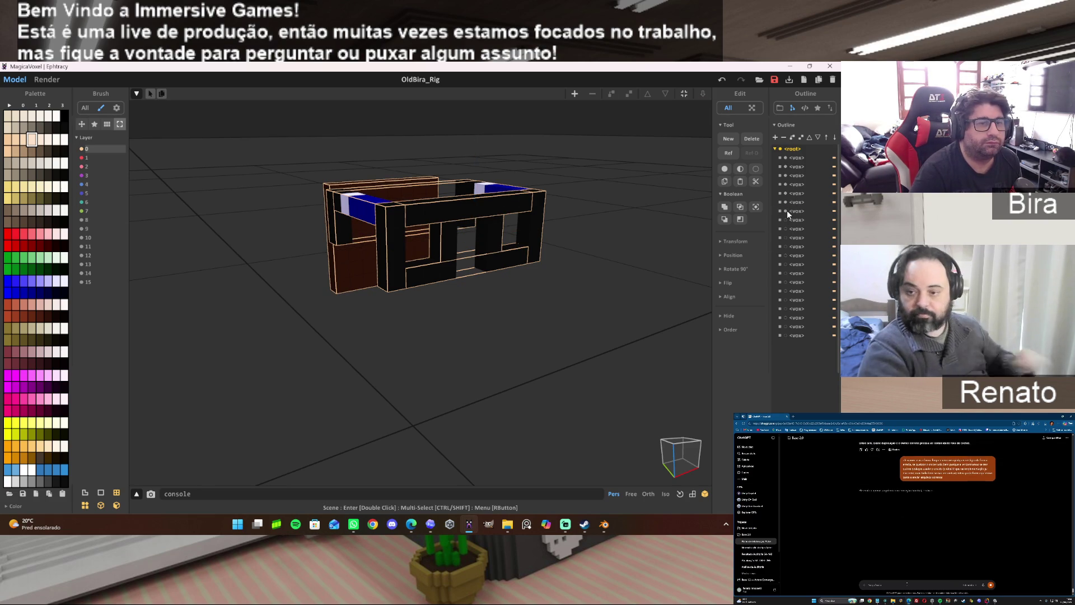
click(787, 210)
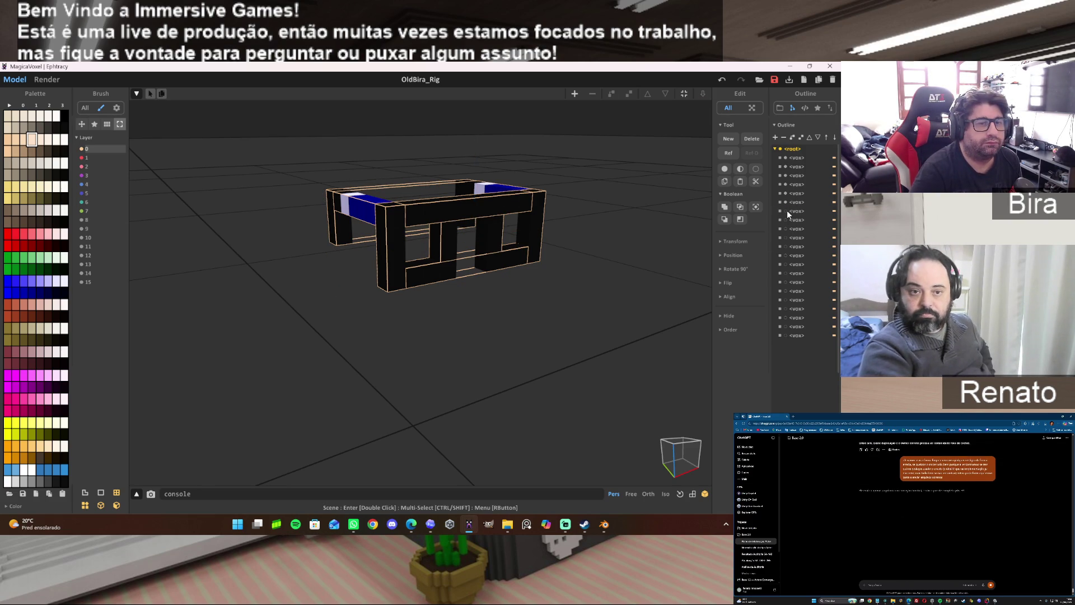
click(786, 192)
click(786, 174)
click(786, 167)
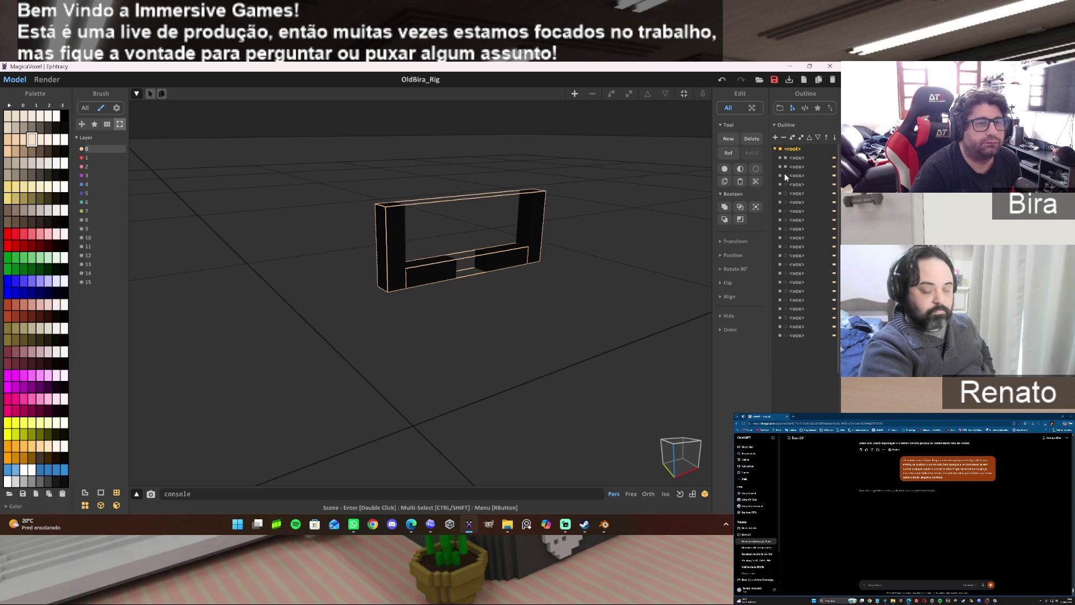
click(786, 163)
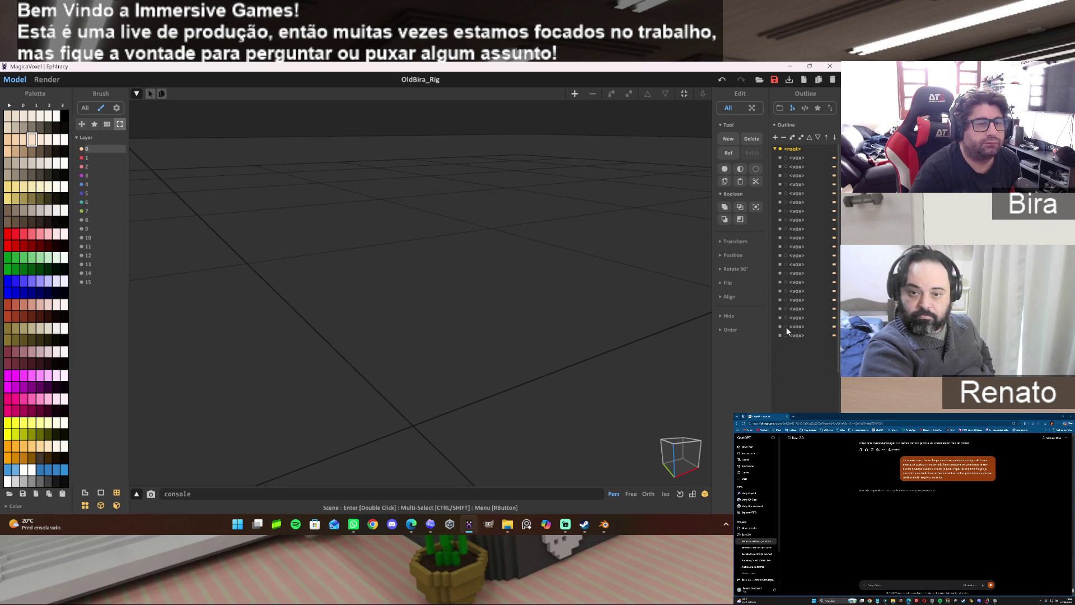
click(785, 298)
click(785, 291)
click(785, 291)
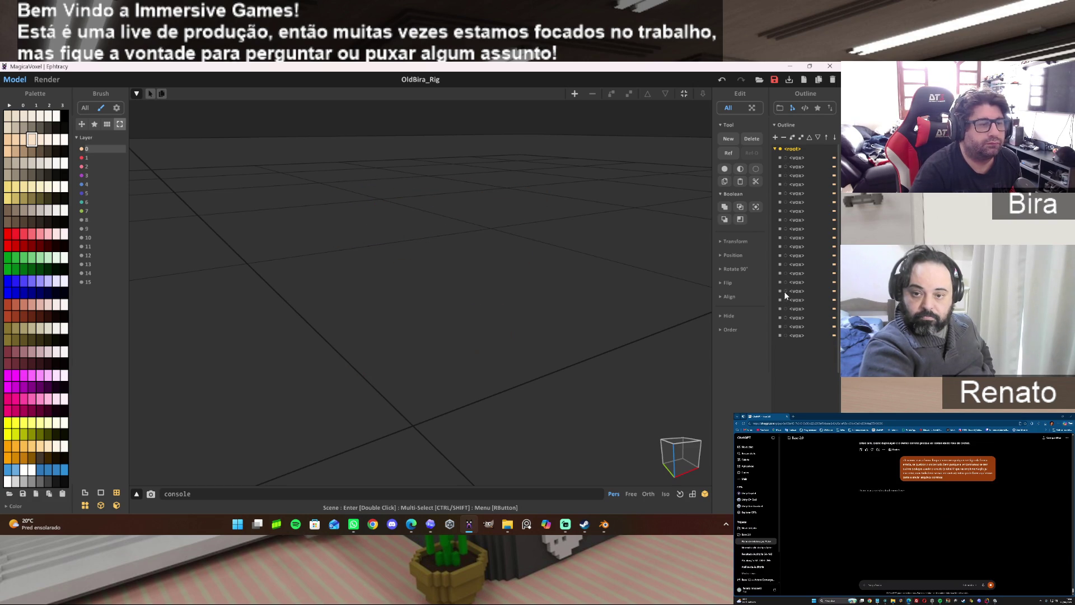
click(786, 282)
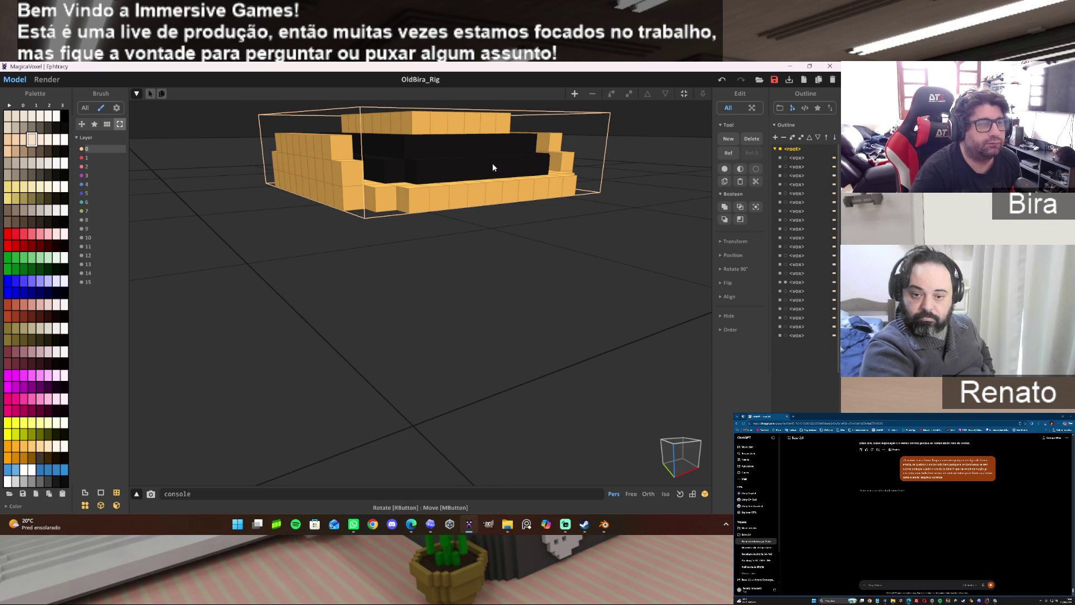
Cut the base's top yellow layer, refit its bounds and paste the layer as its own object.
double_click(493, 164)
mouse_move(618, 255)
right_down()
mouse_move(607, 291)
mouse_move(605, 253)
mouse_move(596, 379)
right_up()
scroll(605, 284, down, 3)
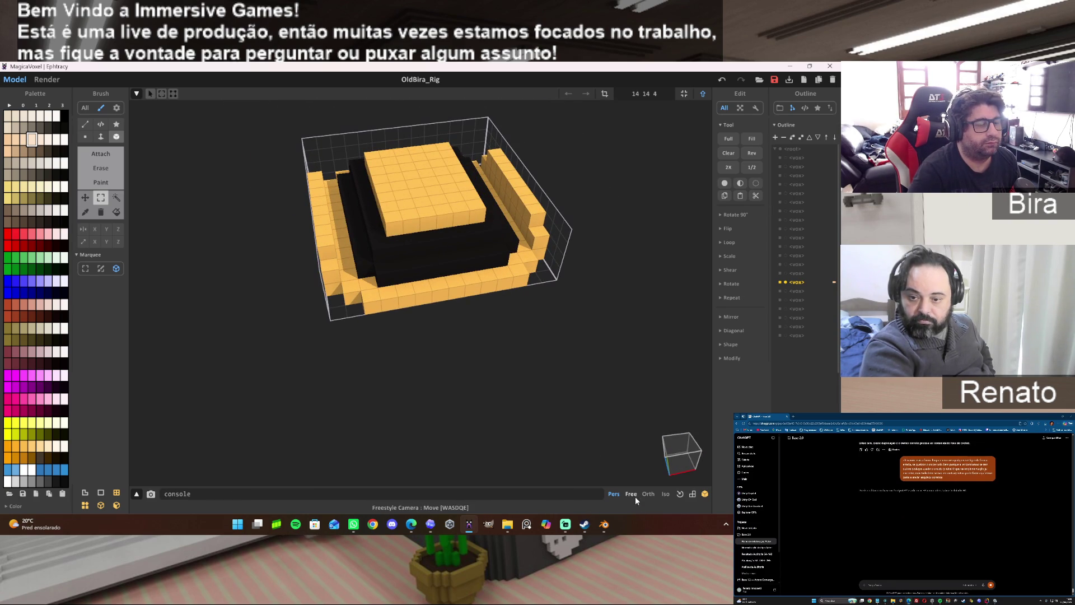
middle_drag(541, 409, 544, 369)
right_drag(545, 369, 538, 399)
scroll(539, 403, up, 3)
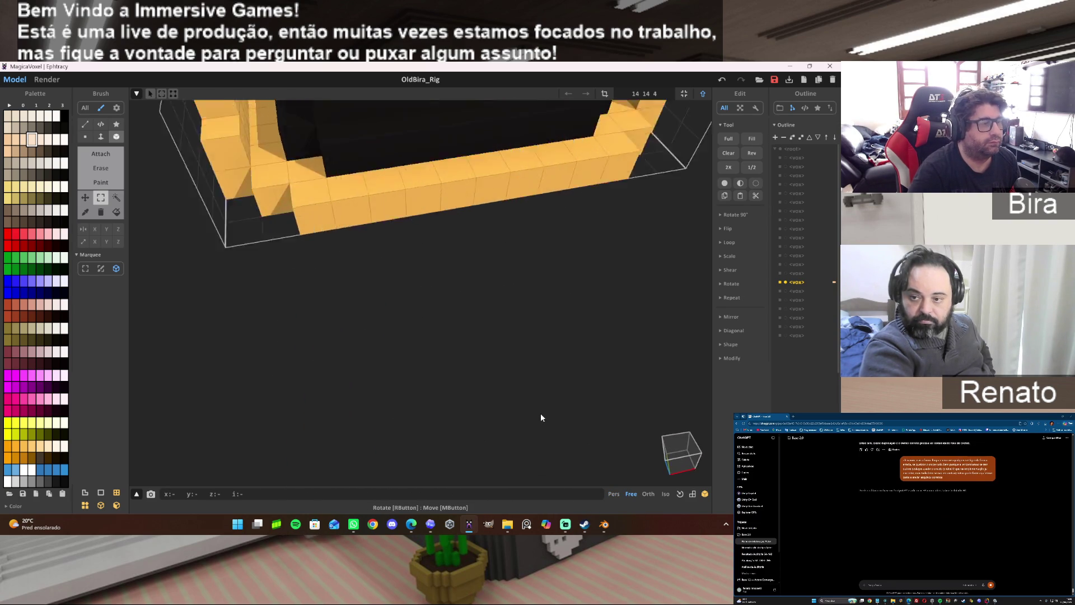
scroll(541, 395, down, 4)
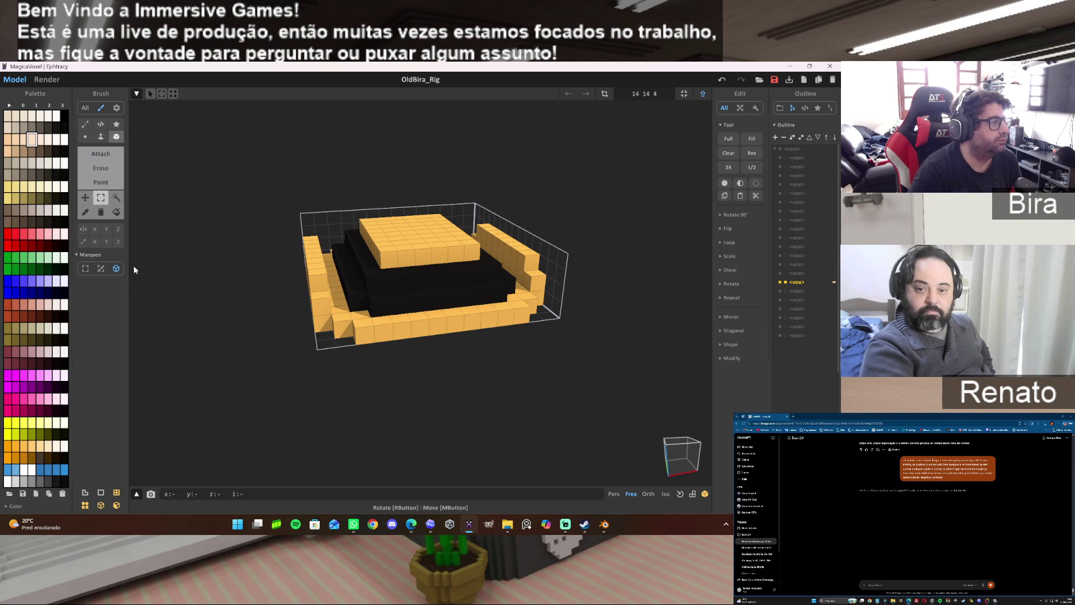
drag(375, 234, 474, 253)
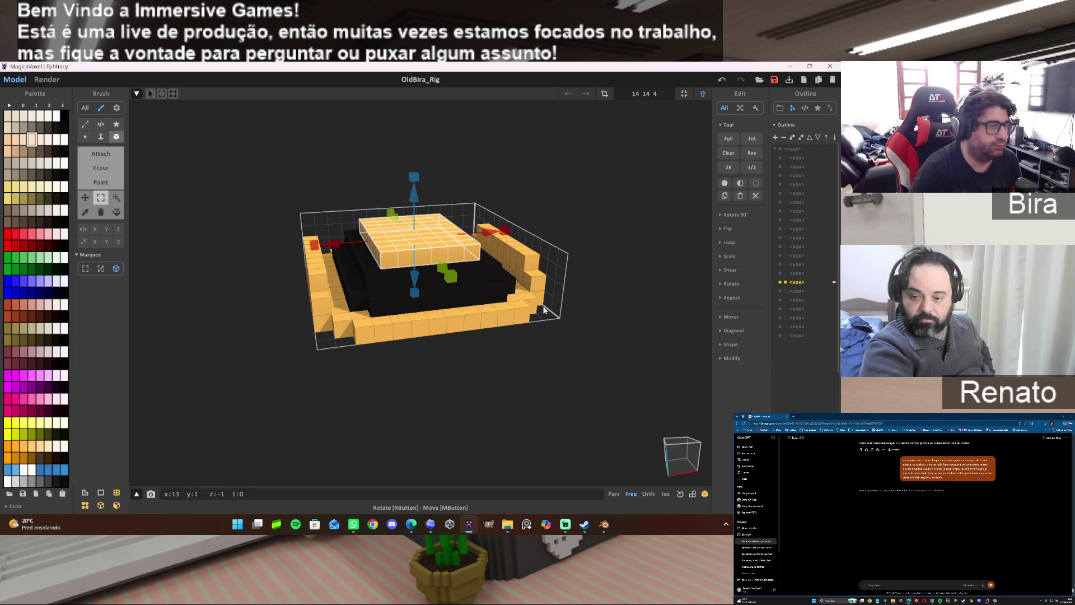
key(Delete)
click(686, 94)
click(702, 95)
key(ctrl+v)
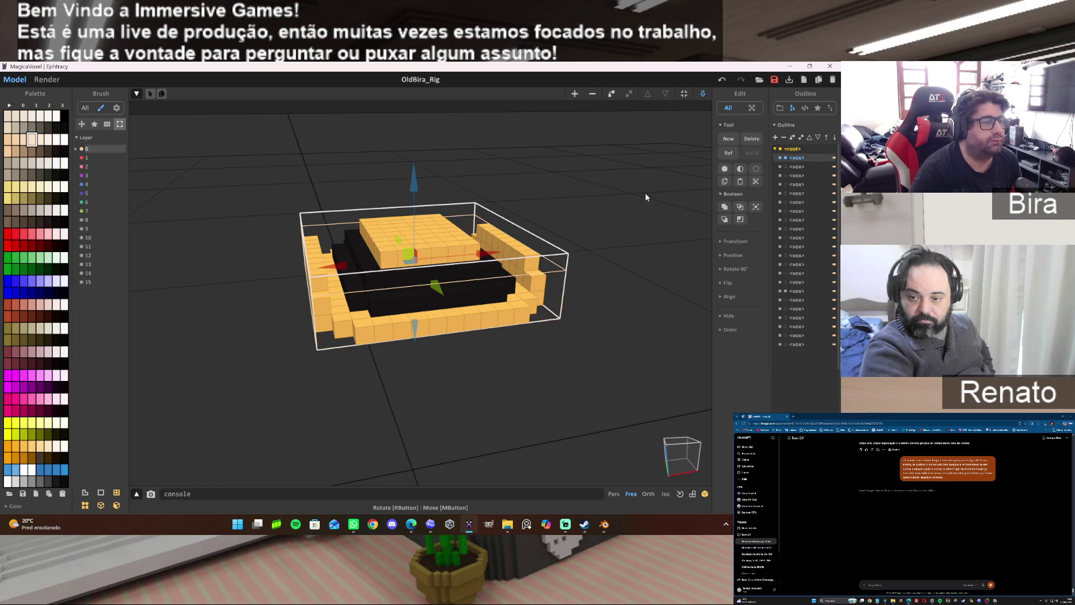
click(625, 236)
mouse_move(620, 234)
right_down()
mouse_move(415, 350)
mouse_move(493, 283)
mouse_move(470, 383)
right_up()
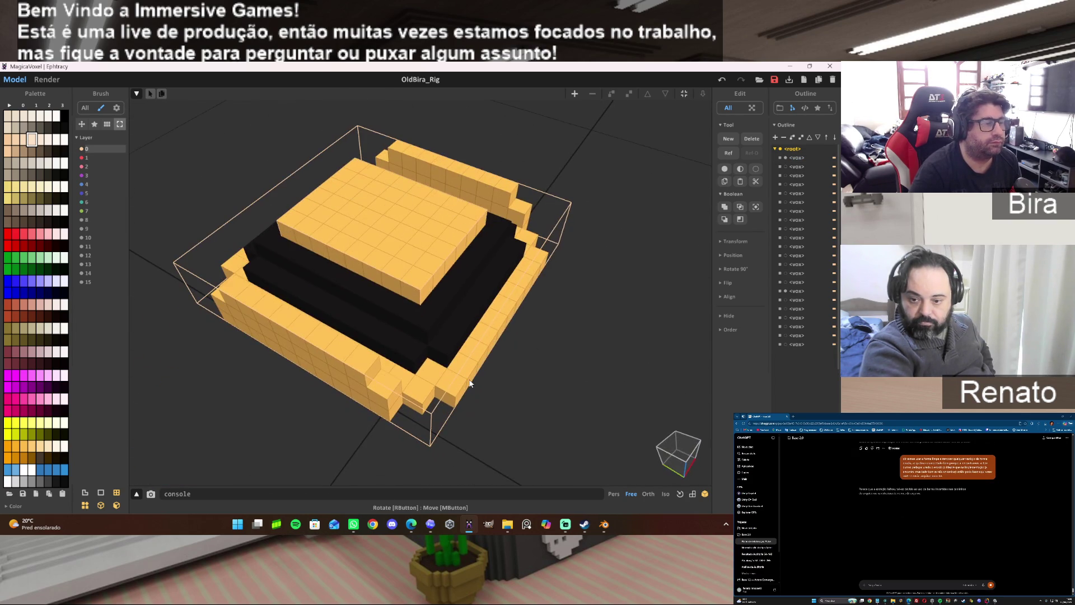
Cut the black interior out of the base, leaving a thin ring, and return to world mode.
key(Tab)
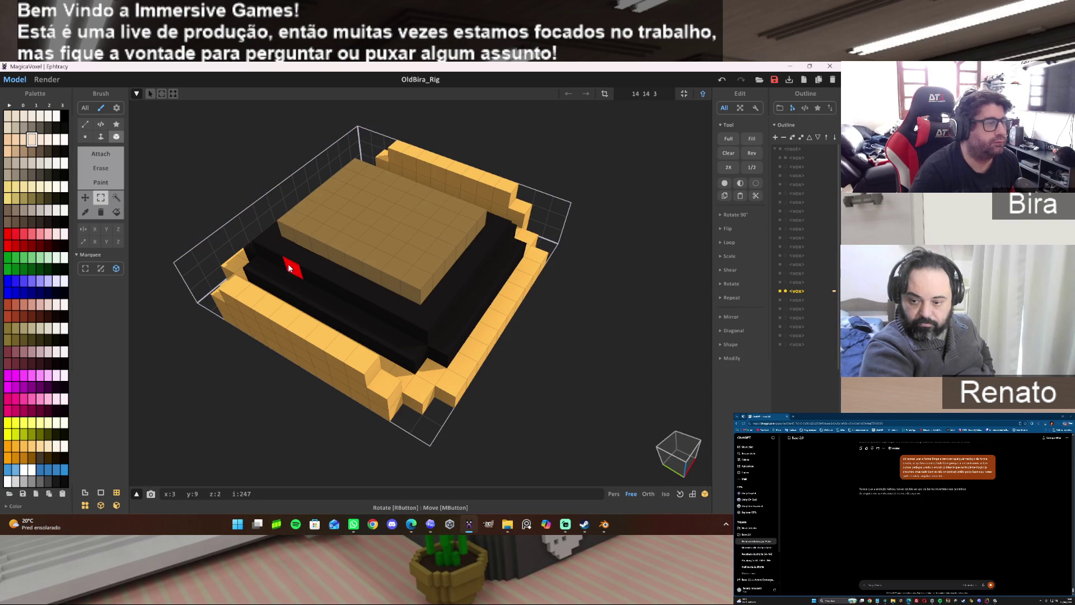
drag(404, 271, 505, 231)
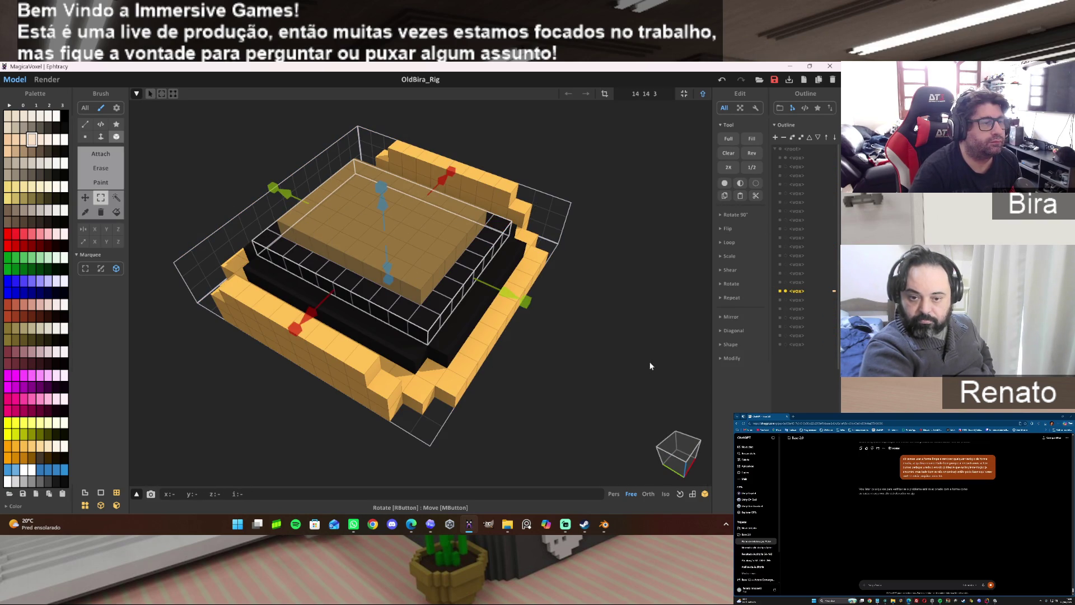
right_drag(505, 232, 615, 350)
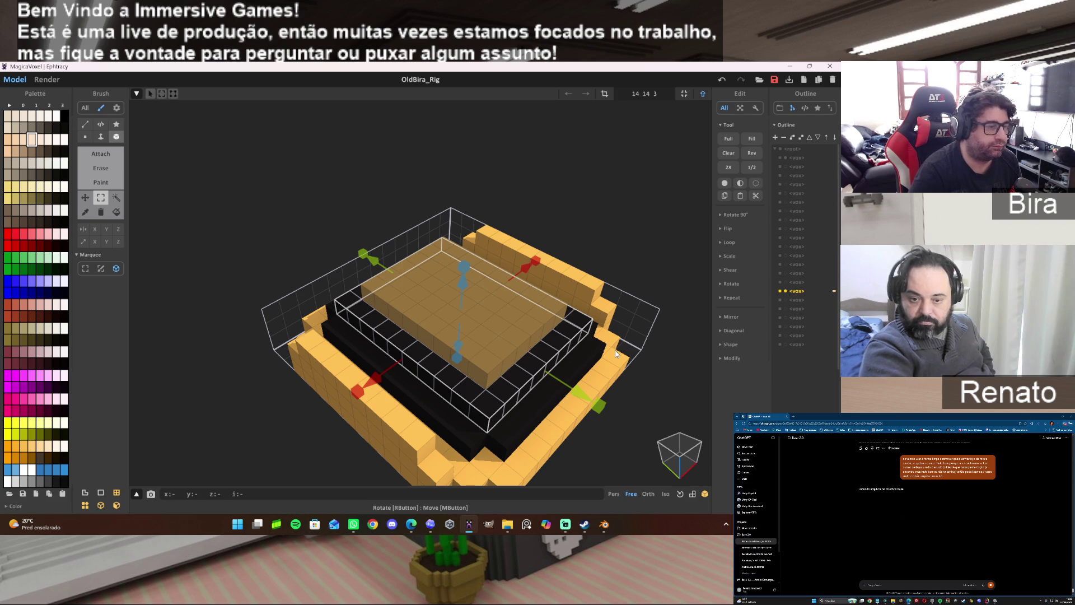
key(ctrl+d)
mouse_move(615, 349)
right_down()
mouse_move(614, 391)
mouse_move(630, 331)
mouse_move(684, 328)
mouse_move(625, 335)
right_up()
scroll(620, 349, down, 5)
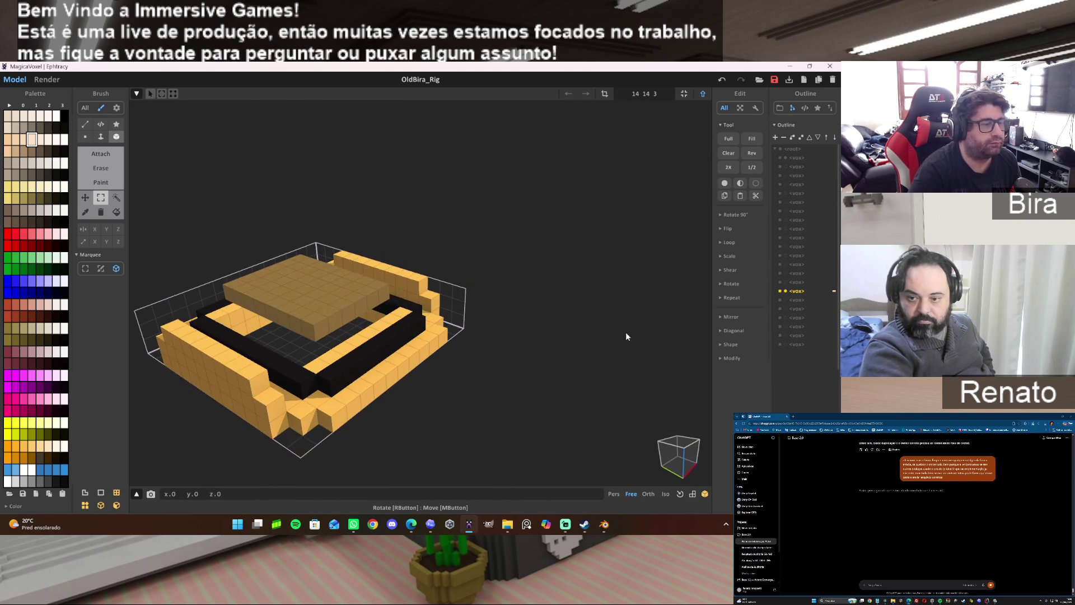
click(701, 94)
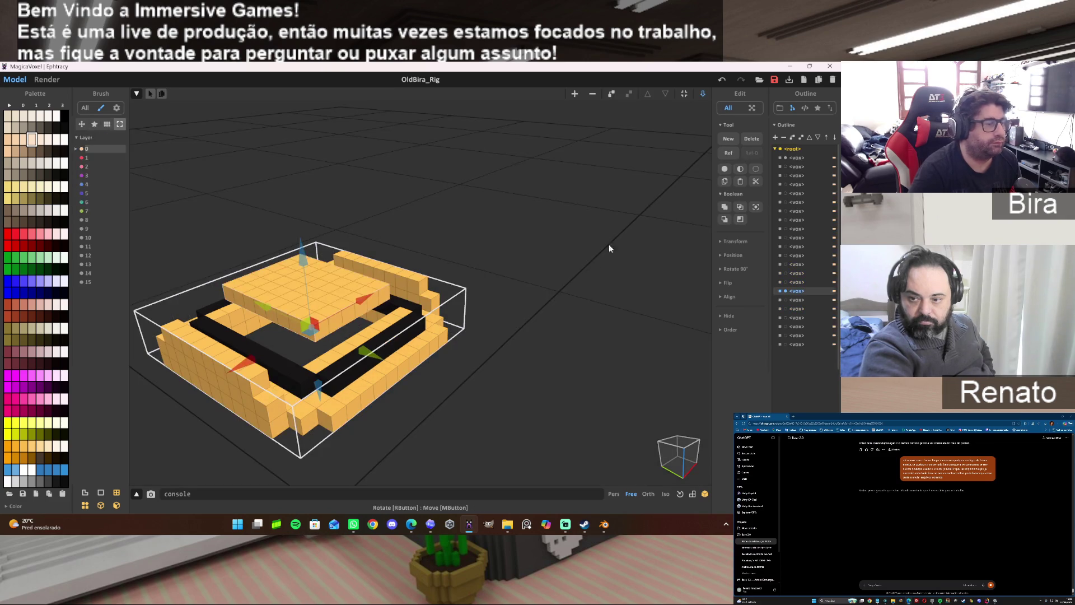
Paste the black interior beside the base, fit its bounds and fill it solid with black voxels.
key(ctrl+v)
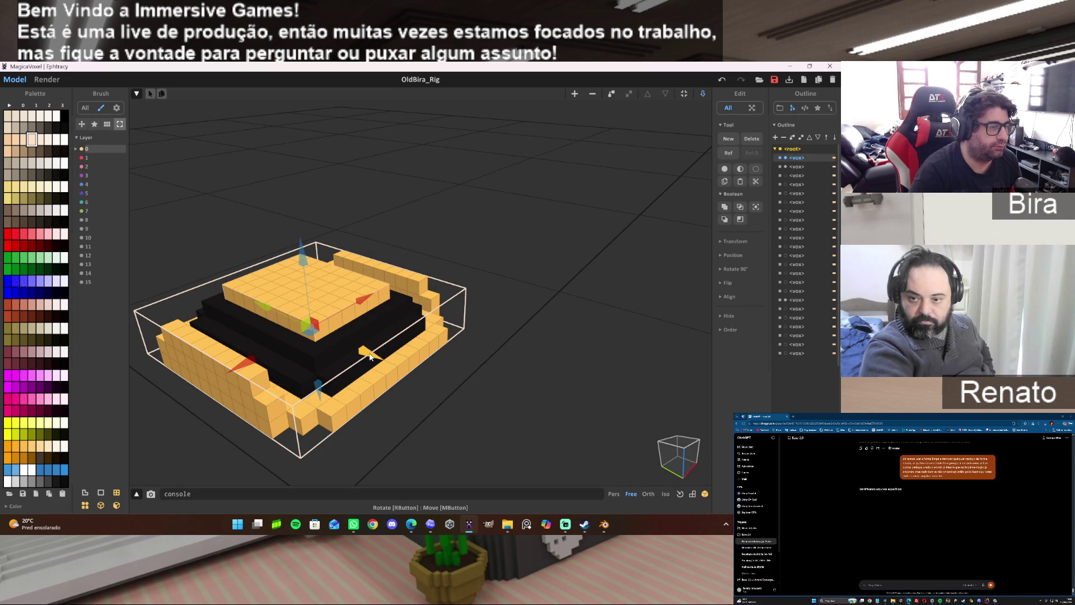
drag(370, 356, 562, 432)
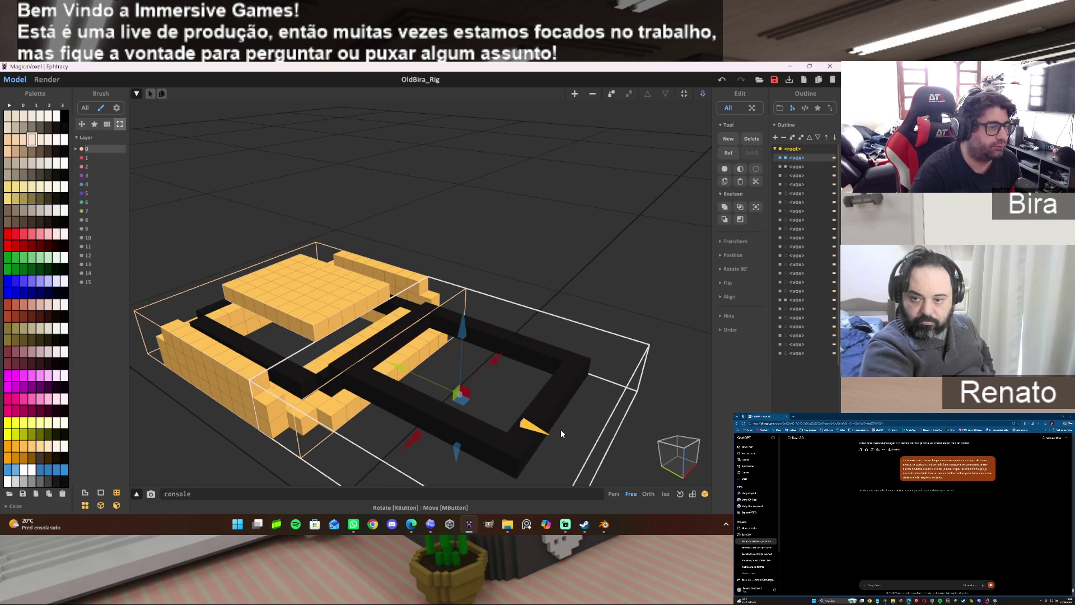
click(685, 93)
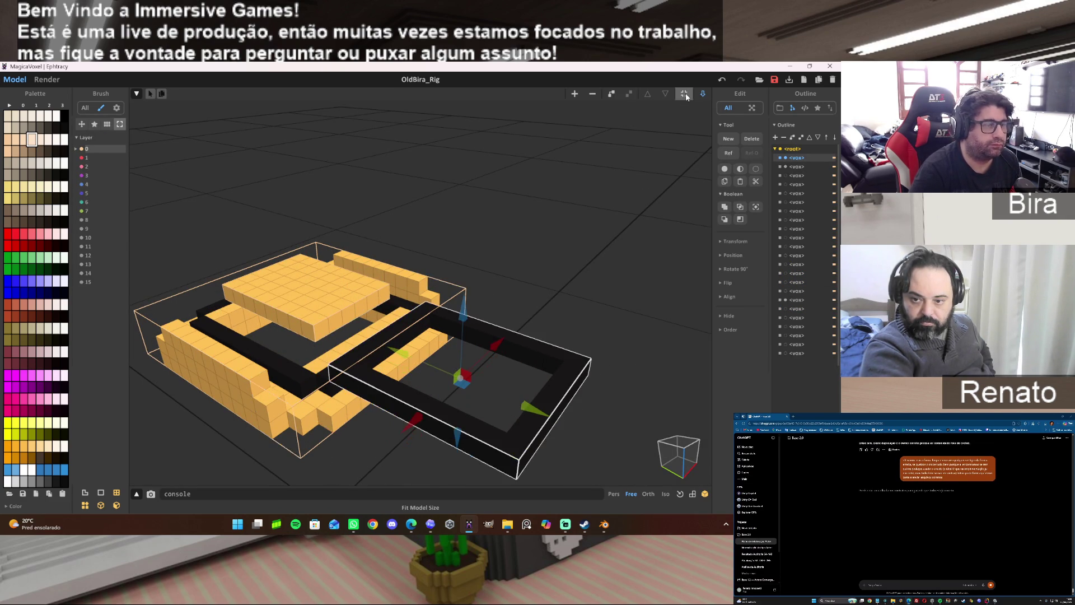
key(Tab)
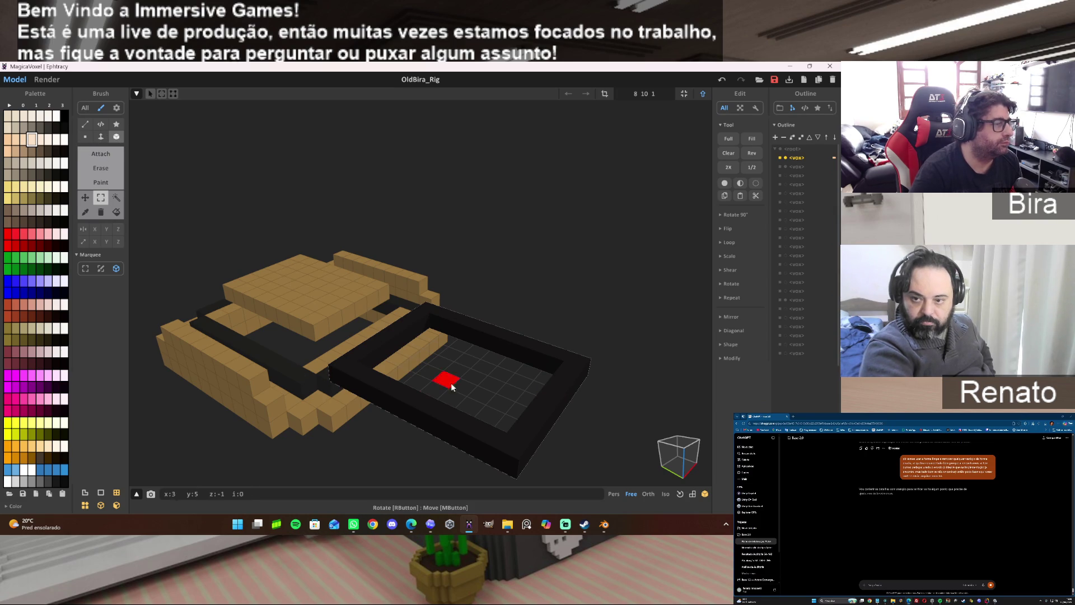
alt+click(515, 344)
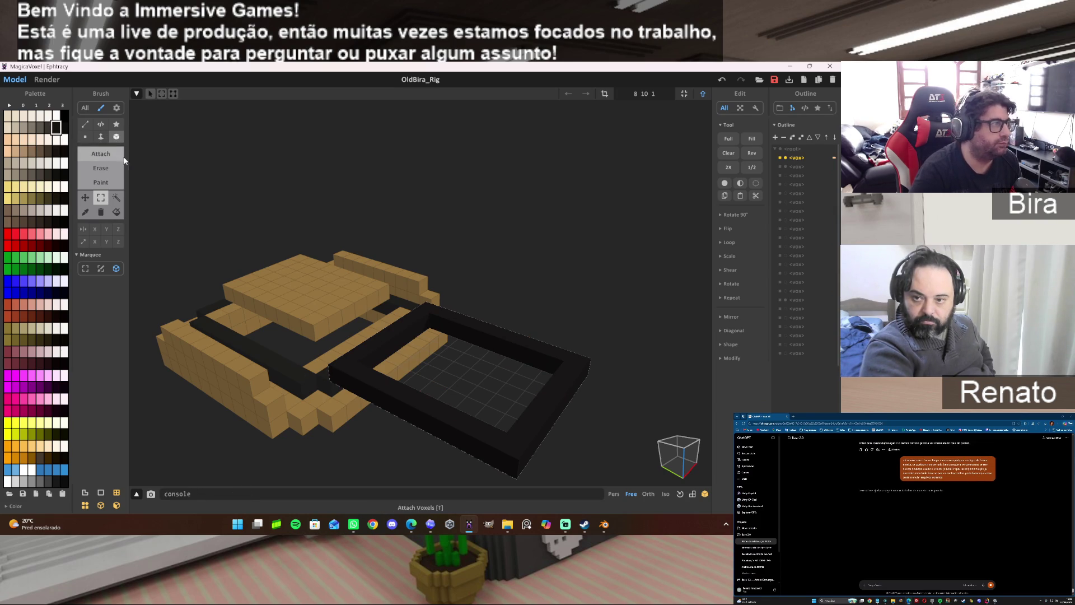
click(101, 153)
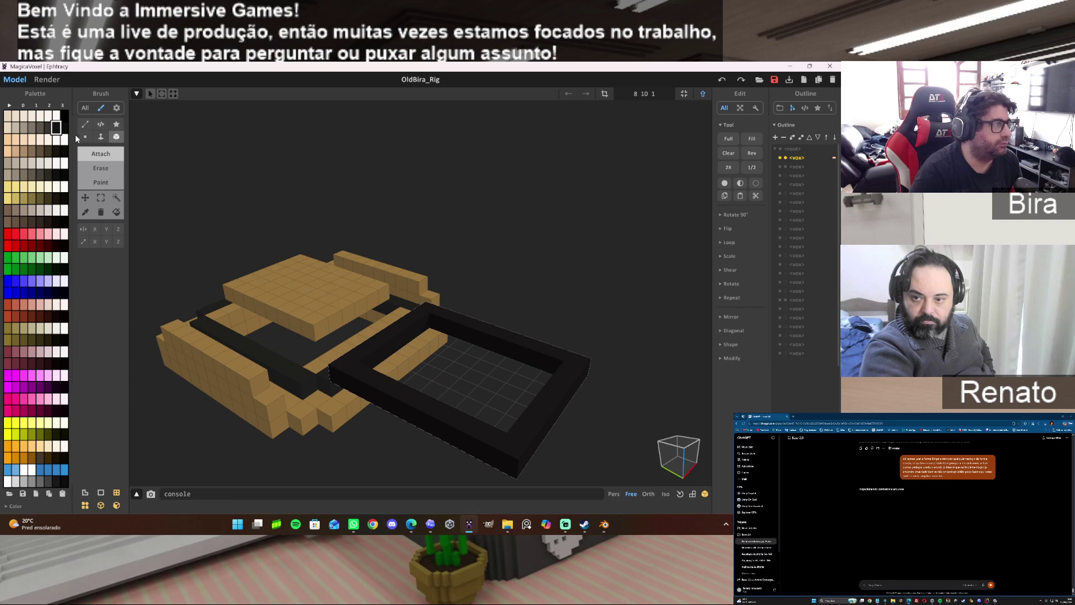
click(501, 379)
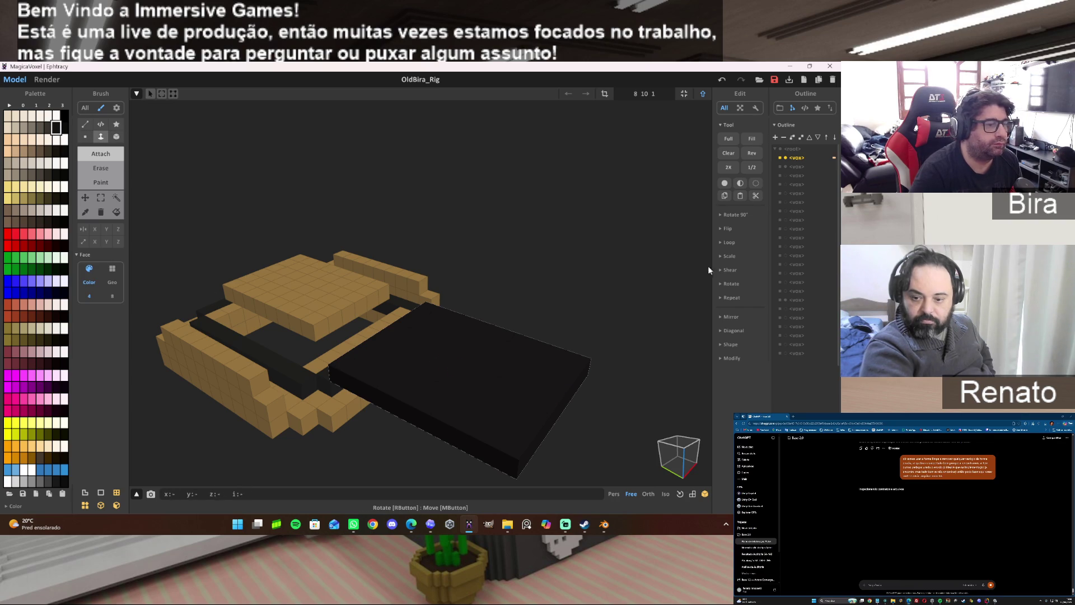
click(704, 98)
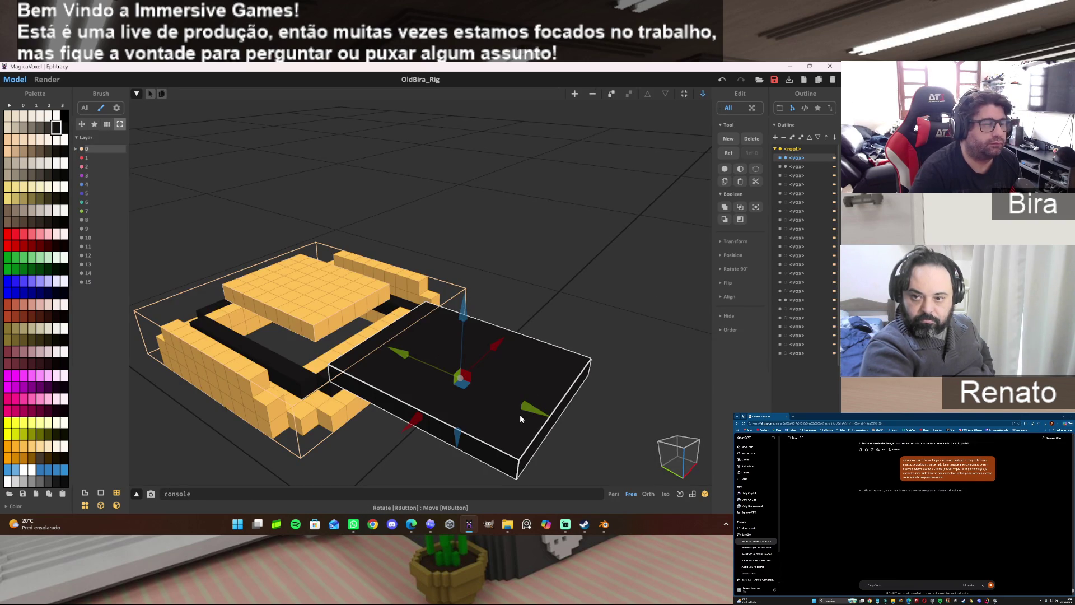
Slide the black block back inside the yellow base and inspect the base from underneath.
drag(538, 412, 341, 342)
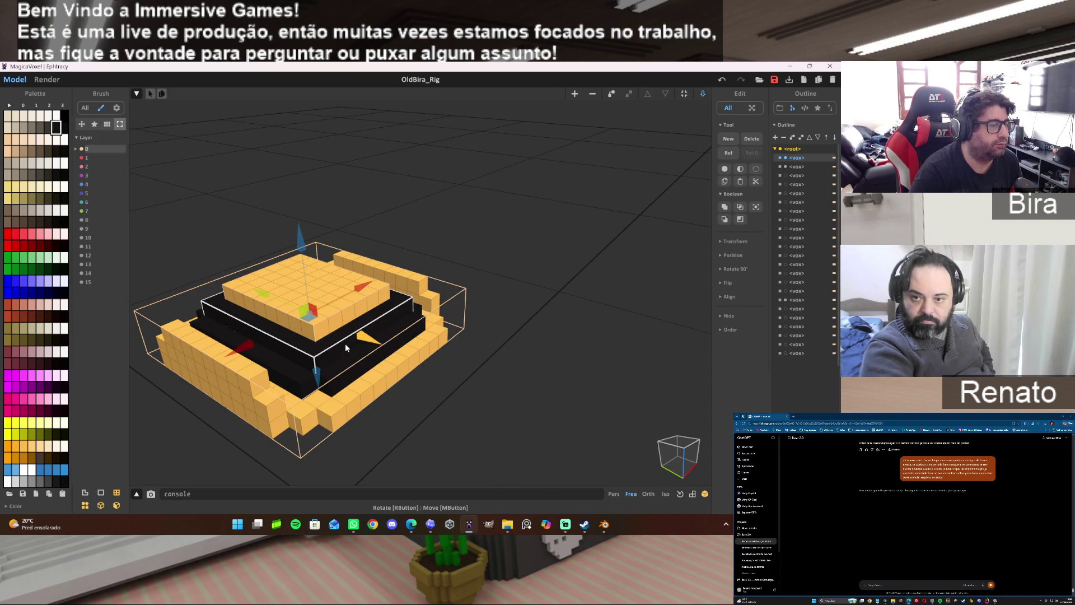
drag(341, 342, 339, 346)
click(536, 384)
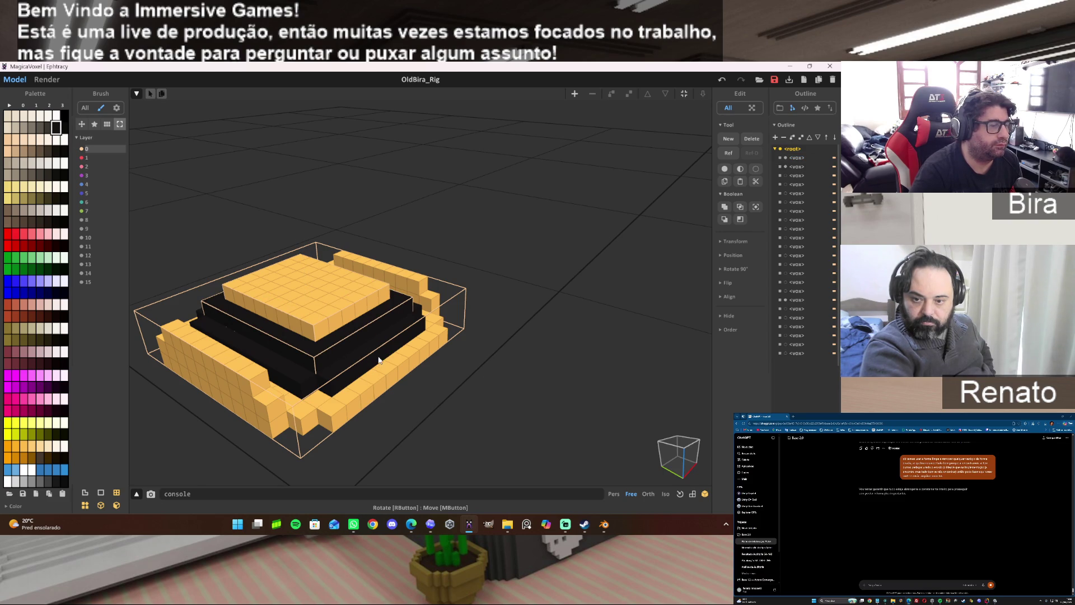
double_click(412, 362)
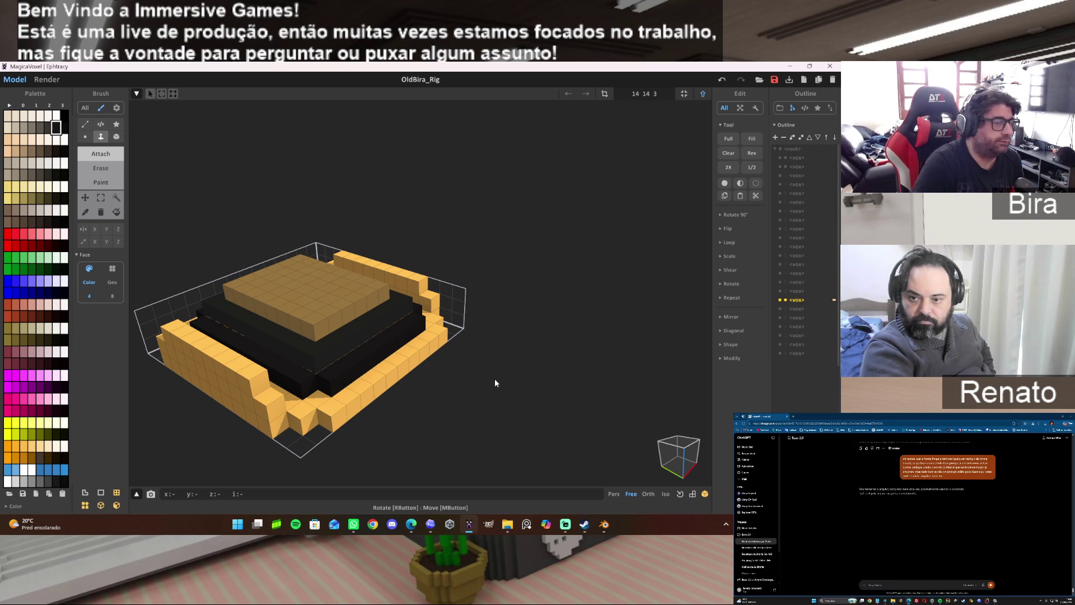
mouse_move(533, 369)
right_down()
mouse_move(538, 439)
mouse_move(494, 318)
mouse_move(545, 437)
mouse_move(501, 290)
mouse_move(212, 288)
right_up()
scroll(425, 295, up, 3)
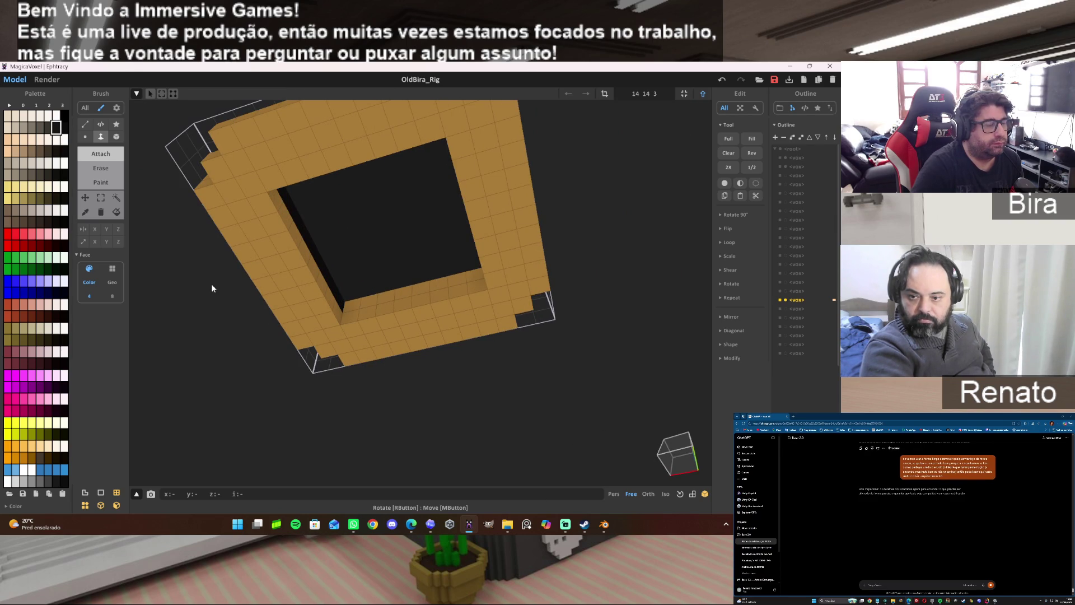
scroll(211, 283, up, 2)
right_drag(262, 275, 650, 271)
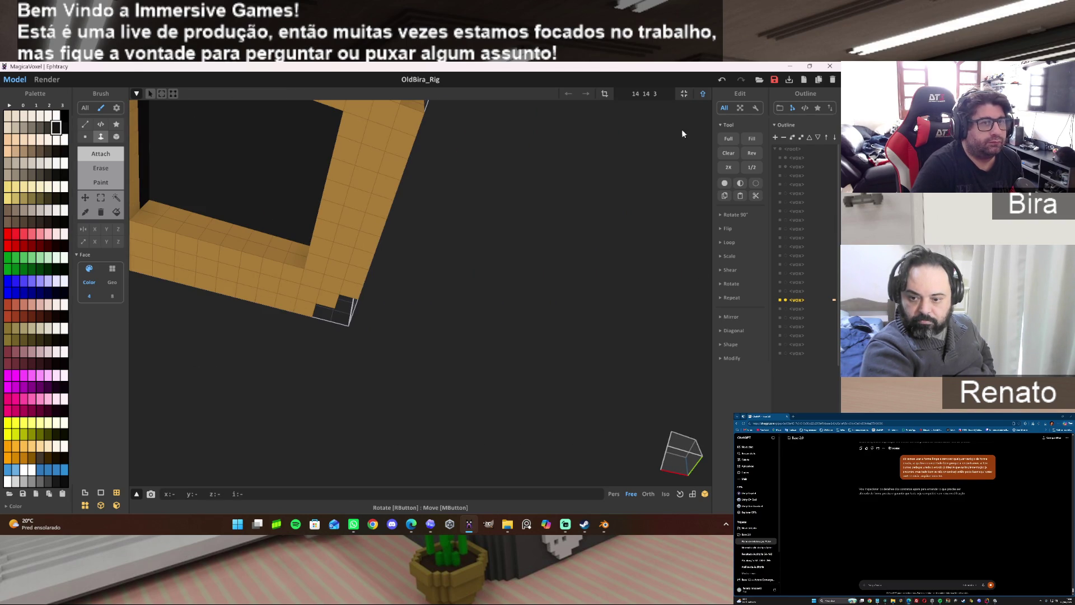
click(702, 94)
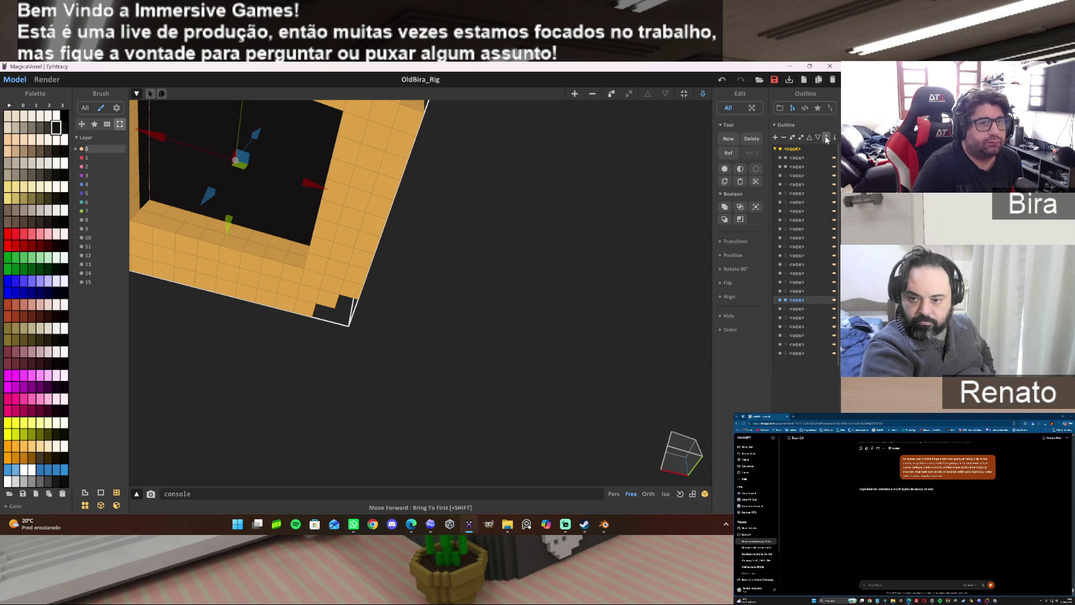
Hide the orange top panel and black layer, then enter voxel editing on the orange frame.
click(783, 157)
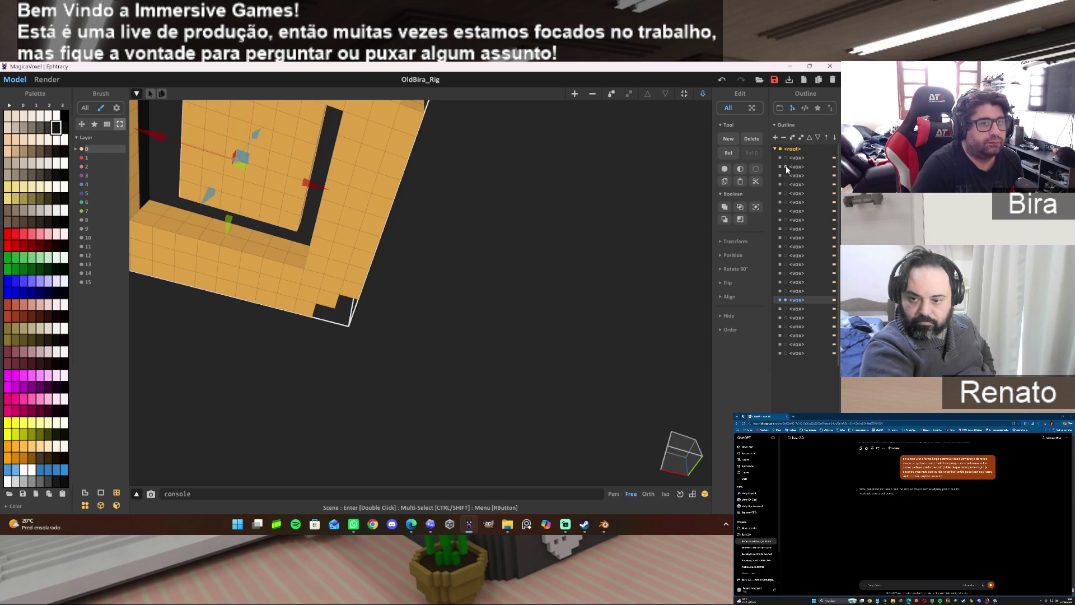
right_drag(552, 240, 458, 362)
scroll(458, 361, down, 5)
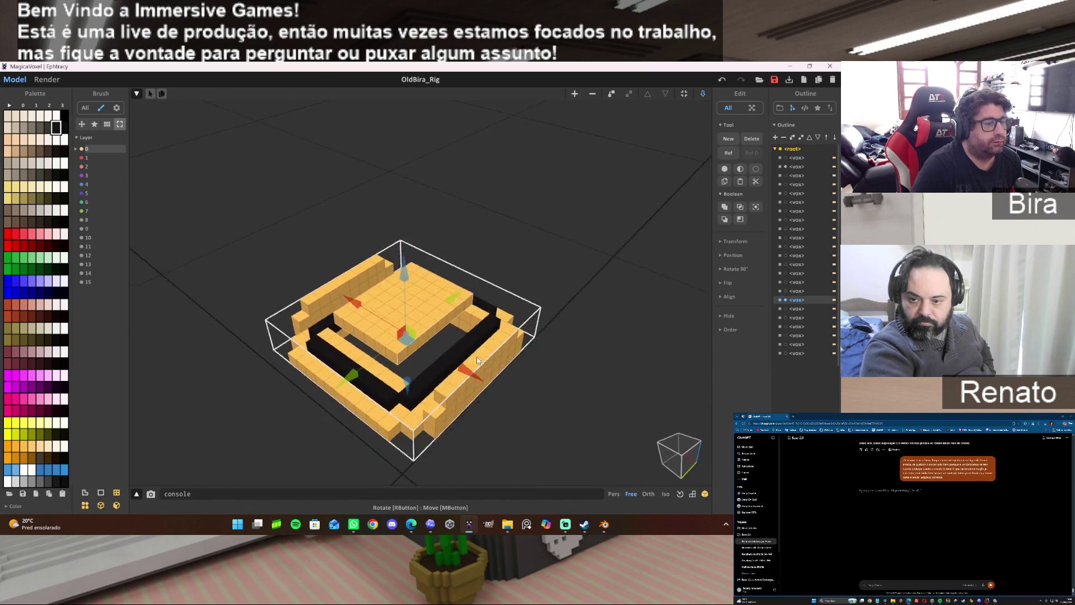
click(786, 165)
click(785, 166)
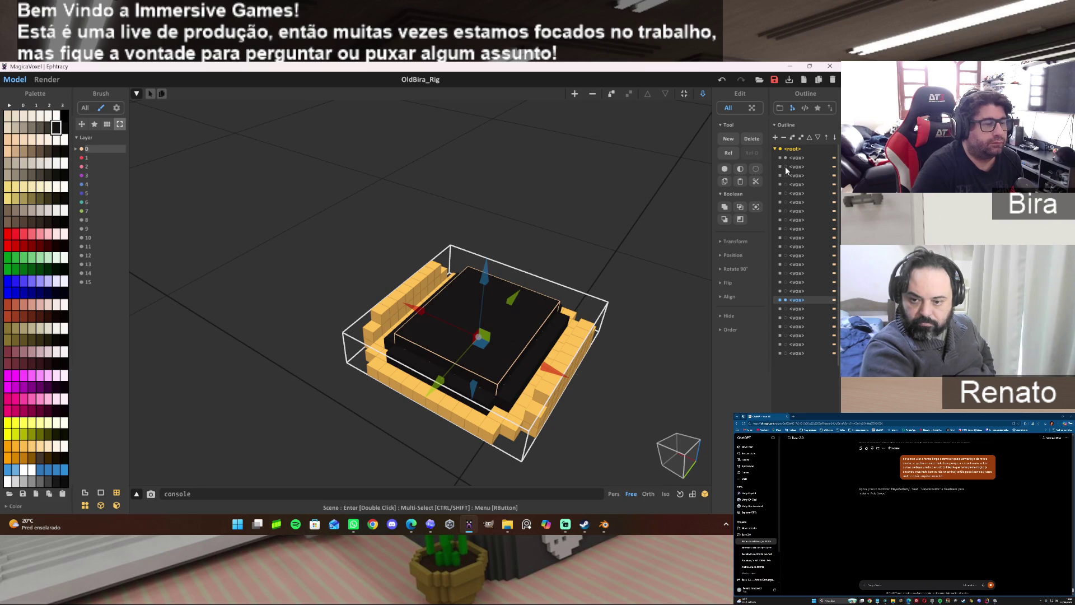
click(784, 167)
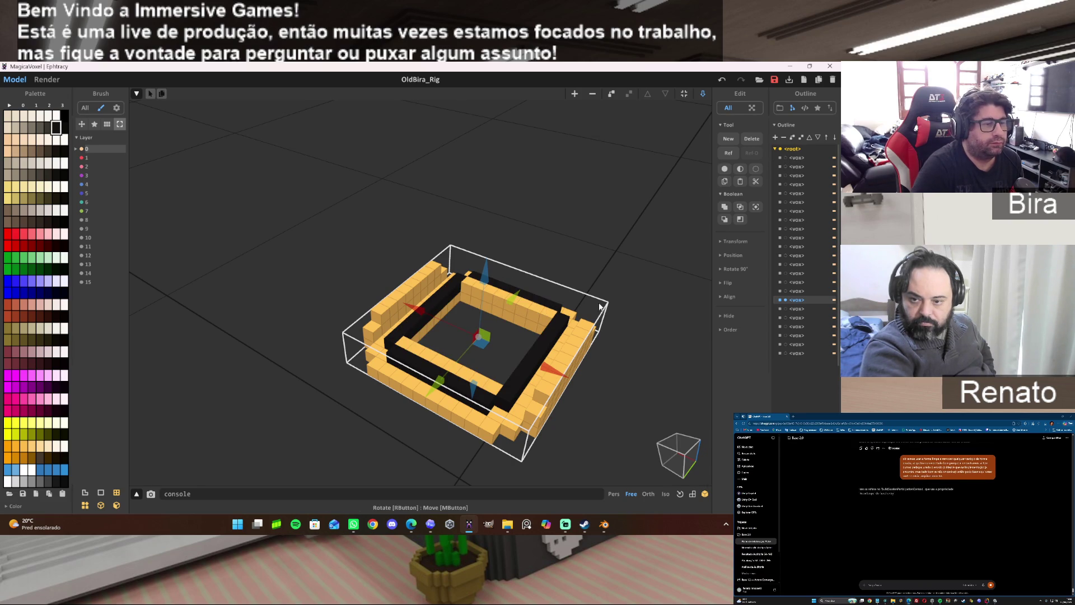
double_click(576, 329)
scroll(554, 336, up, 3)
scroll(526, 344, up, 3)
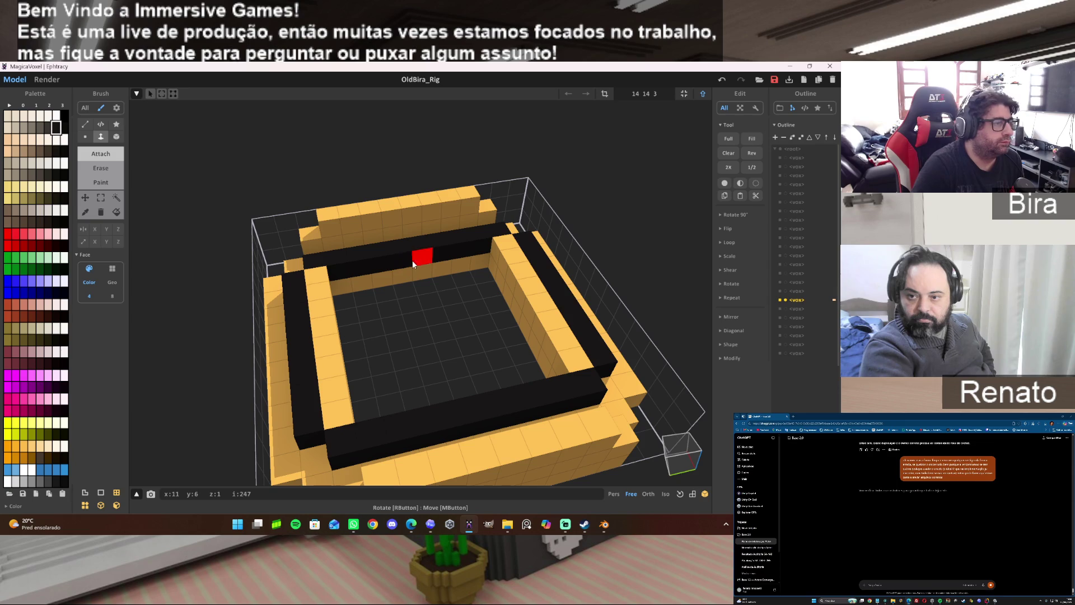
Paint the frame's inner wall faces black, undoing and redoing the left and right walls.
click(101, 182)
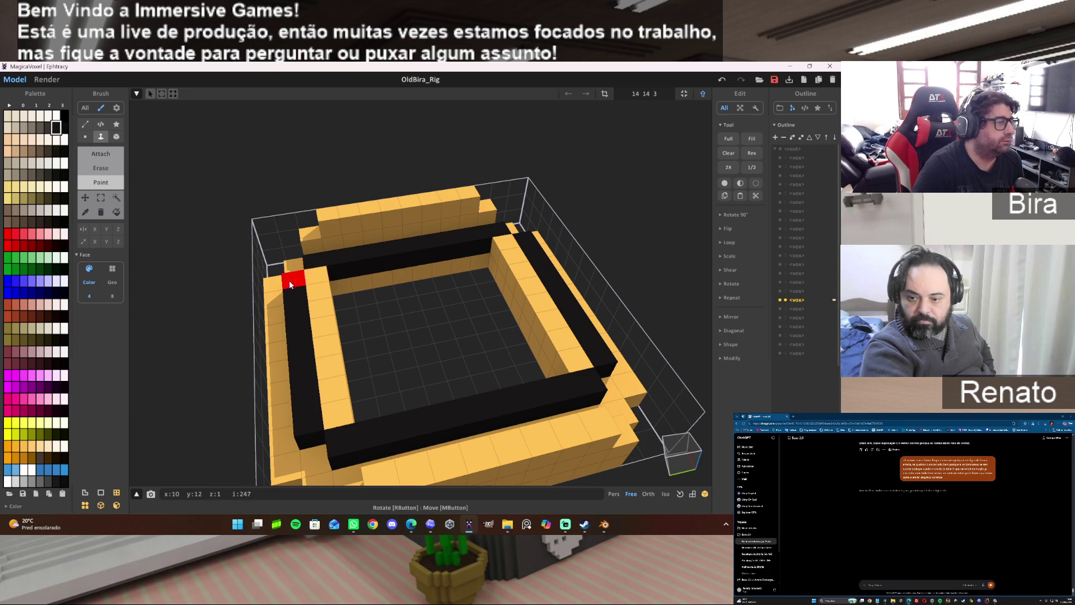
click(317, 278)
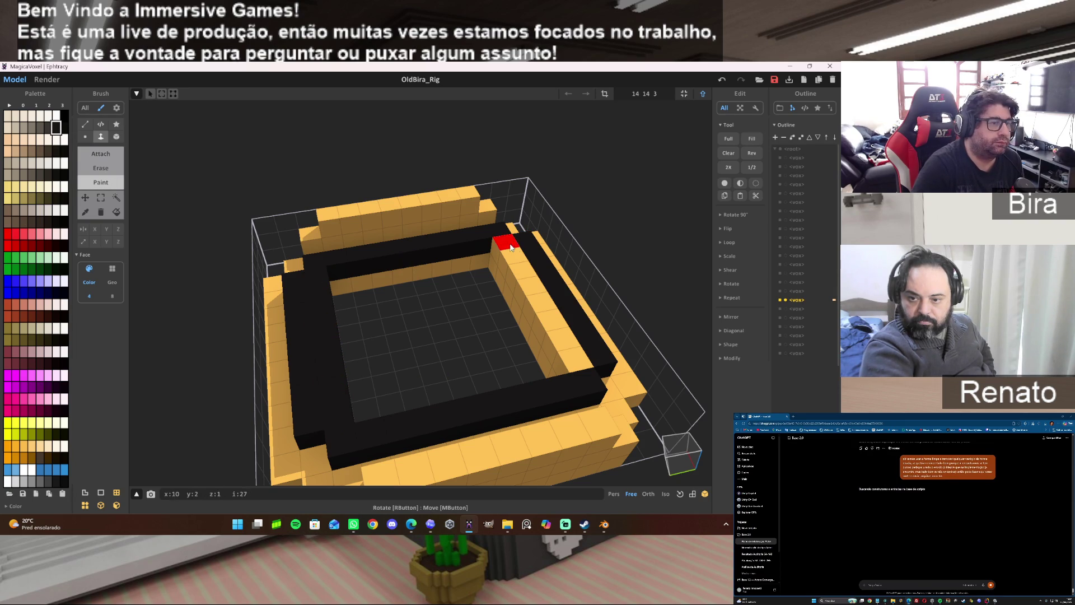
click(538, 334)
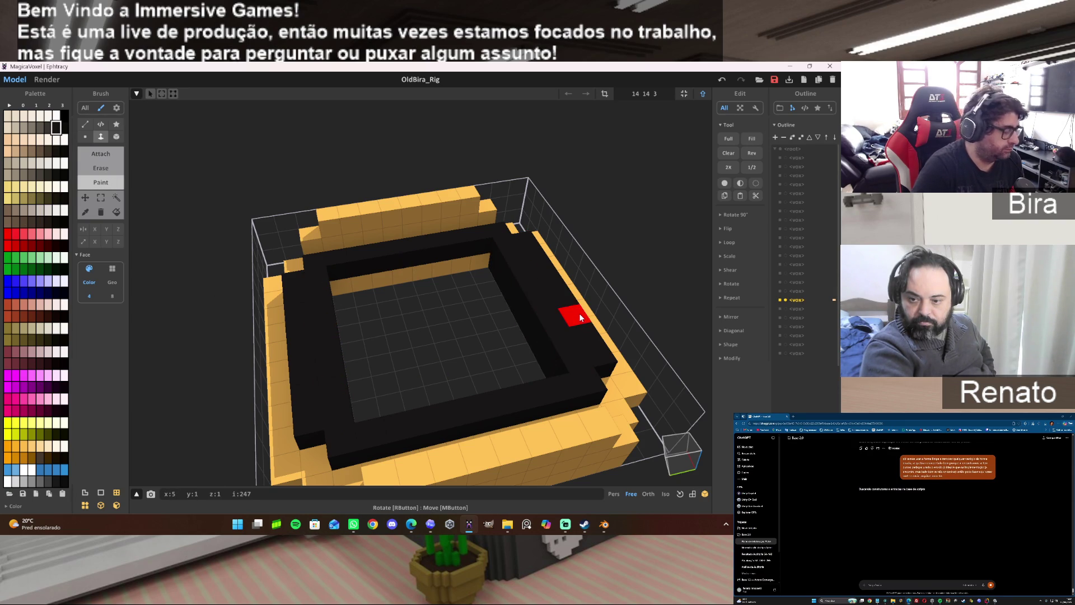
key(ctrl+z)
key(ctrl+z)
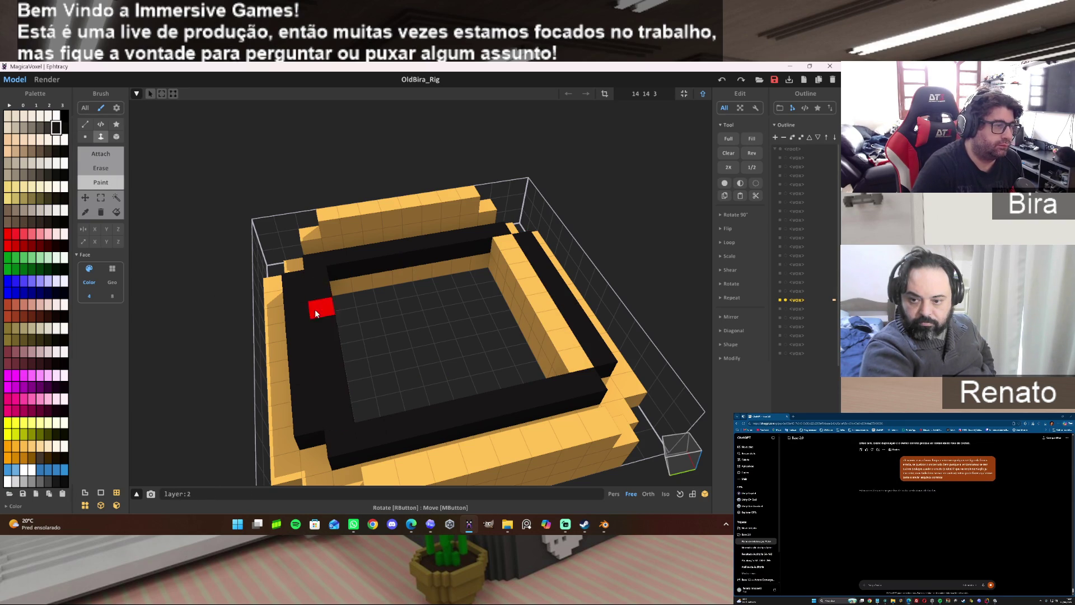
scroll(566, 293, up, 3)
right_drag(567, 293, 515, 285)
scroll(507, 283, down, 3)
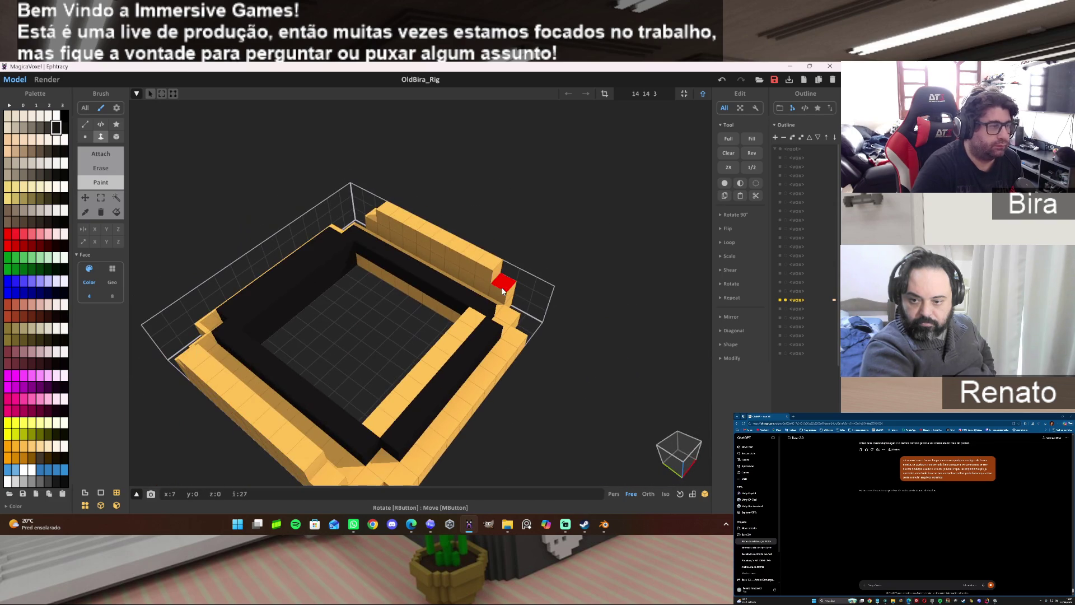
click(96, 188)
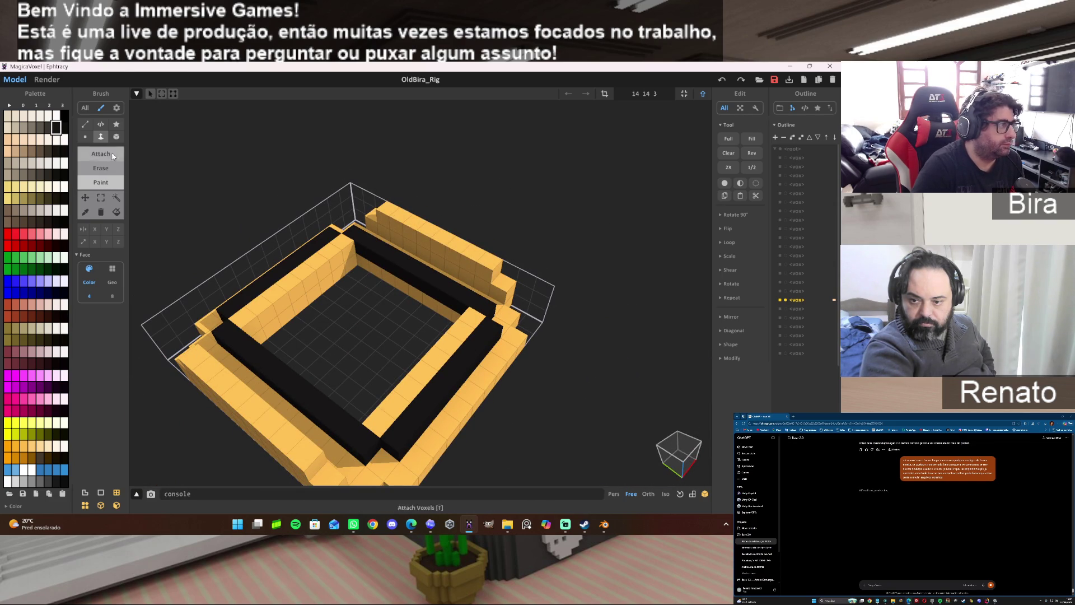
click(288, 281)
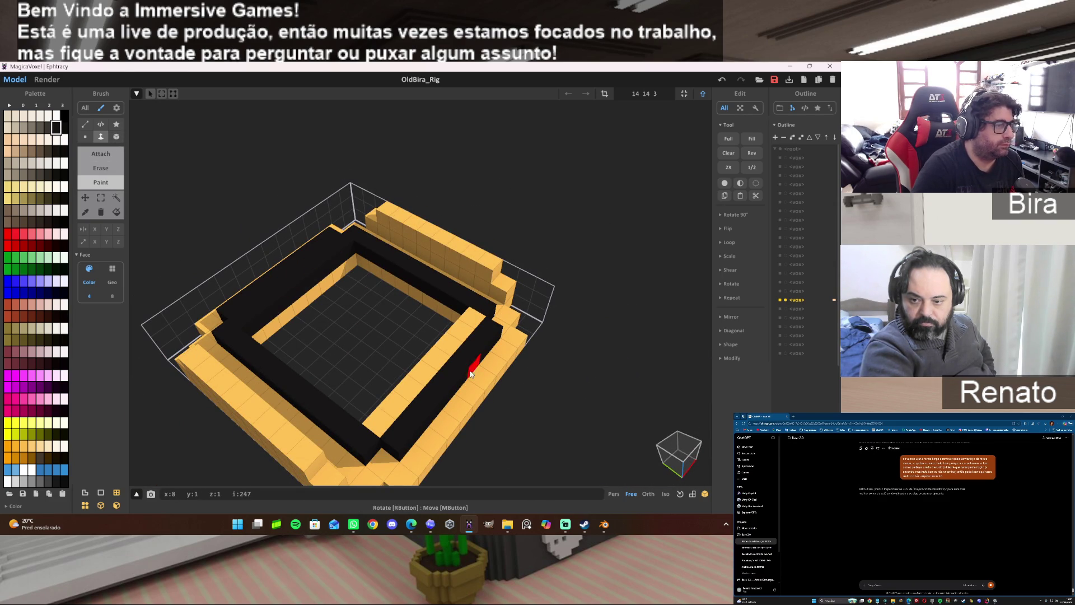
click(451, 346)
right_drag(534, 350, 630, 343)
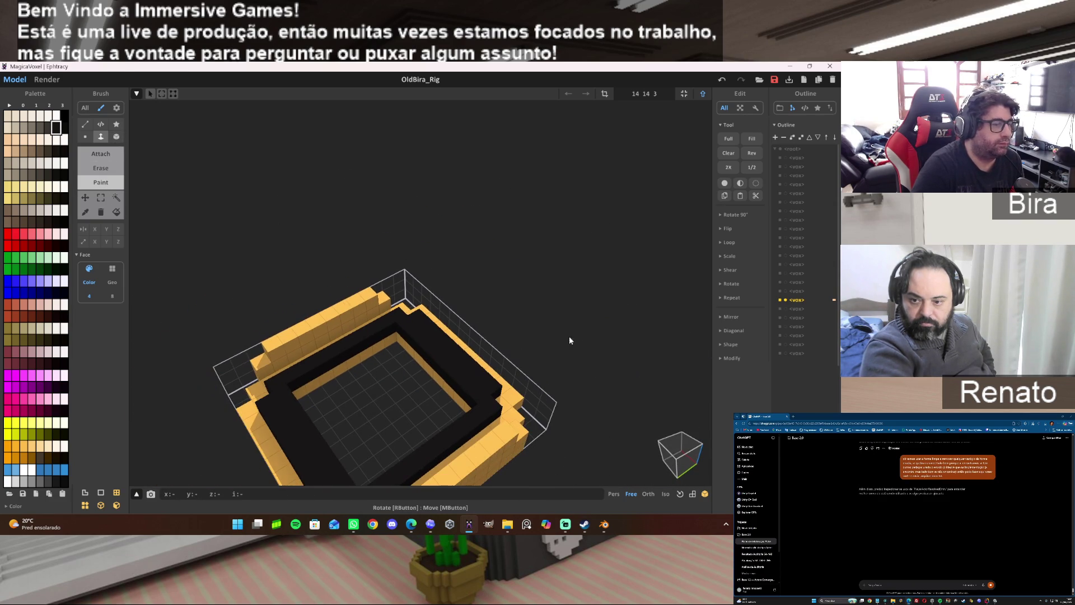
Attach a black voxel box at the inner corner and extrude it to fill the interior floor black.
click(101, 154)
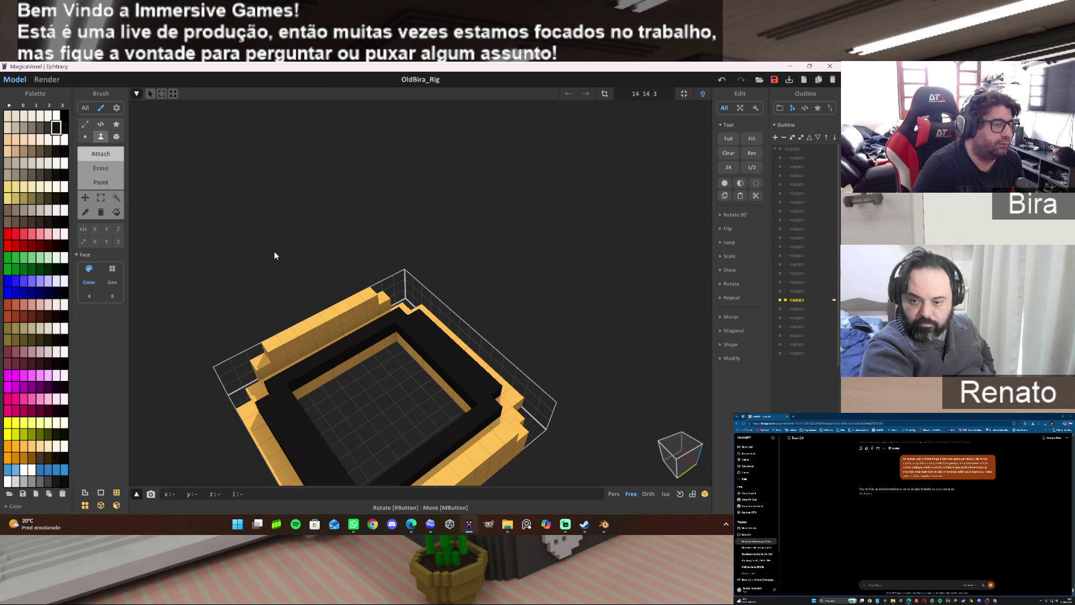
key(b)
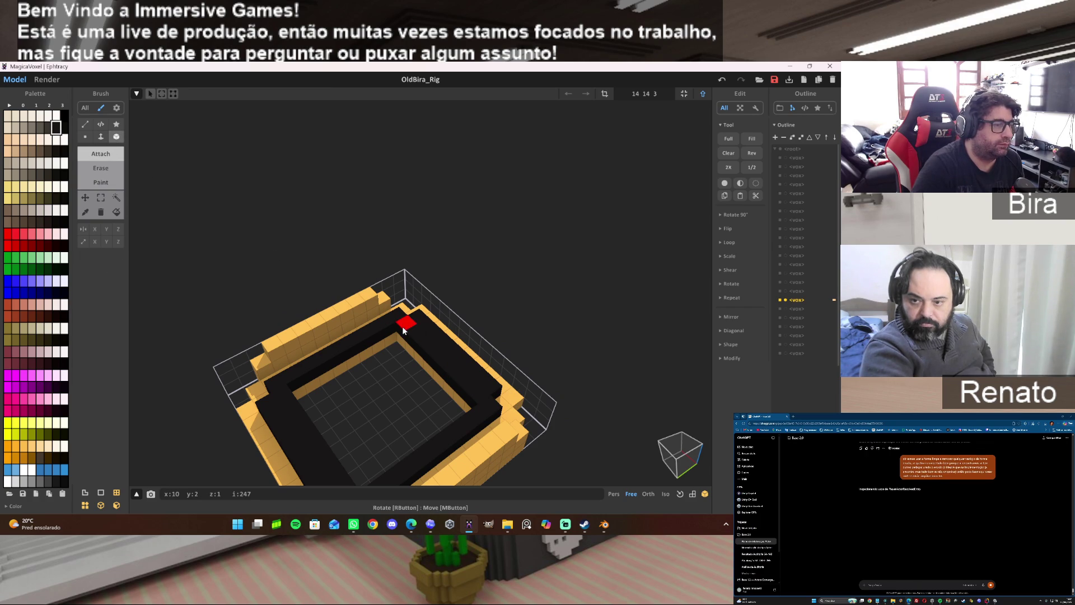
drag(401, 330, 426, 350)
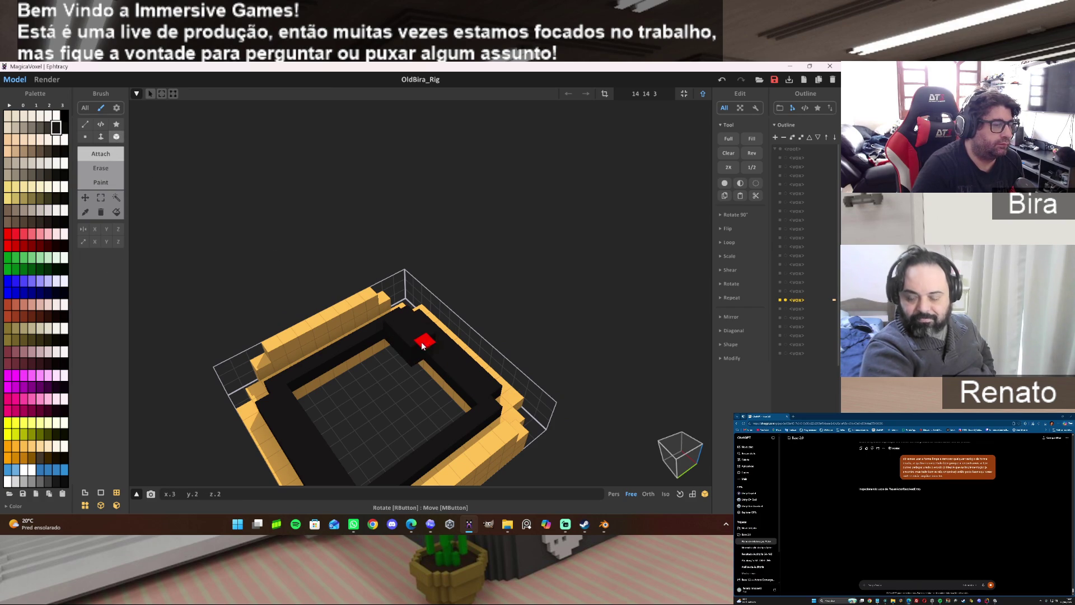
mouse_move(363, 384)
right_down()
mouse_move(396, 374)
mouse_move(358, 270)
right_up()
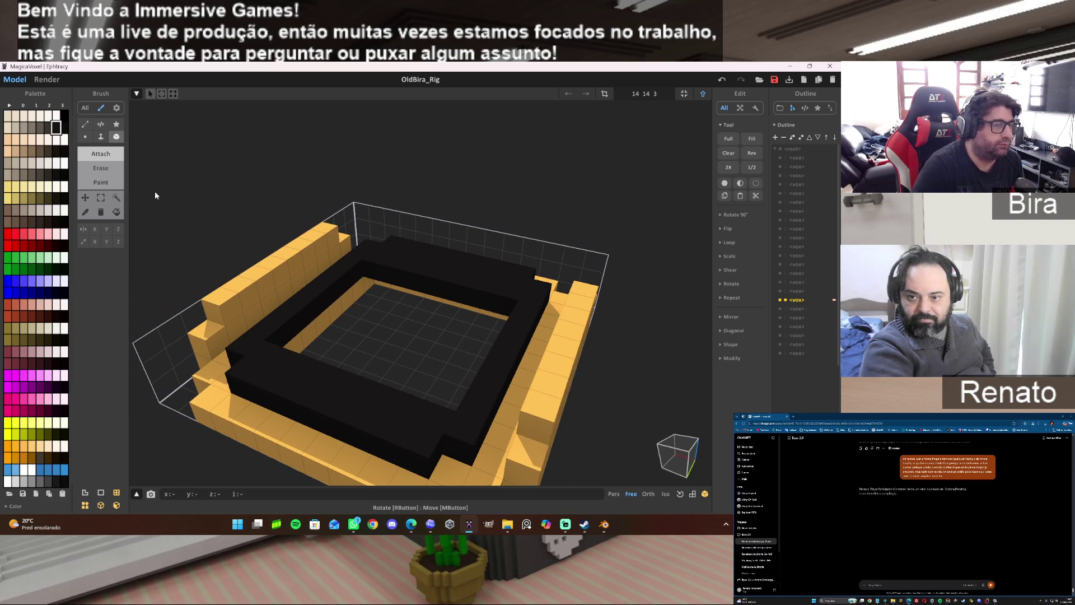
key(f)
drag(458, 287, 407, 389)
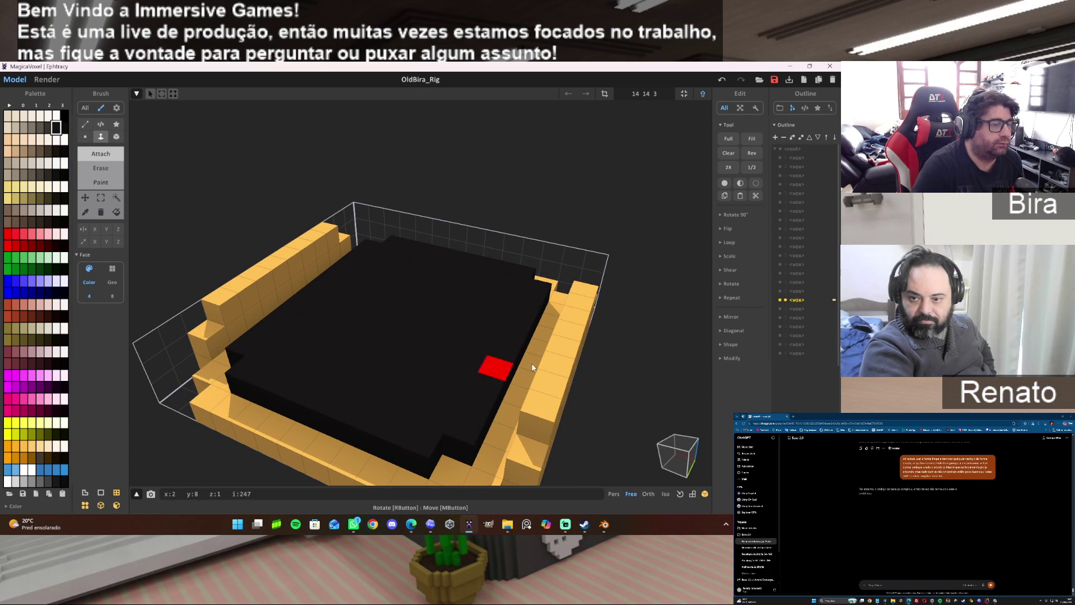
Box-select the black voxel floor inside the frame, delete it and return to the scene.
right_drag(634, 232, 626, 266)
scroll(626, 265, down, 2)
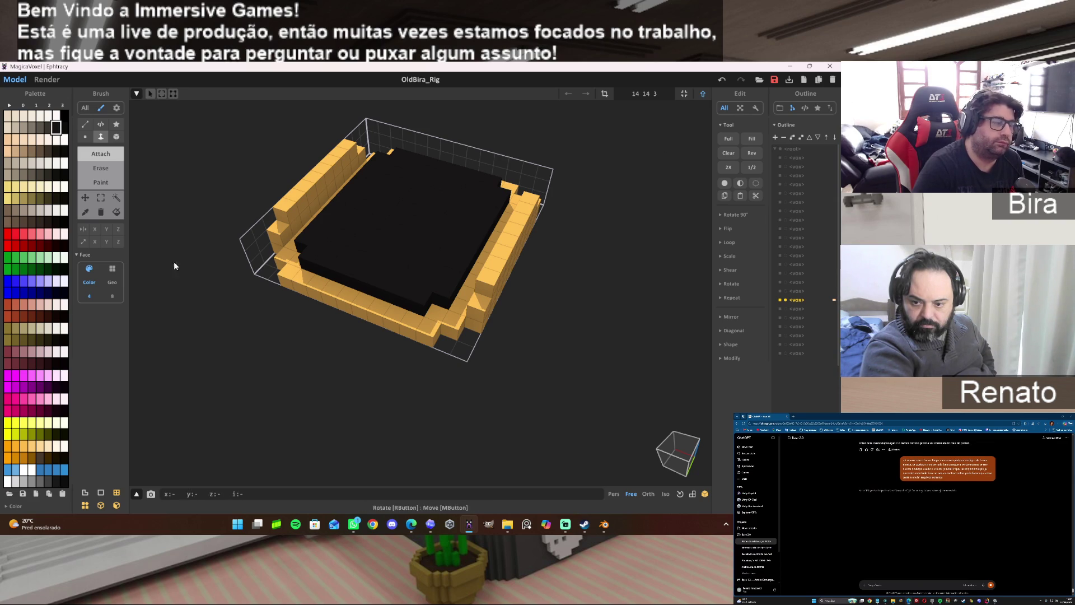
click(102, 197)
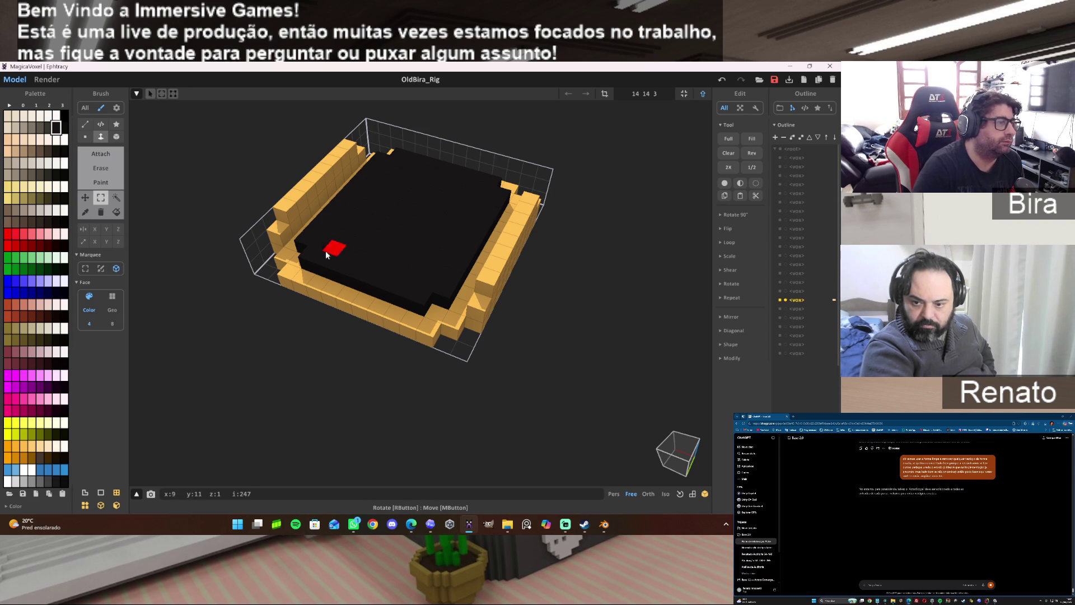
drag(306, 244, 496, 195)
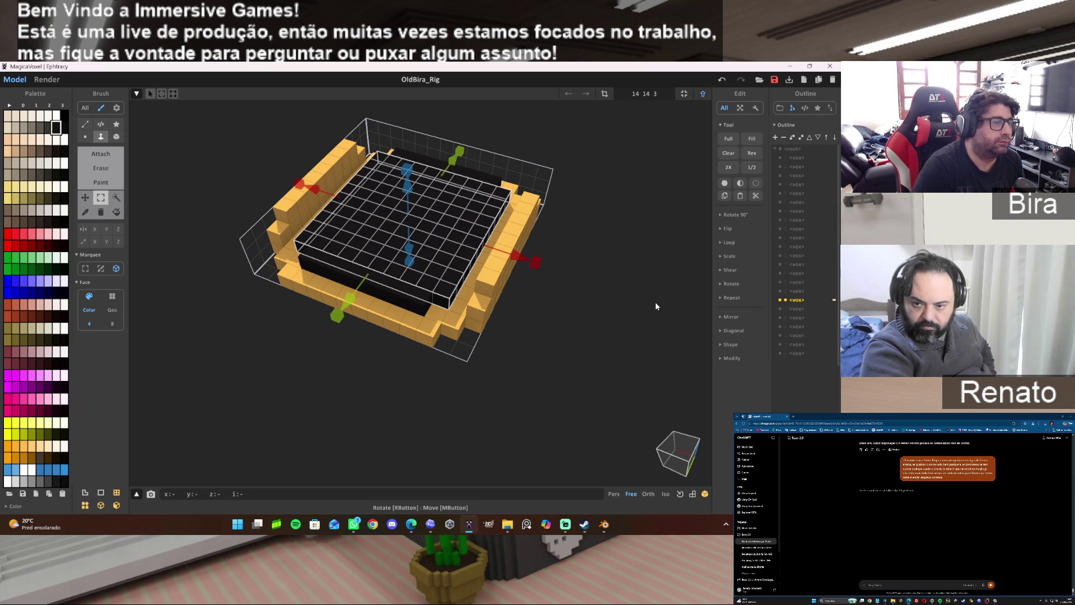
key(Delete)
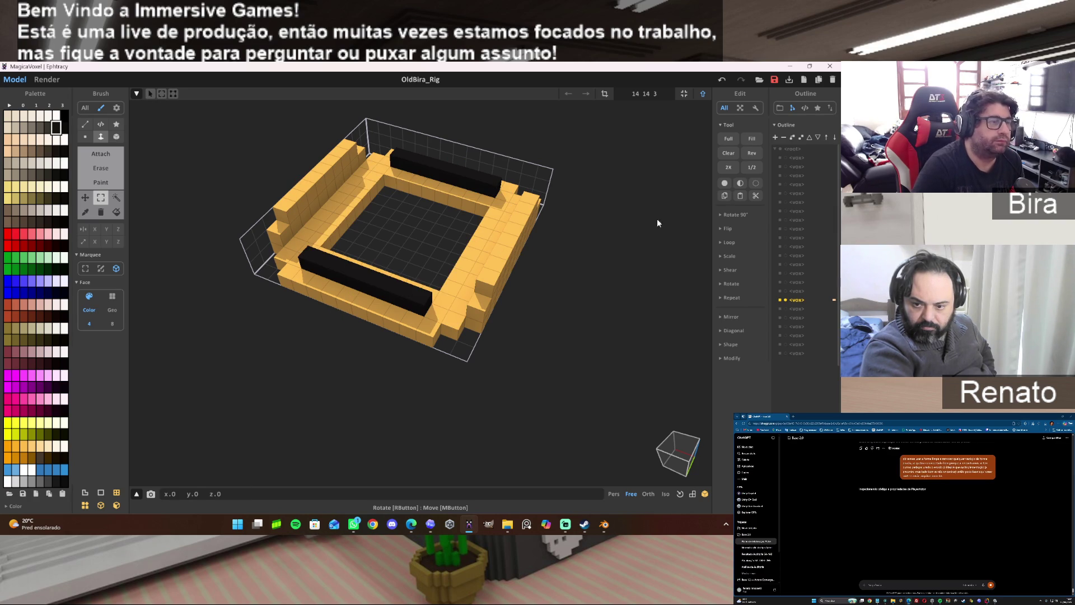
click(702, 94)
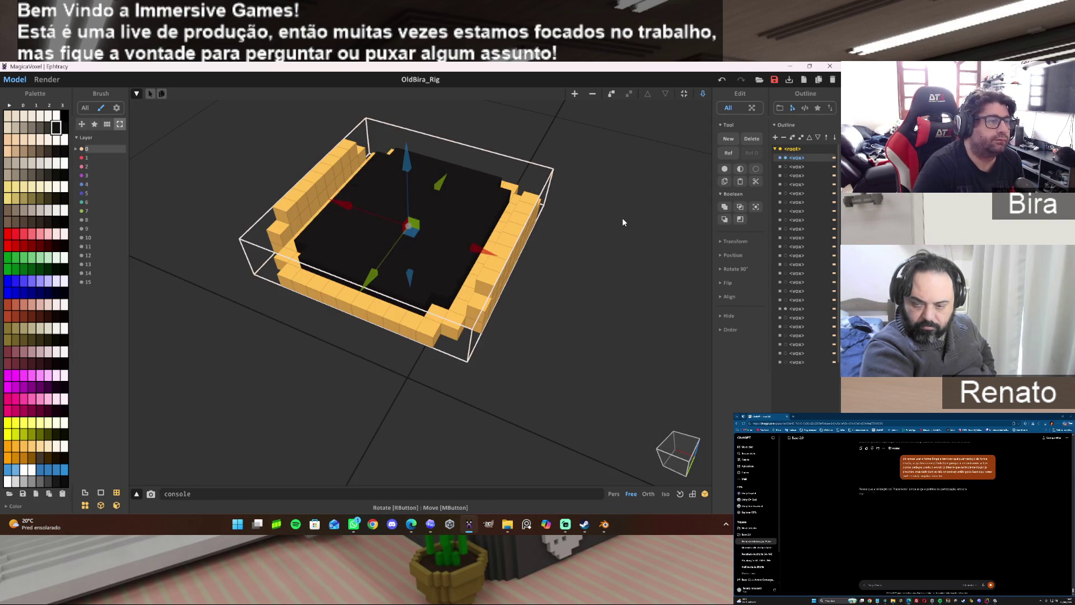
click(574, 268)
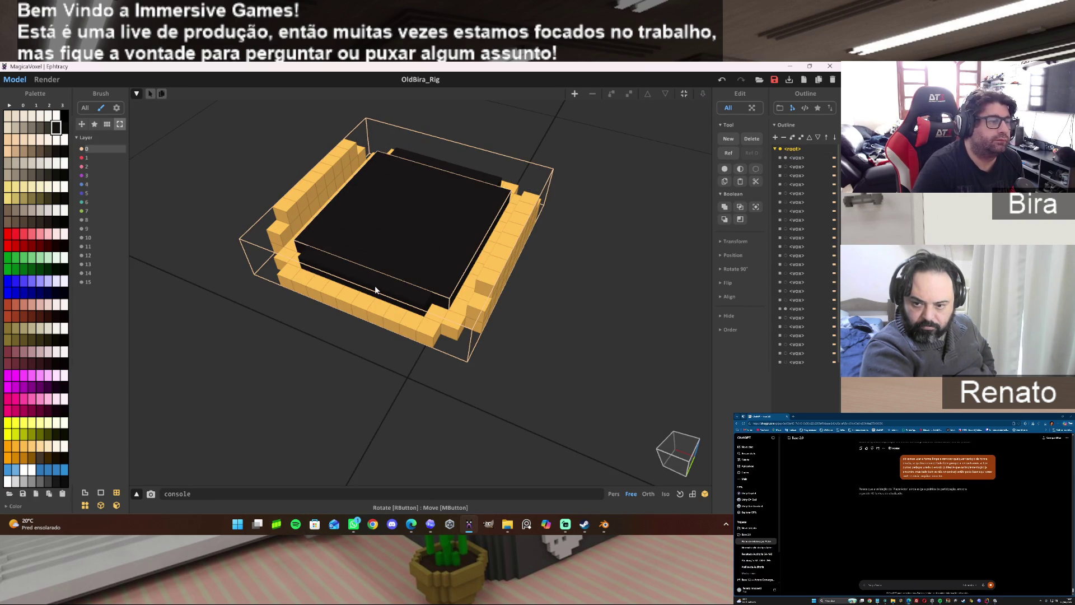
Re-enter the frame, delete the black voxel rows on the front and back walls, and go back to World mode.
double_click(383, 284)
drag(307, 254, 408, 292)
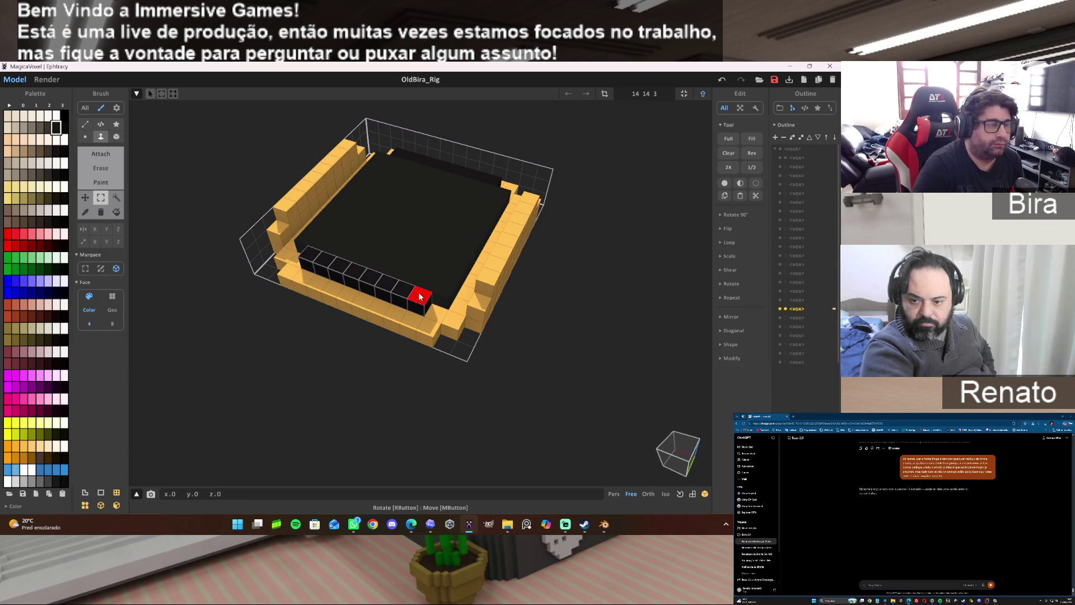
drag(391, 154, 489, 183)
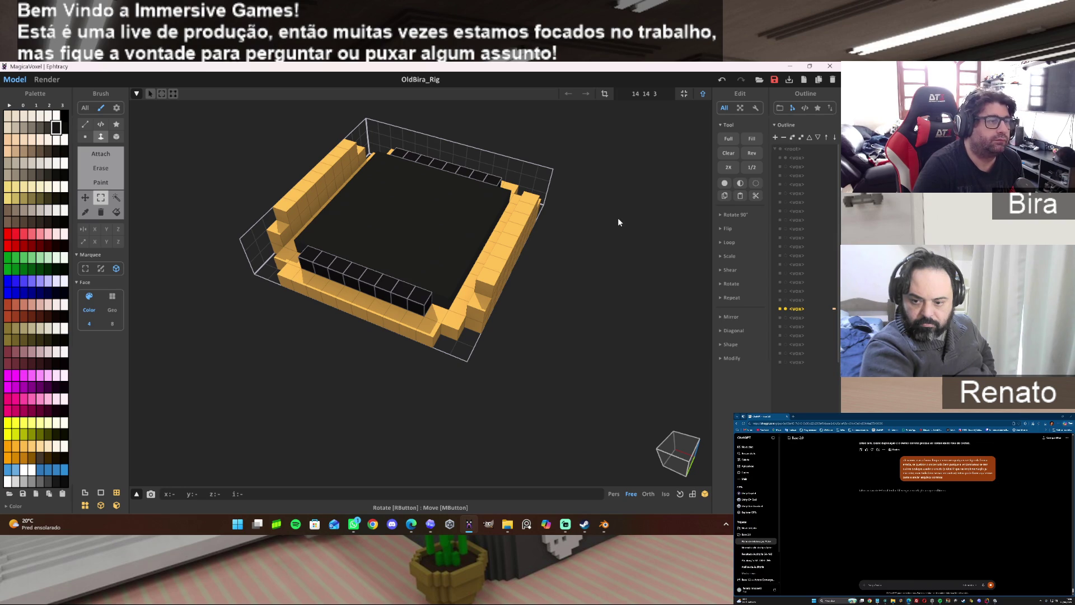
key(Delete)
key(Tab)
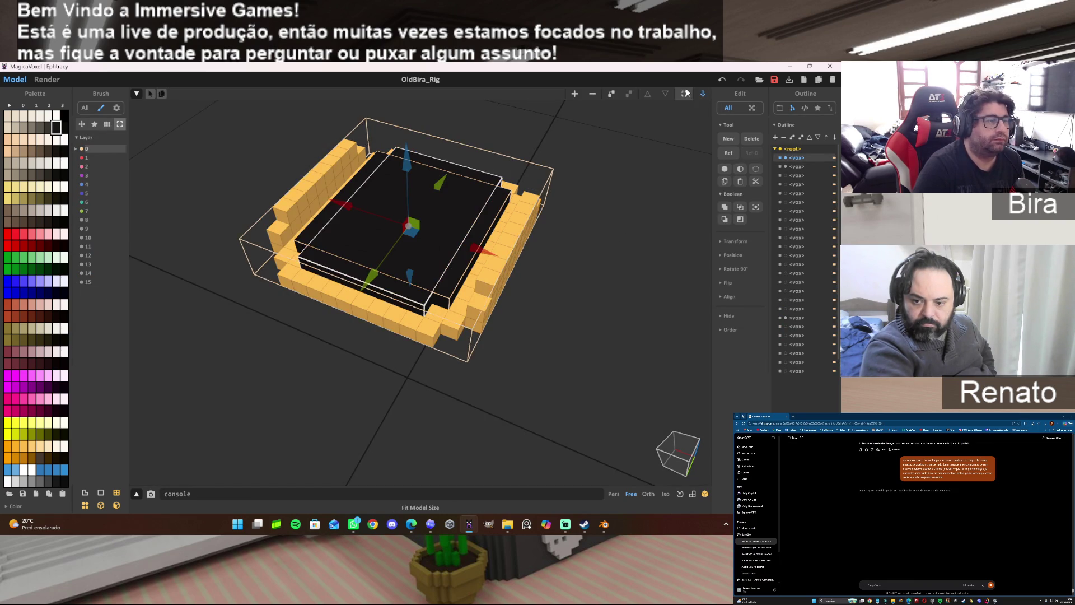
Select the inner black slab in the Outline and hide it, leaving the yellow ring visible.
click(591, 280)
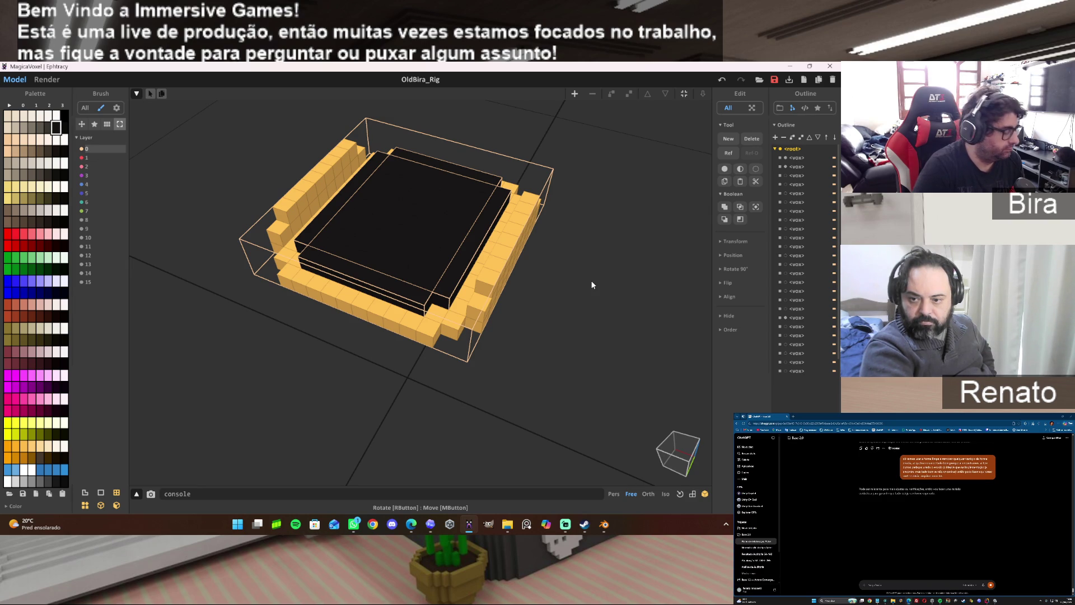
key(g)
click(591, 284)
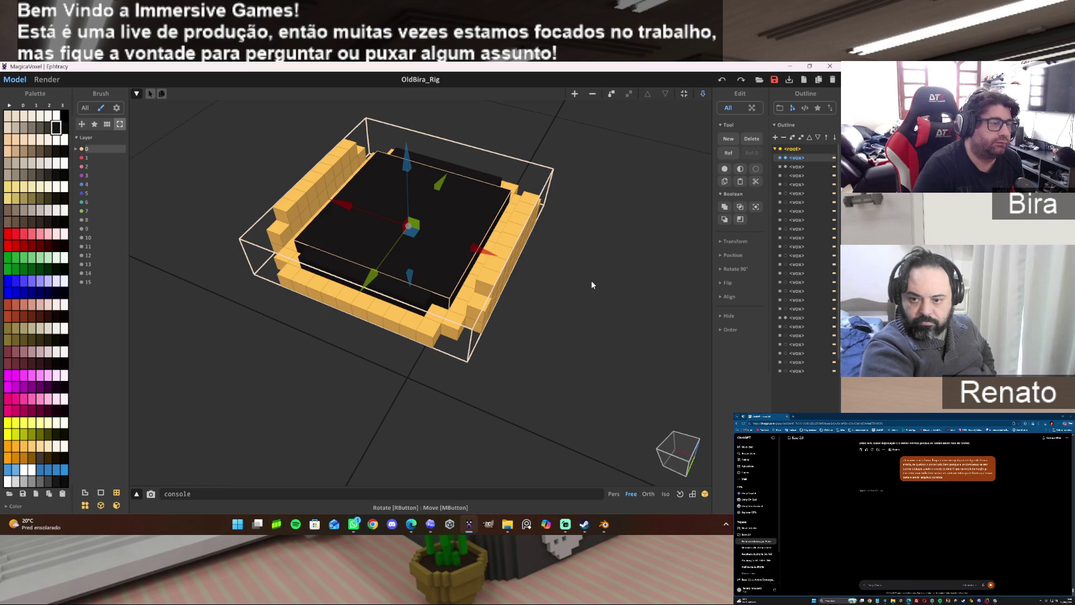
click(785, 156)
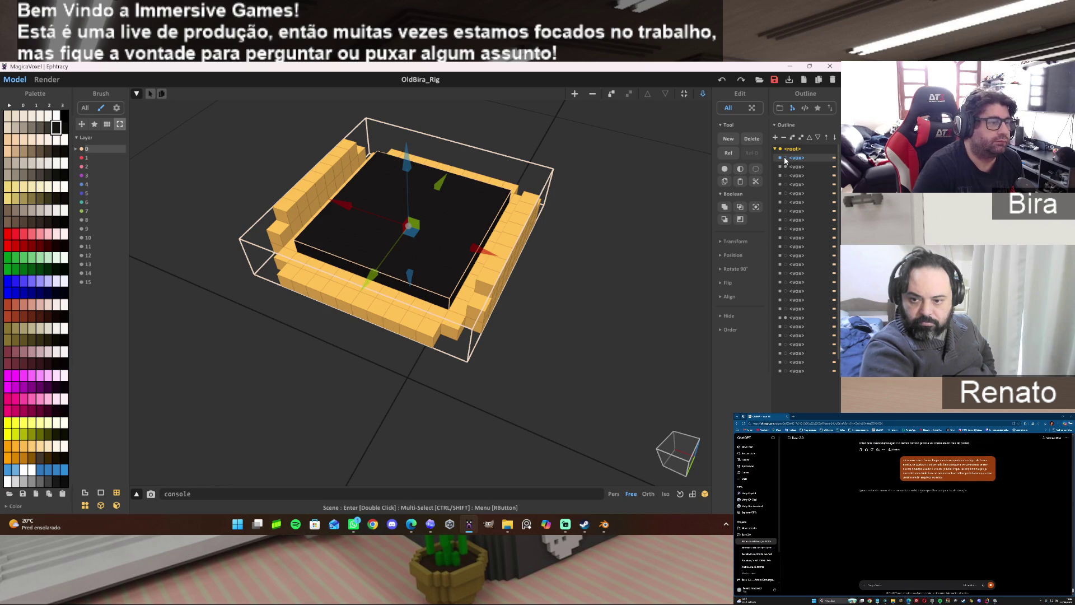
click(783, 156)
click(783, 168)
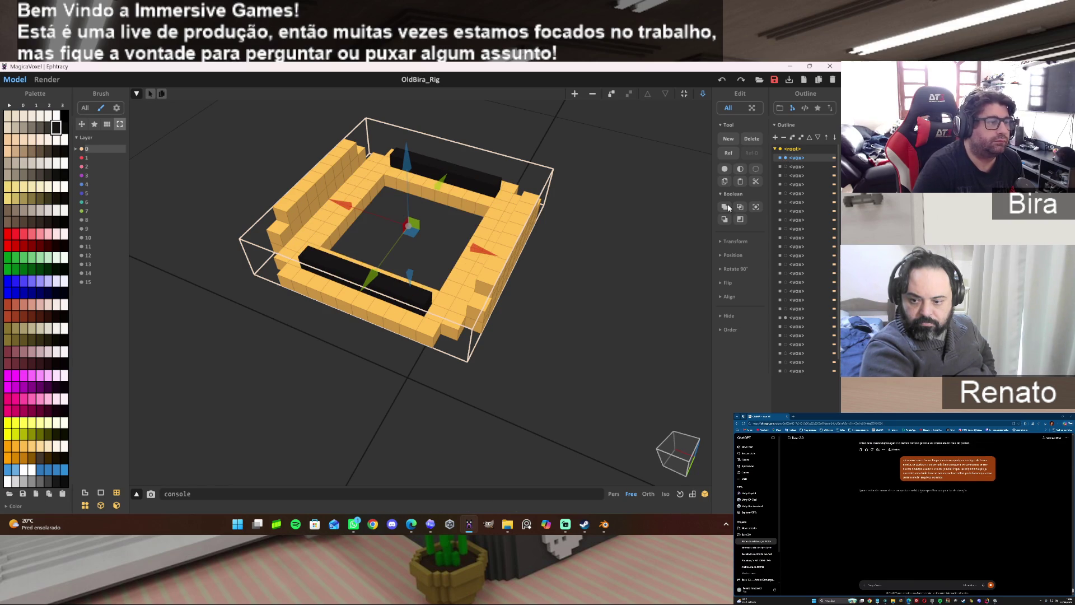
Enter the ring model for editing, mark a box along the front inner wall, inspect it and return to the scene.
double_click(414, 292)
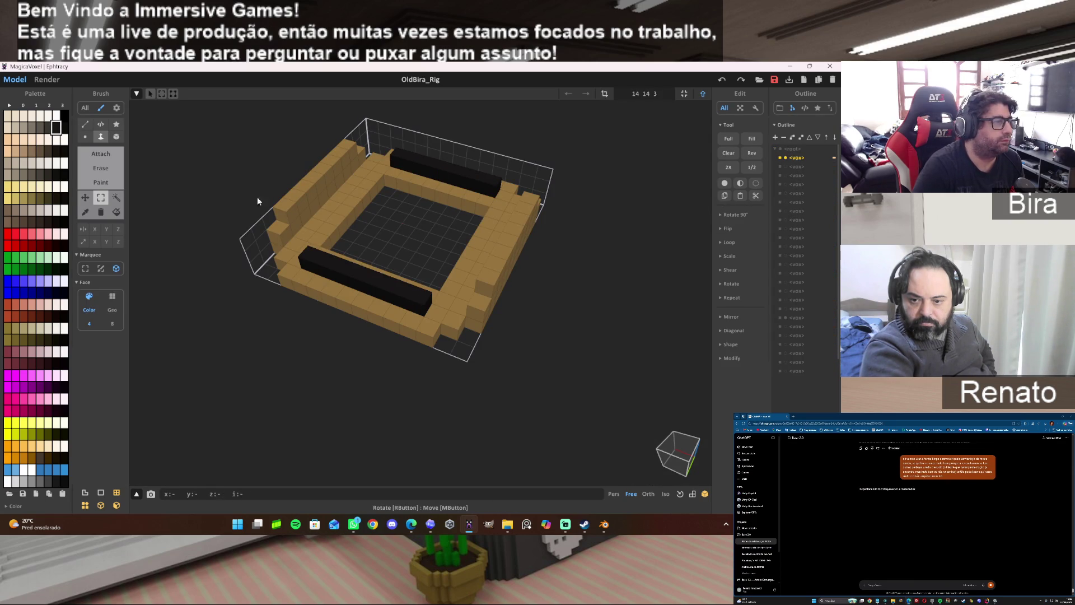
click(702, 94)
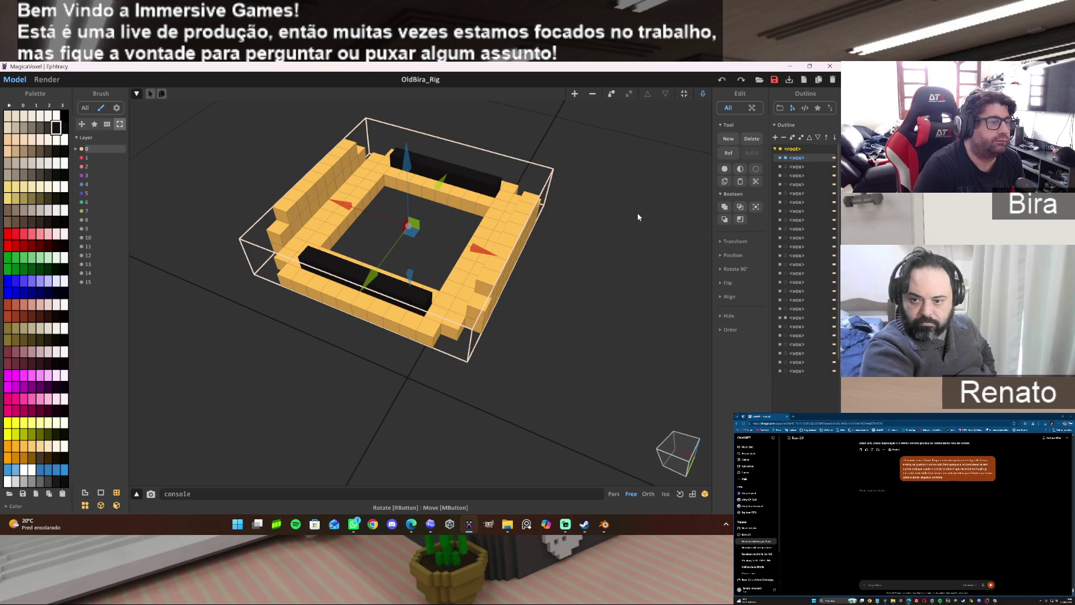
double_click(444, 302)
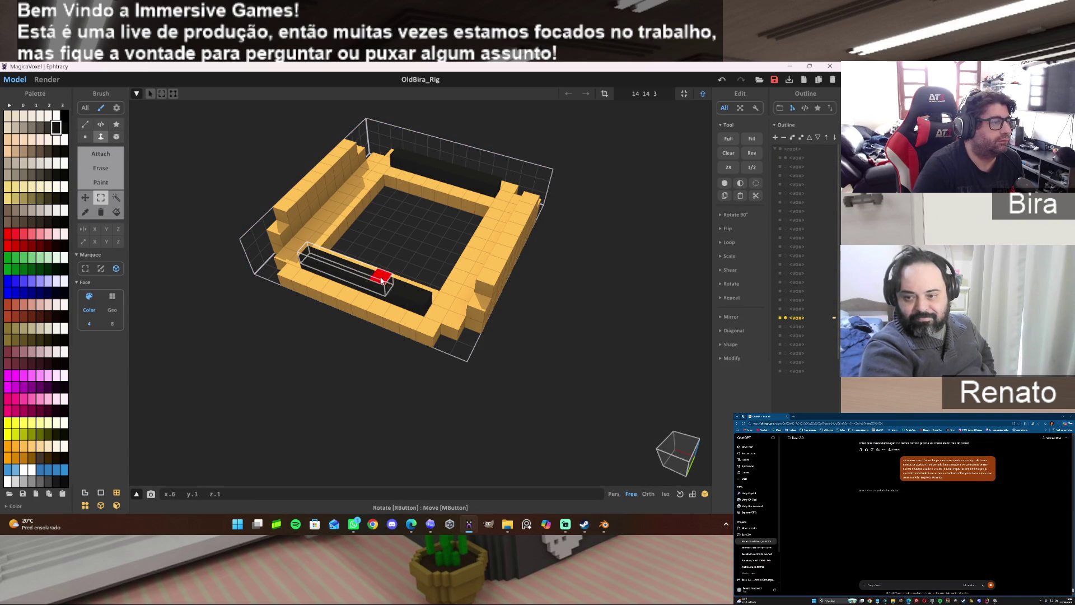
drag(311, 257, 441, 304)
right_drag(546, 303, 508, 286)
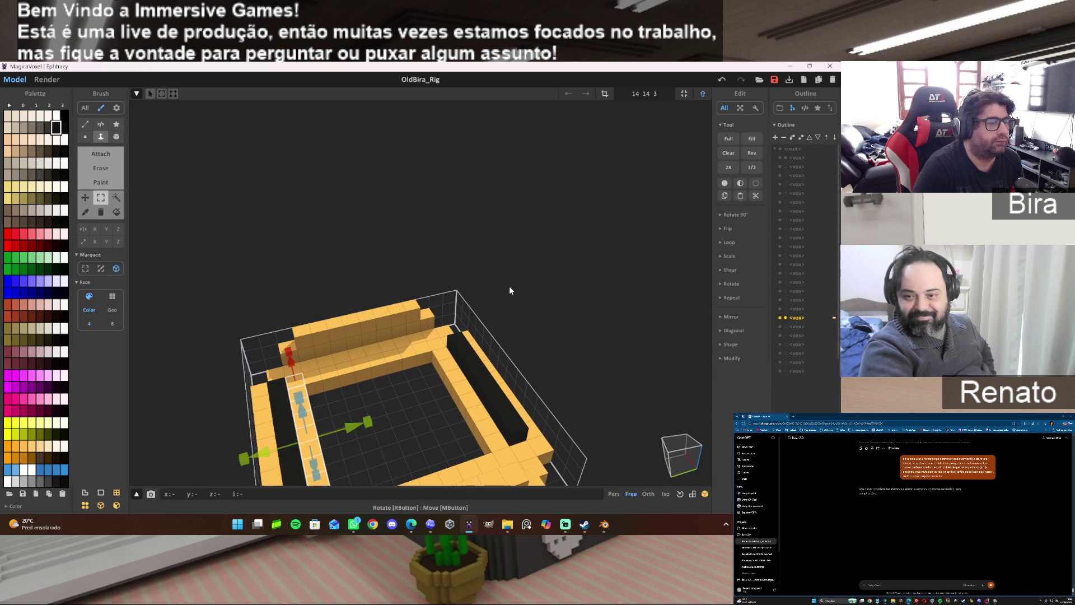
right_drag(469, 389, 418, 386)
scroll(418, 386, down, 2)
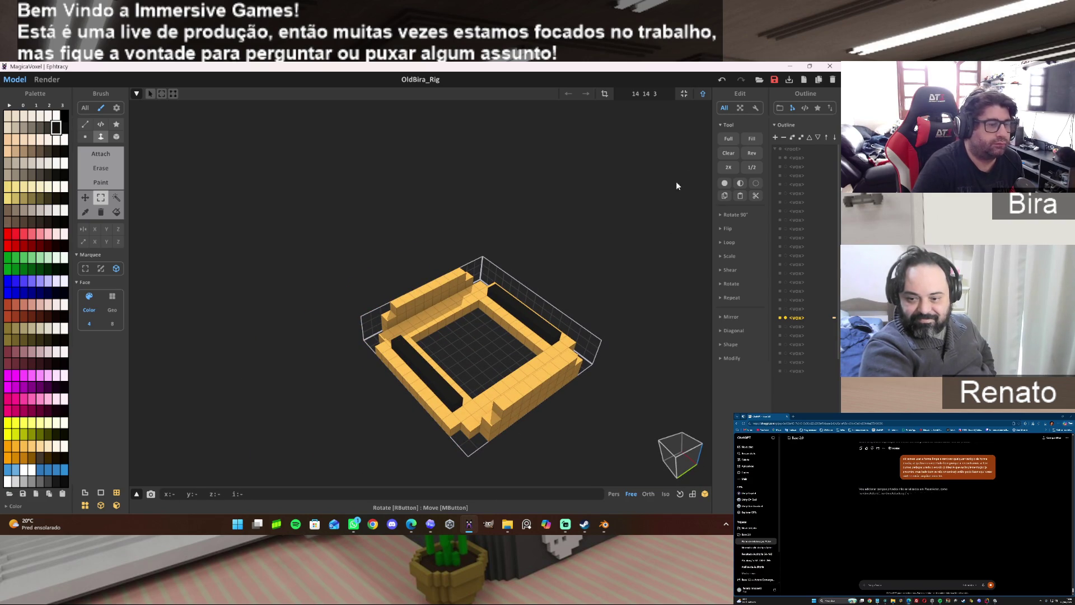
click(703, 93)
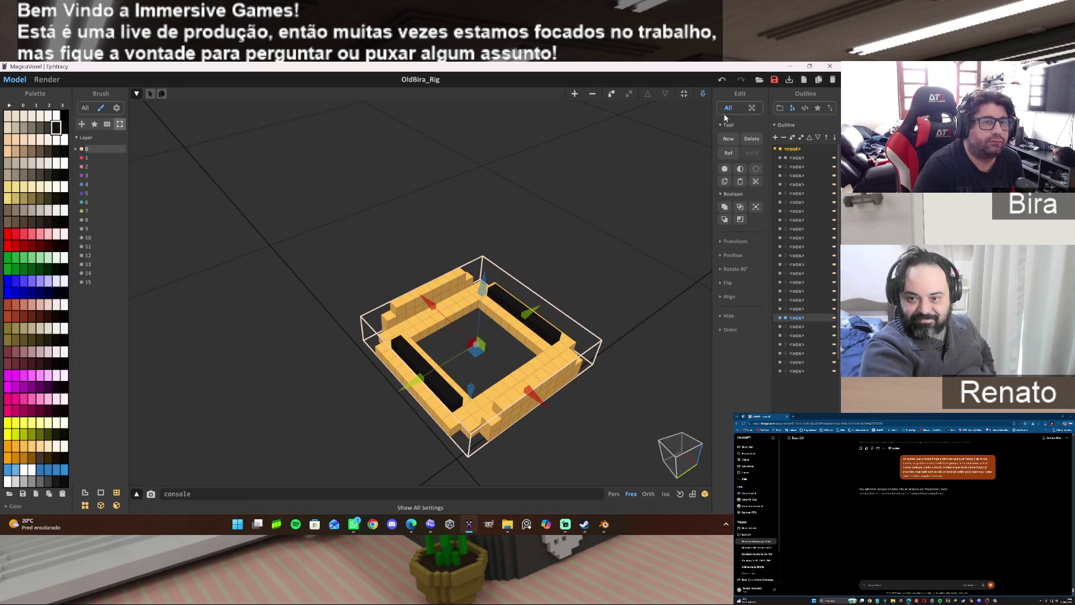
Switch between scene objects in the Outline and toggle the ring in and out of model editing.
click(796, 158)
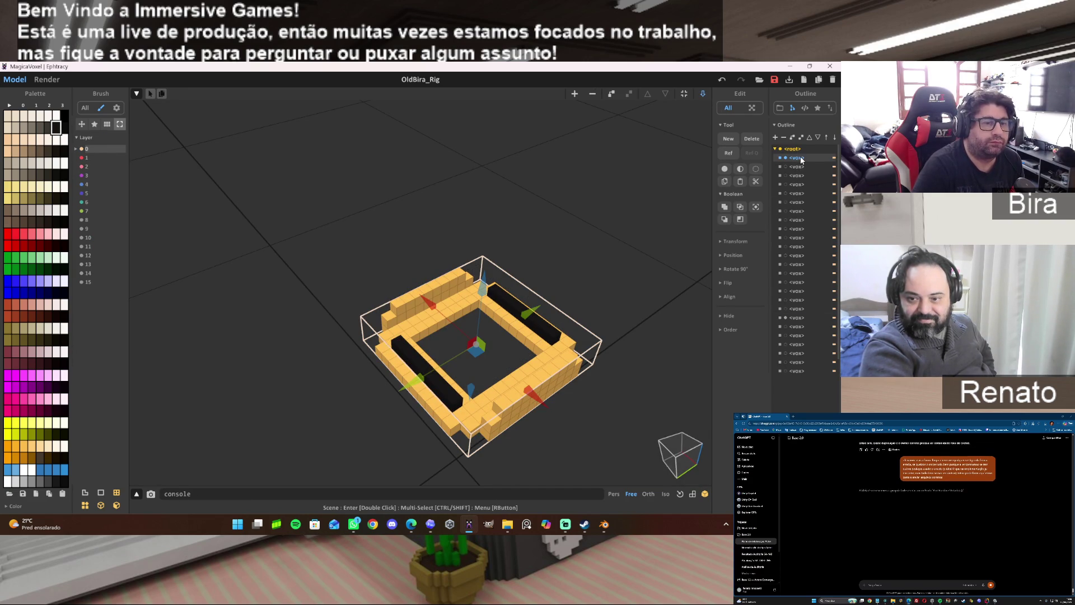
click(796, 319)
click(802, 158)
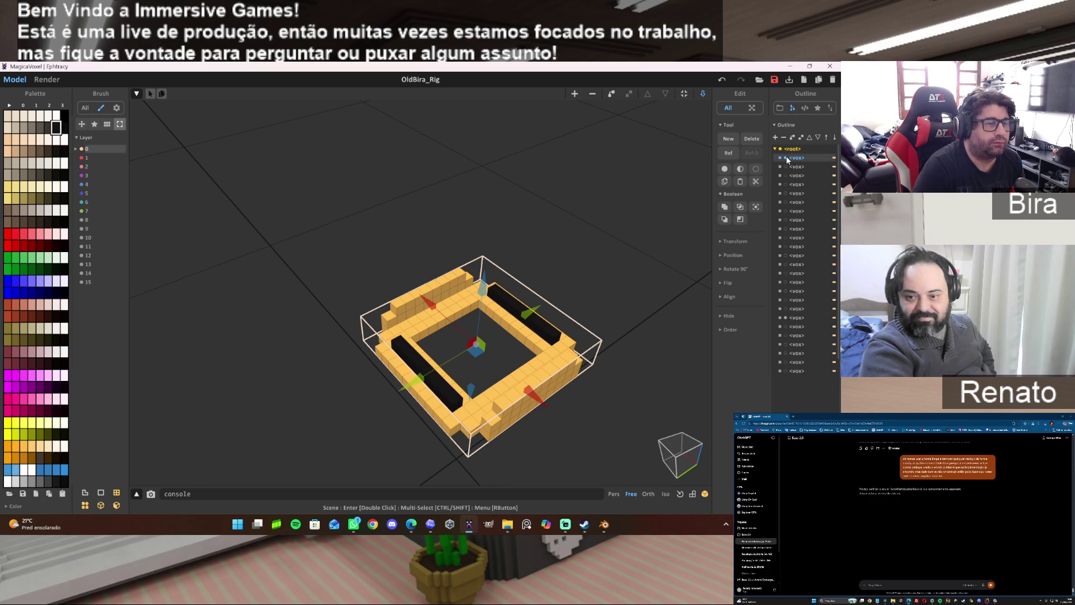
click(702, 93)
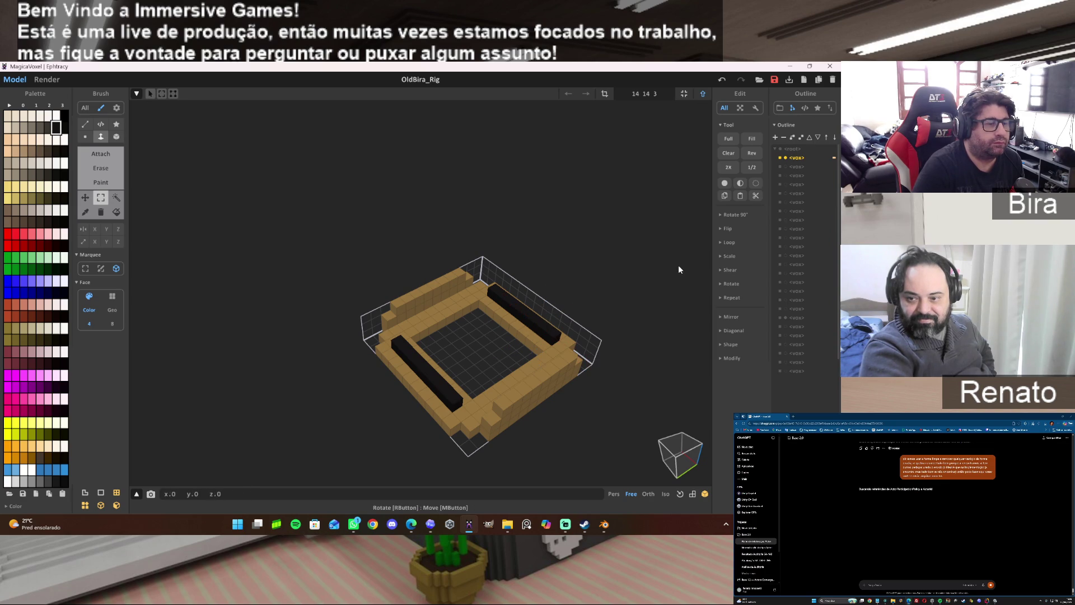
click(702, 93)
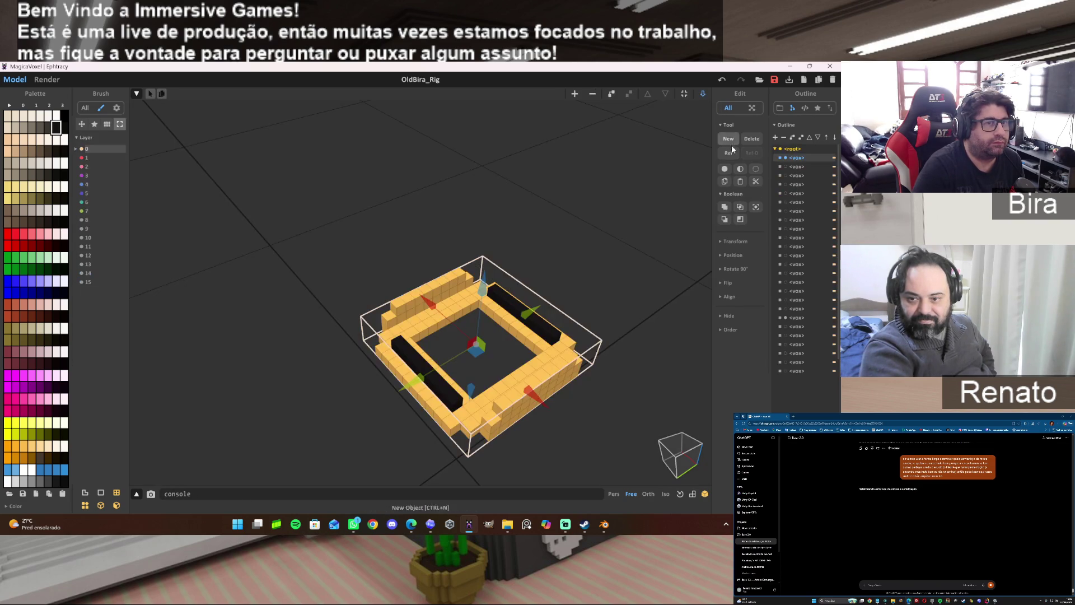
Try attaching voxels inside the ring, then show the black slab again and preview the scene in the Render tab.
click(703, 94)
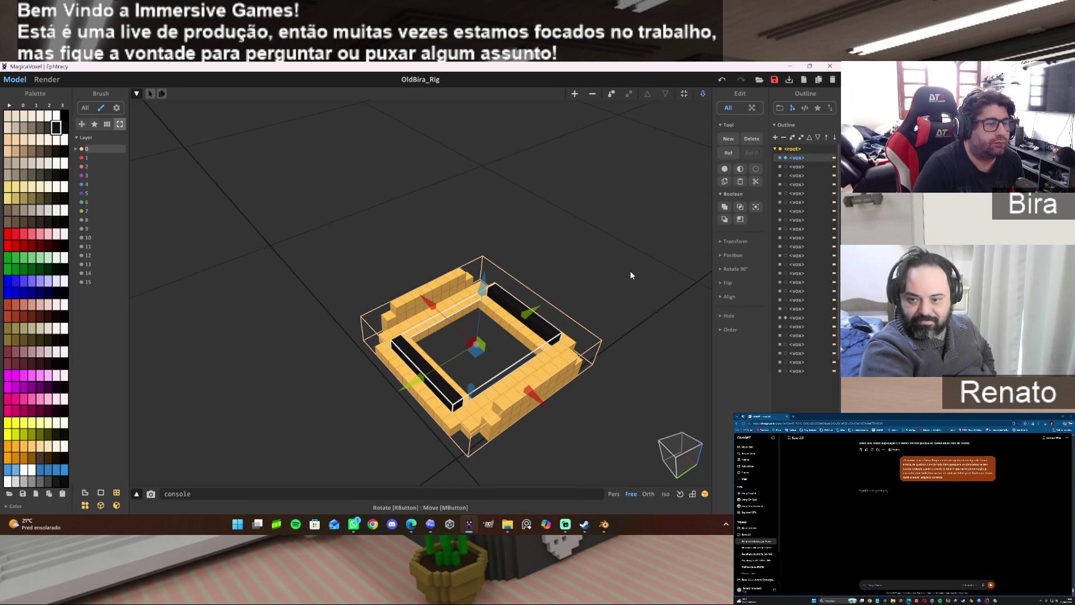
double_click(544, 326)
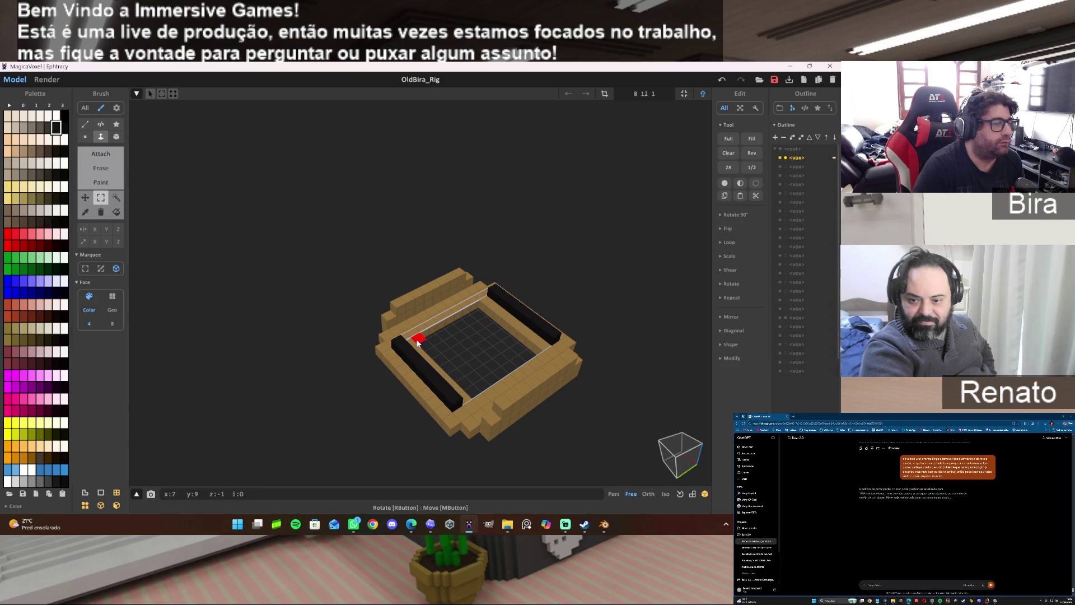
click(112, 156)
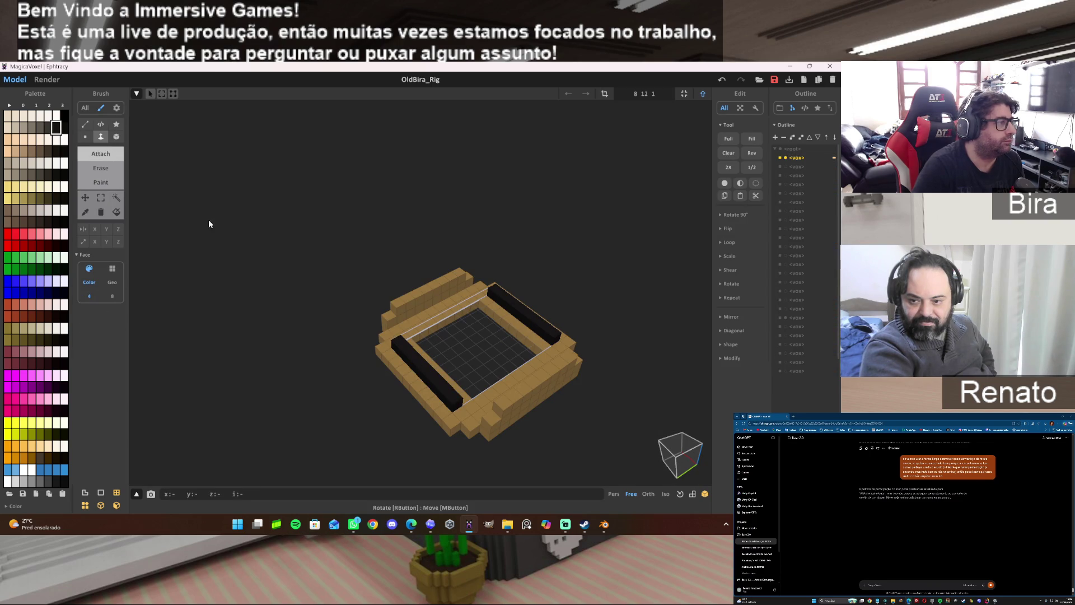
click(485, 335)
click(702, 93)
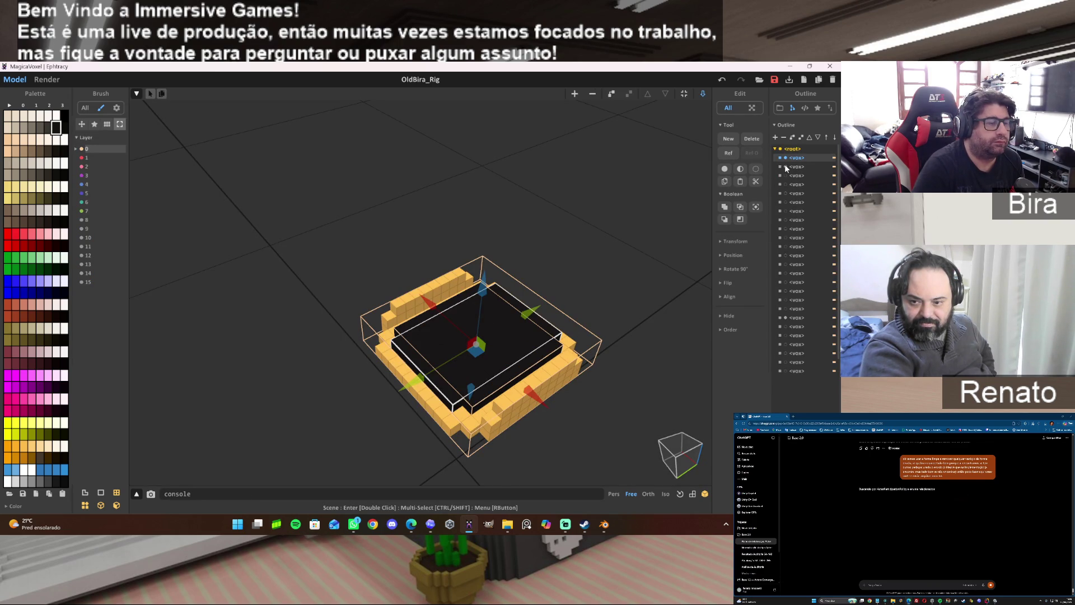
click(631, 299)
click(49, 78)
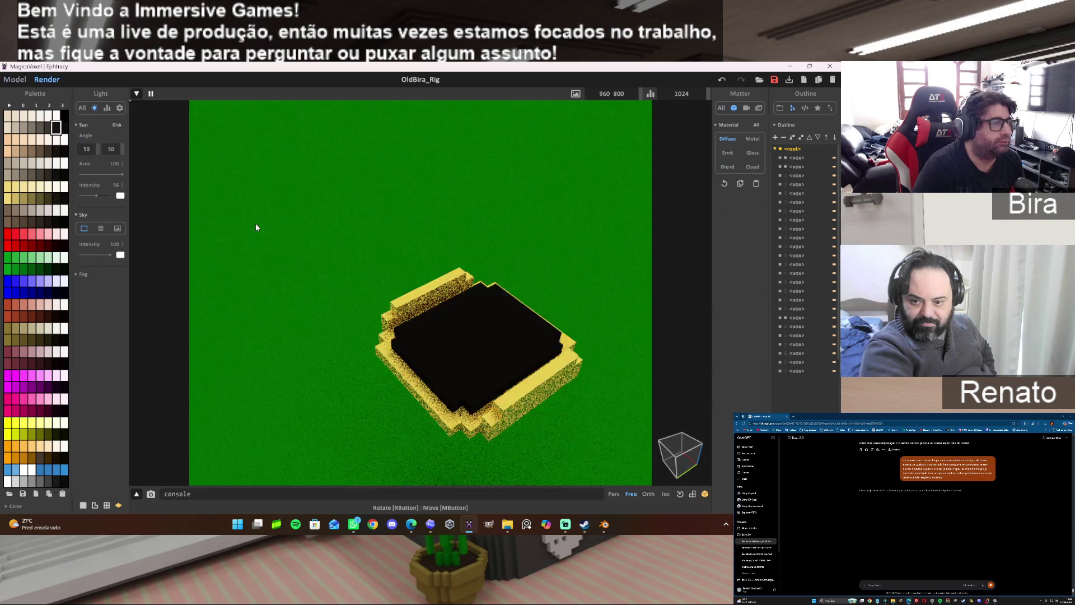
Check the ring render from a lower angle and switch back to the Model view.
mouse_move(383, 274)
right_down()
mouse_move(382, 319)
mouse_move(383, 278)
mouse_move(394, 271)
right_up()
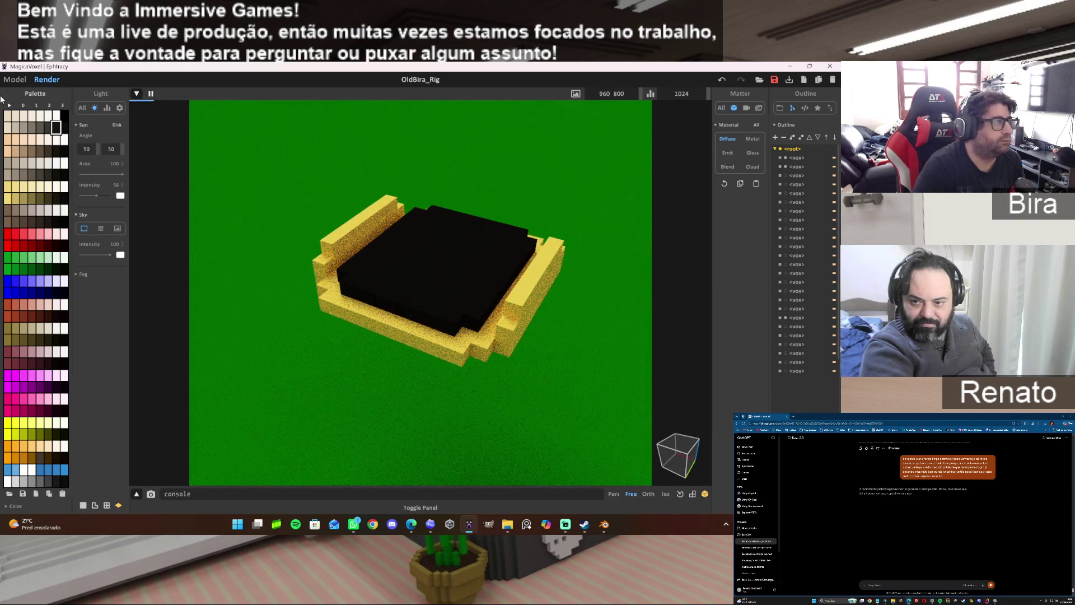
click(14, 79)
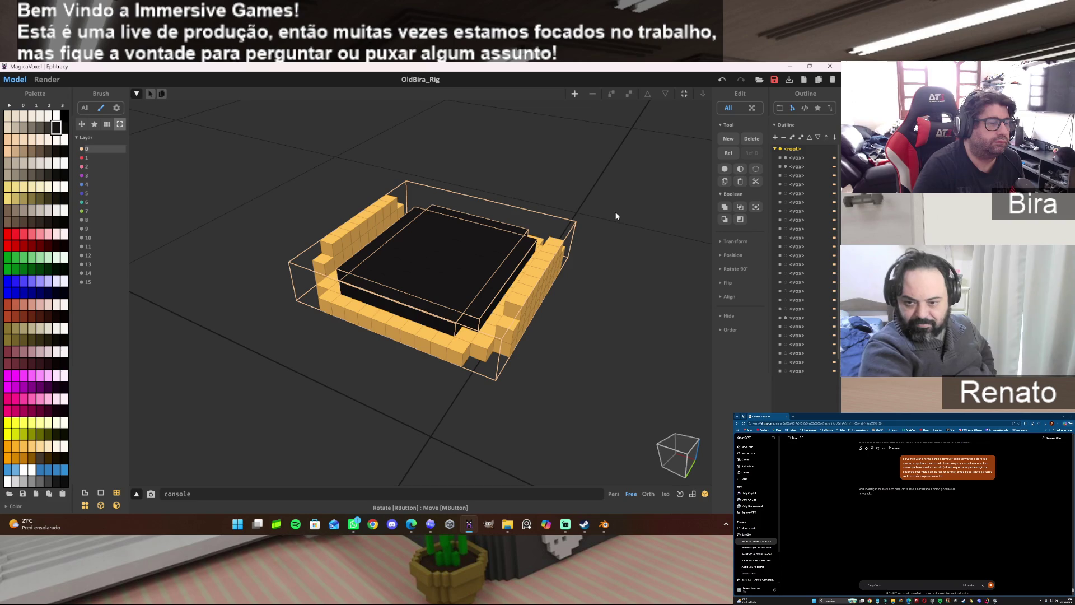
click(46, 79)
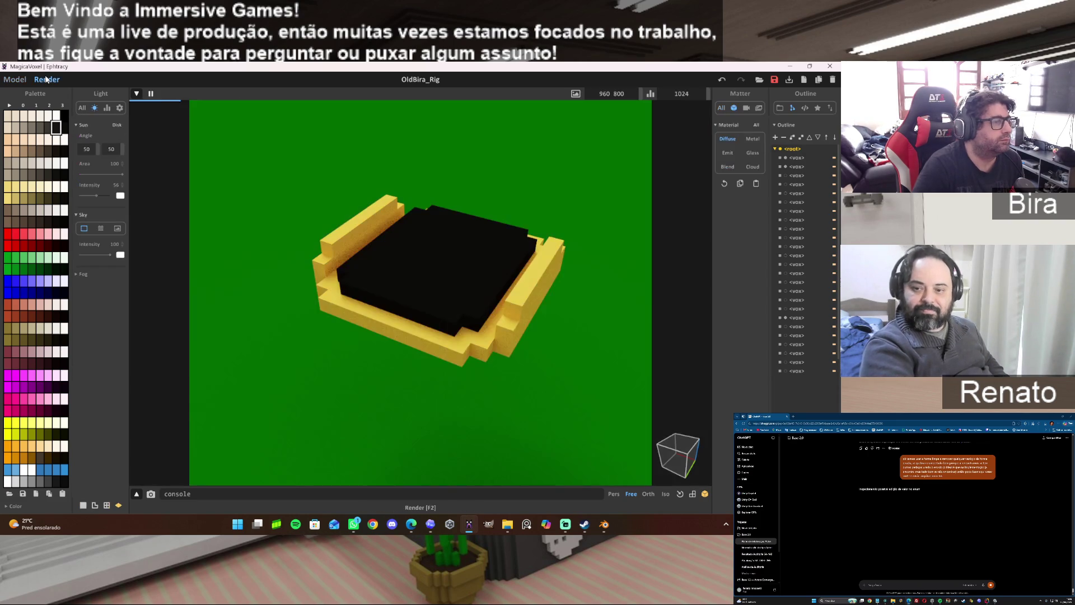
click(15, 79)
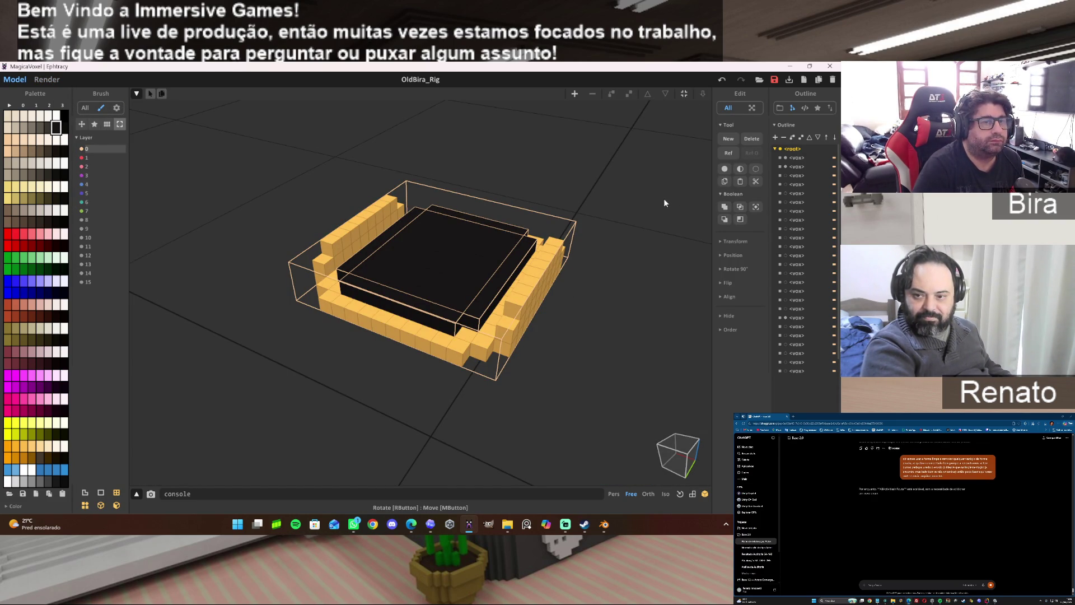
Hide the black slab, enter the ring model and fill its empty floor with the ring's orange colour.
click(788, 165)
click(785, 167)
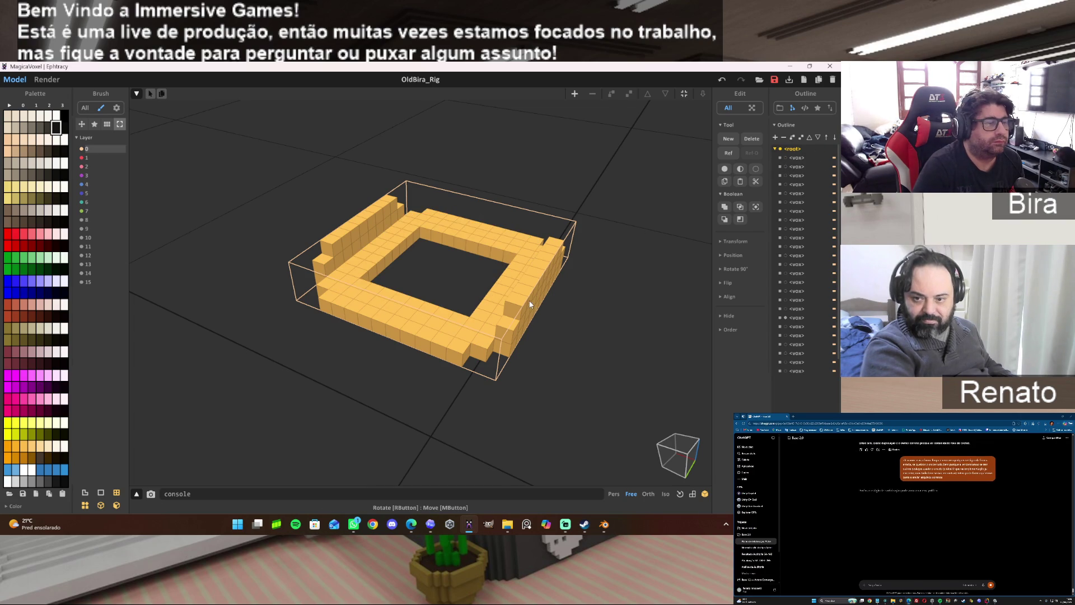
double_click(436, 320)
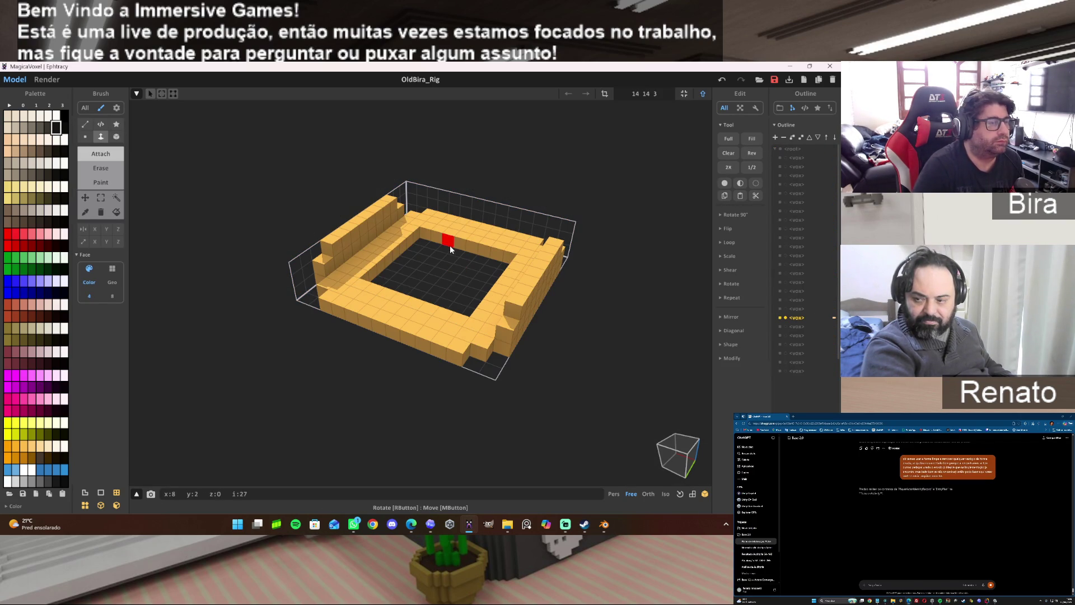
alt+click(442, 298)
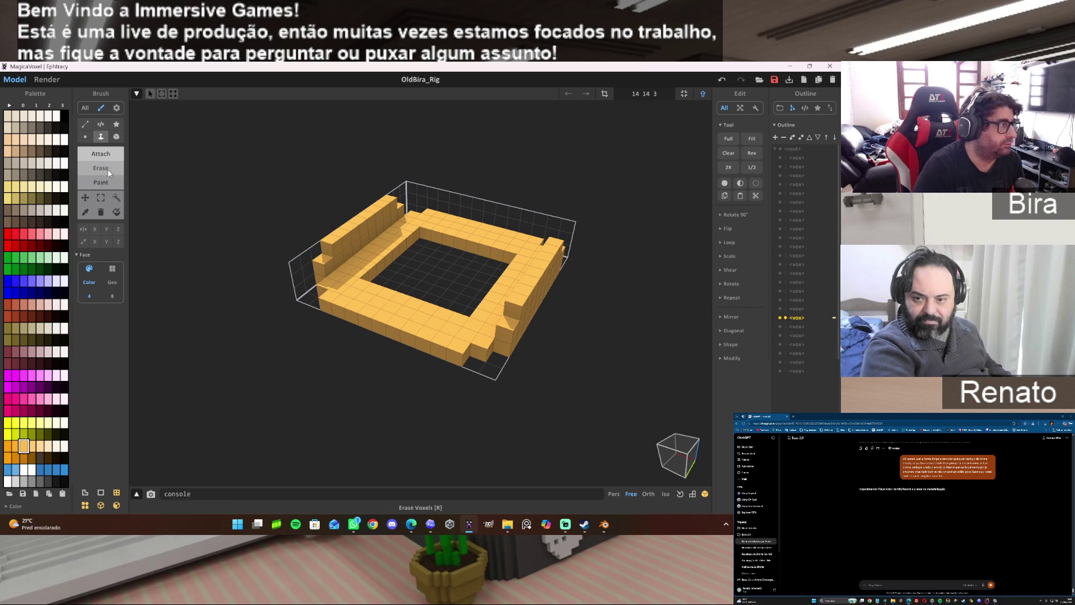
click(458, 277)
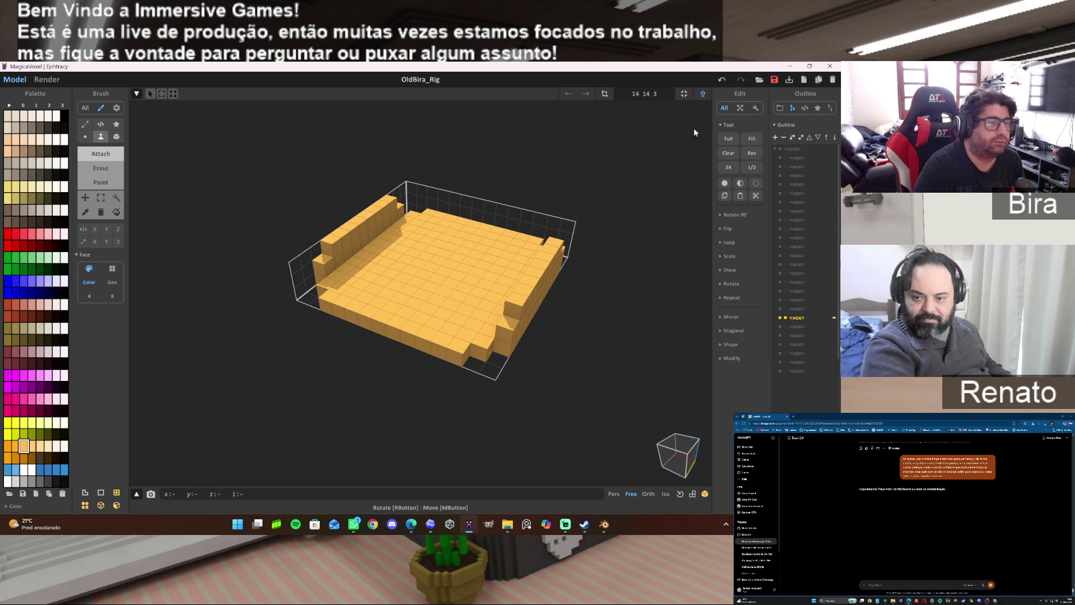
key(Tab)
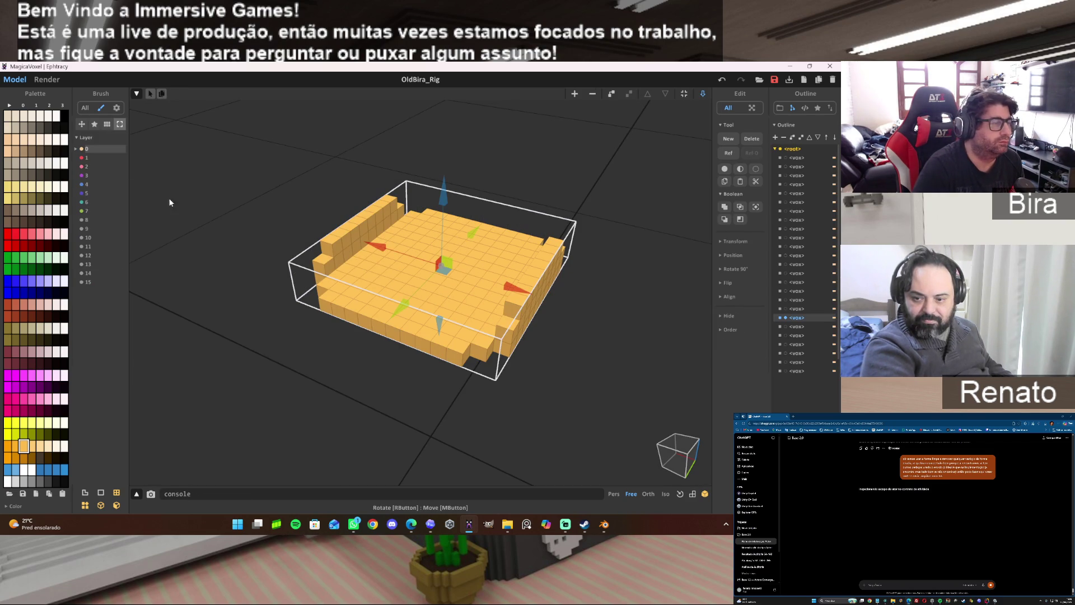
key(Tab)
Marquee-select the whole orange floor, delete it, return to World mode and paste the floor object back.
click(101, 198)
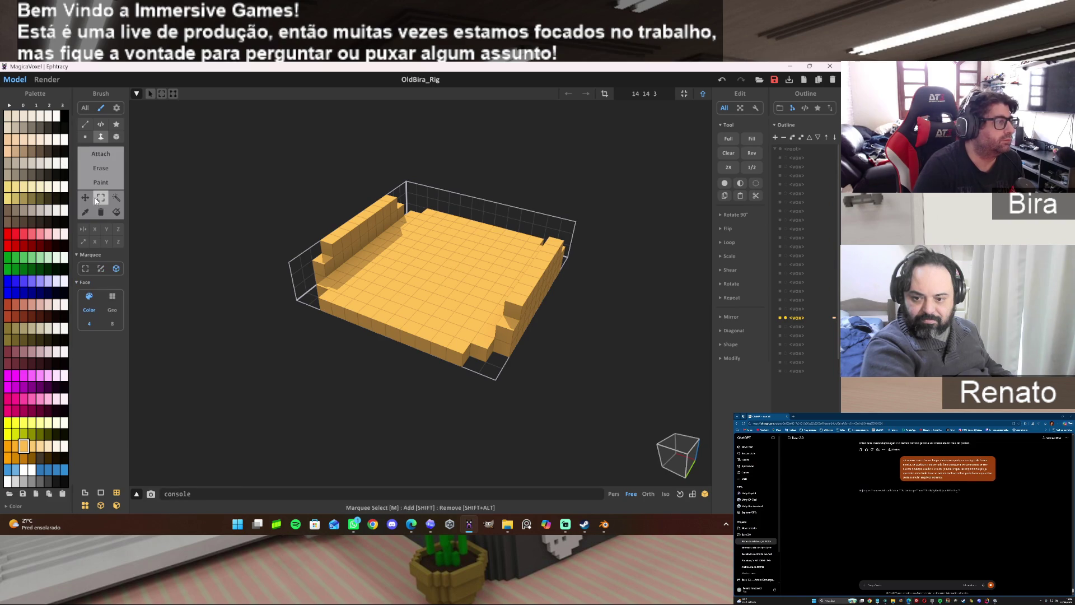
drag(333, 304, 533, 240)
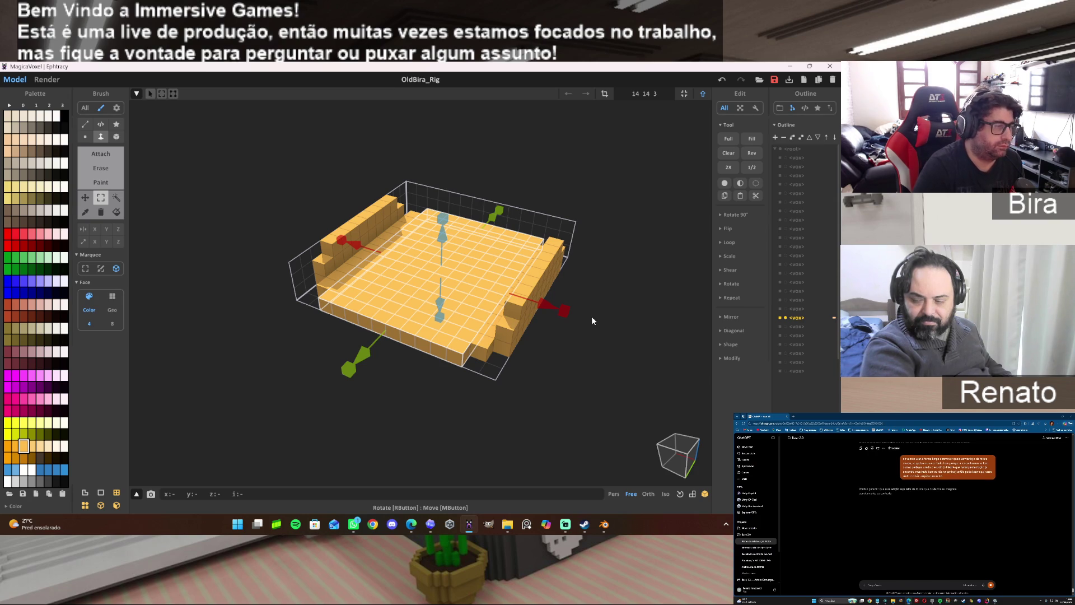
key(Delete)
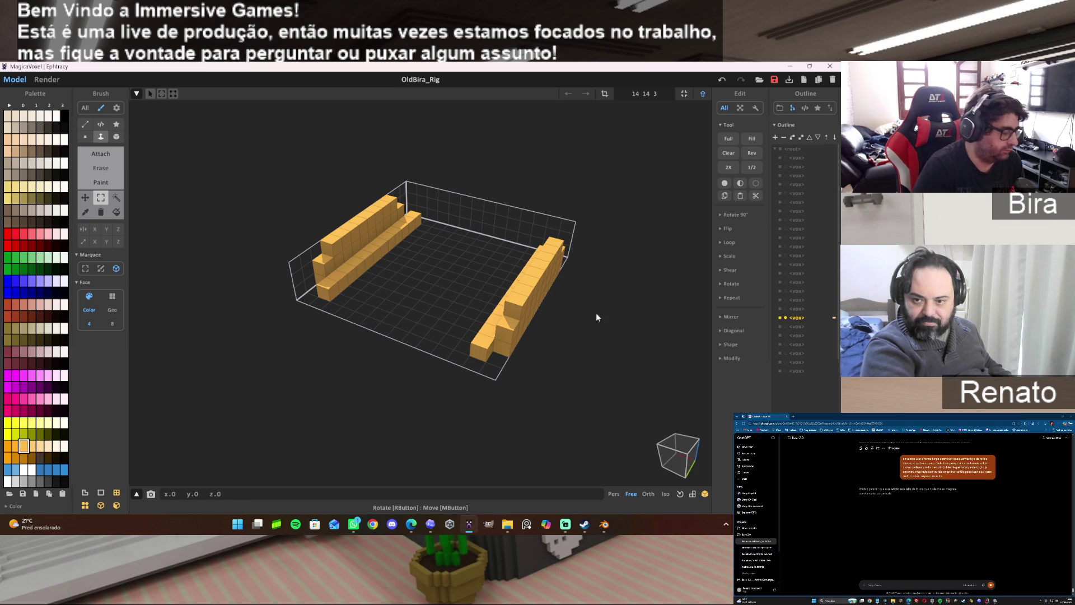
key(Tab)
key(ctrl+v)
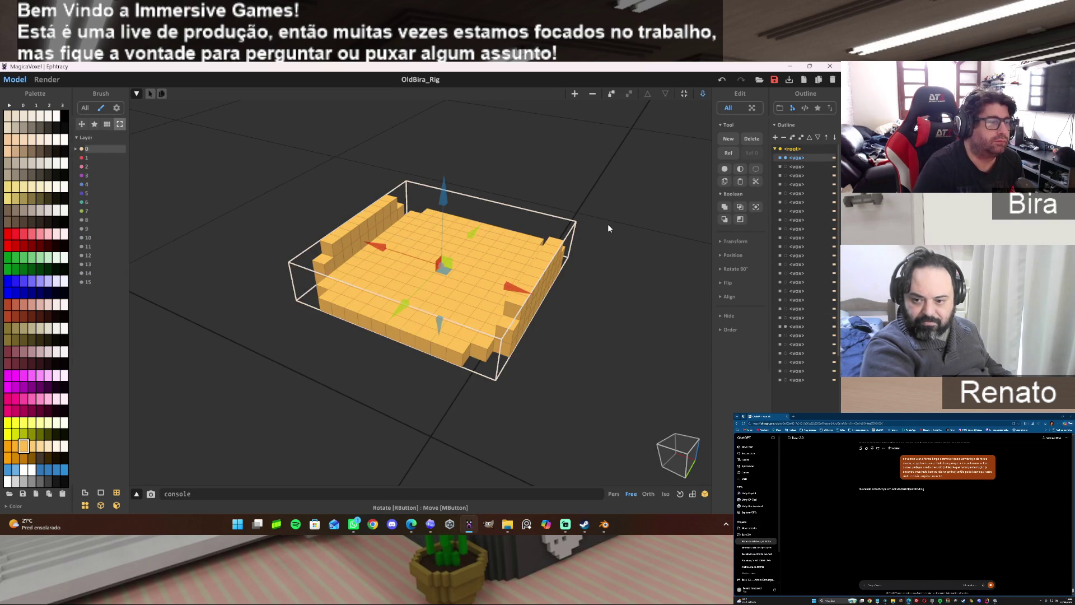
Fit the model bounds, then enter the wall model and attach a floor between its two walls.
click(682, 95)
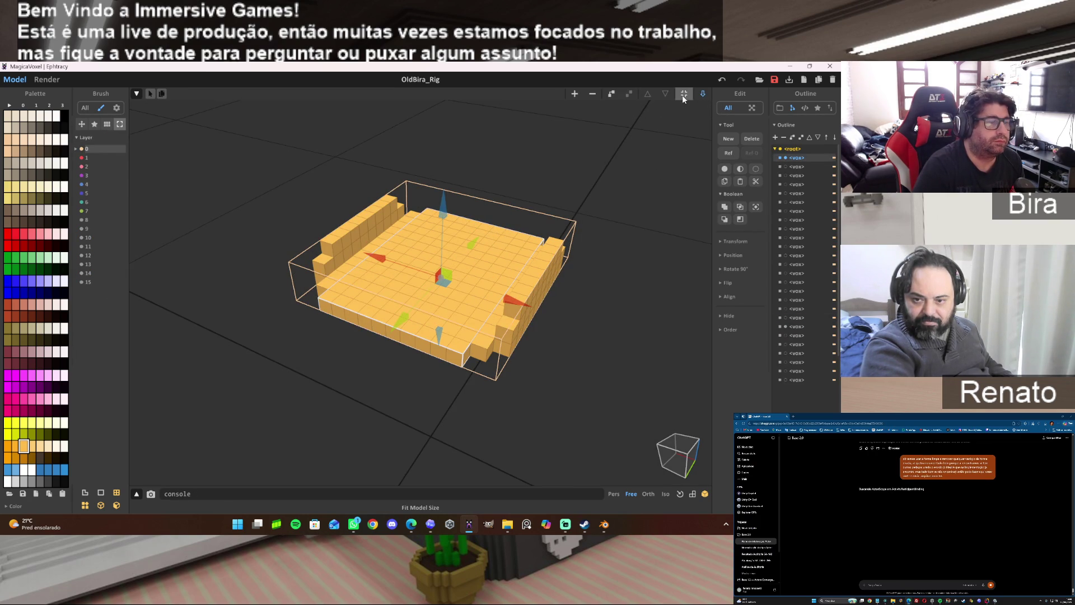
click(611, 270)
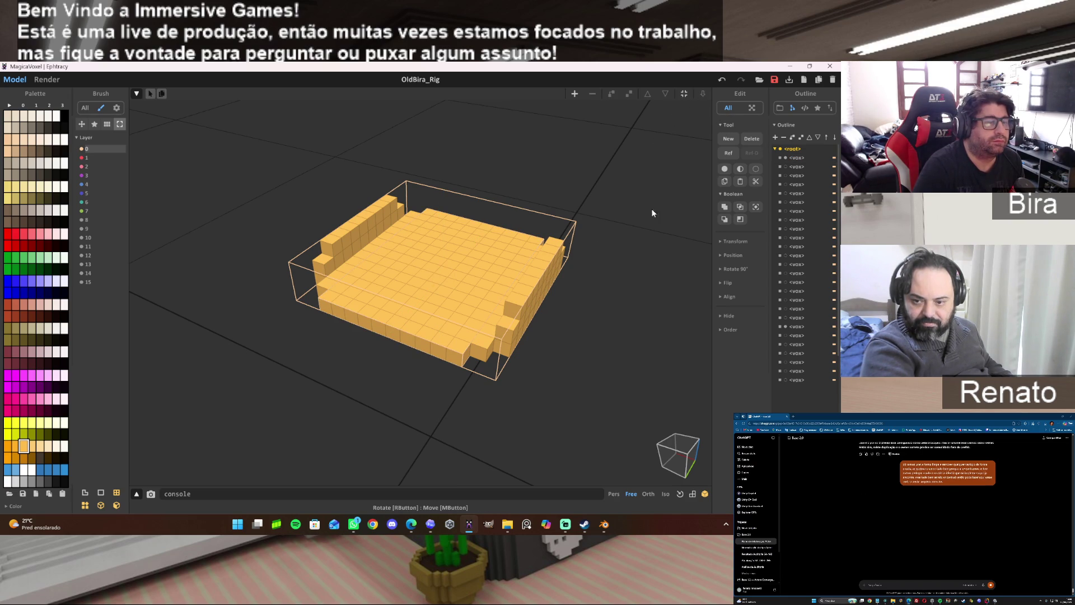
click(786, 158)
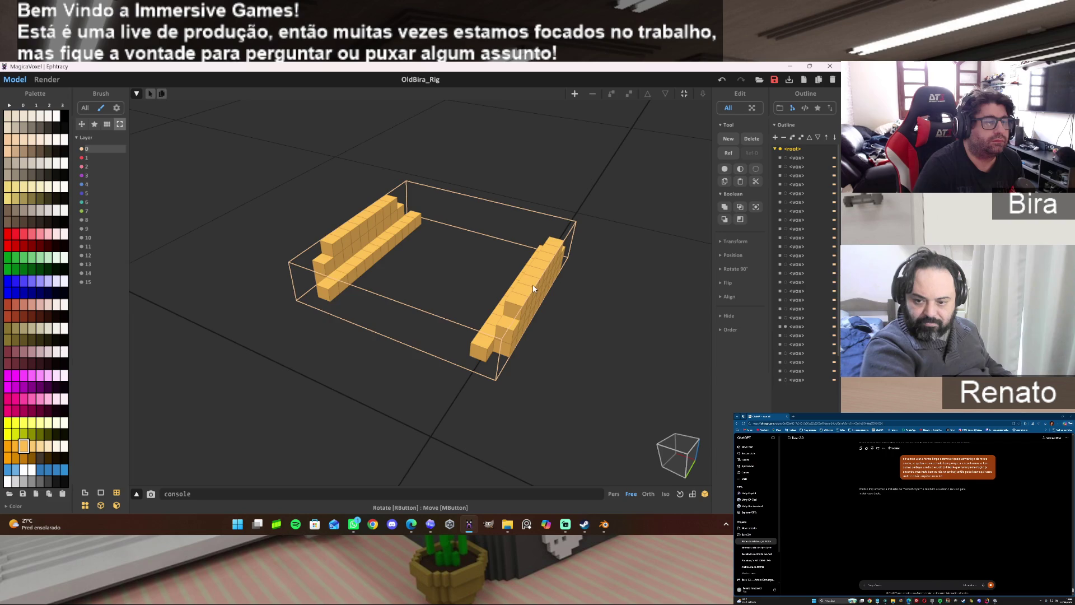
double_click(533, 285)
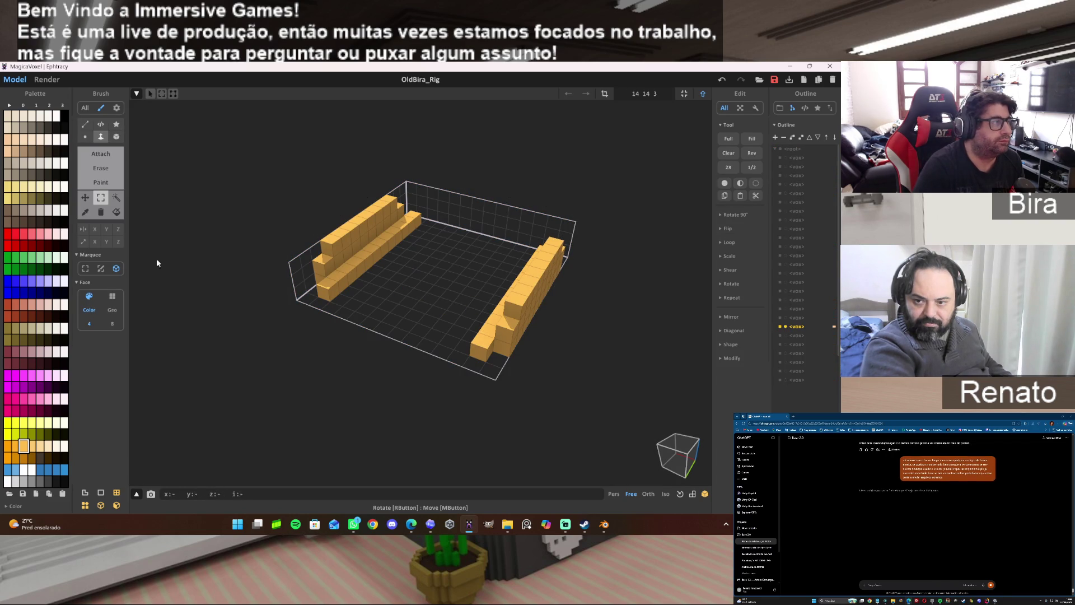
click(103, 154)
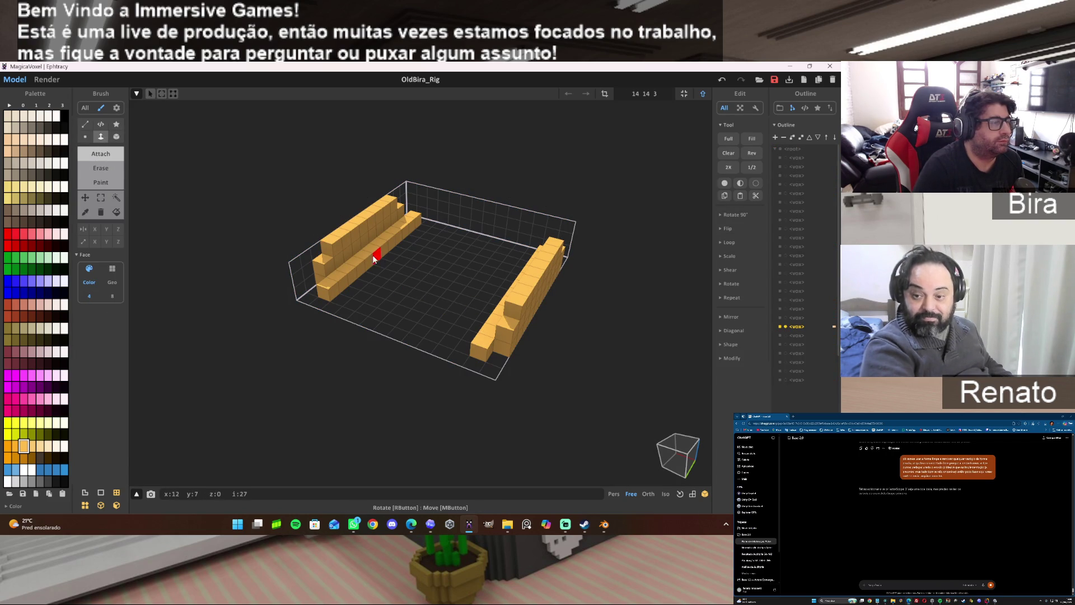
drag(374, 257, 487, 301)
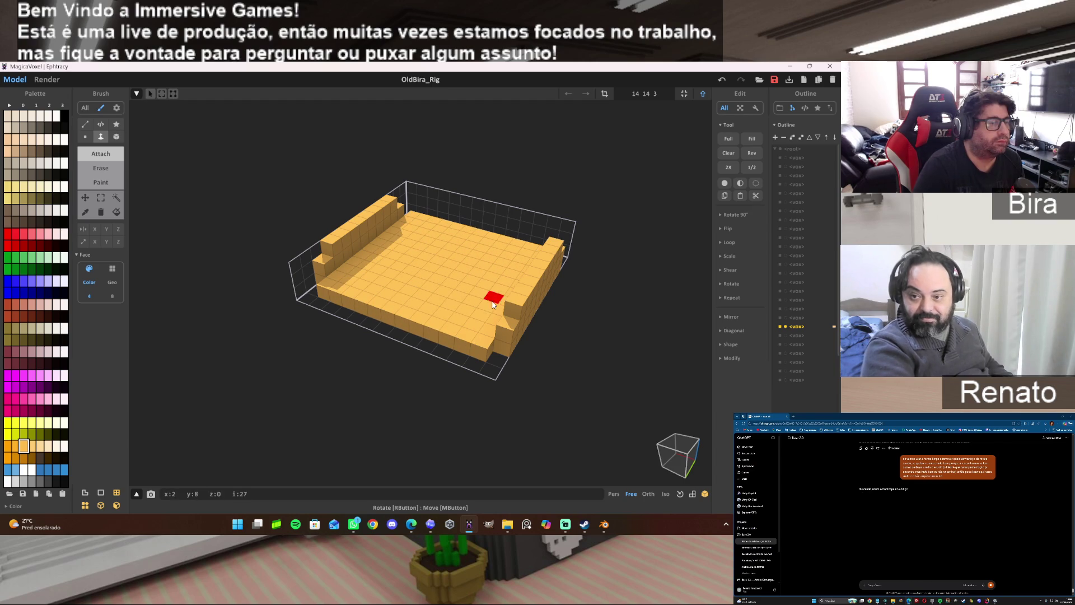
Box-select the added floor layer, delete it and fit the model size to the two walls at 14 10 3.
click(100, 197)
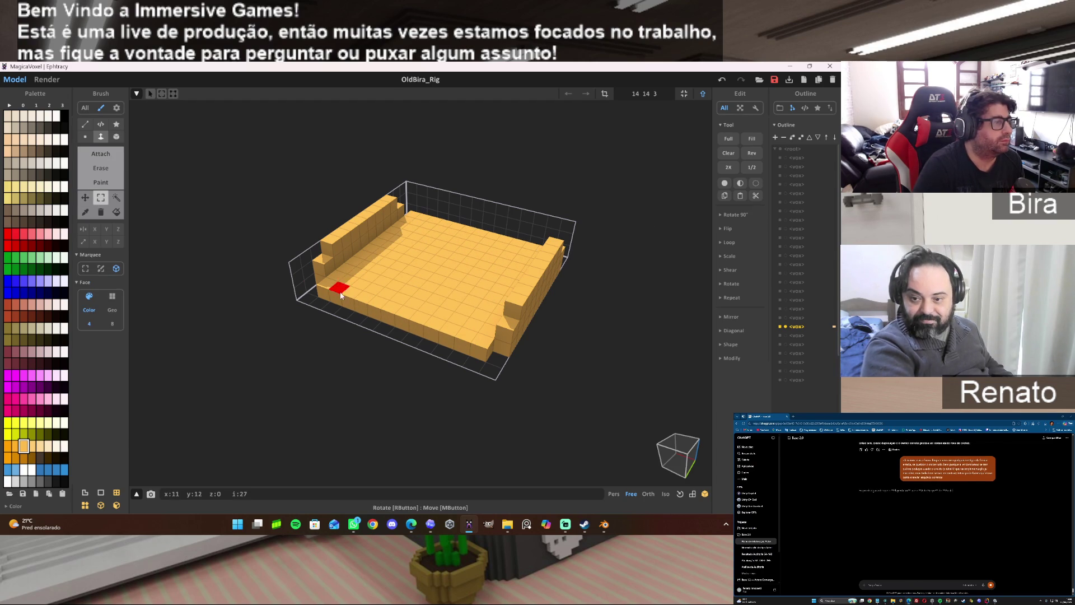
drag(335, 286, 544, 250)
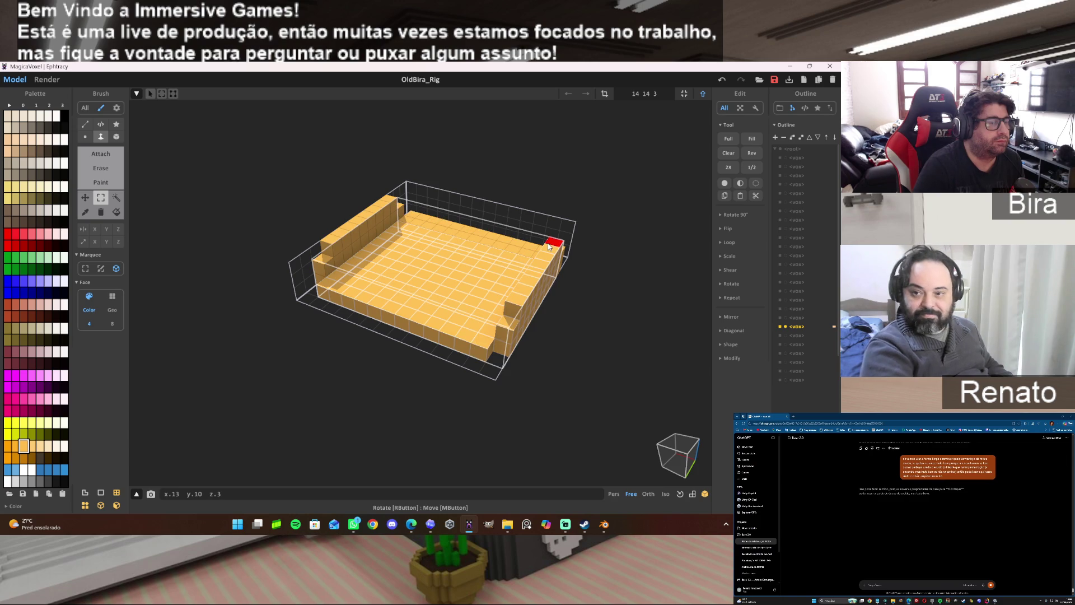
click(545, 244)
right_drag(641, 317, 633, 298)
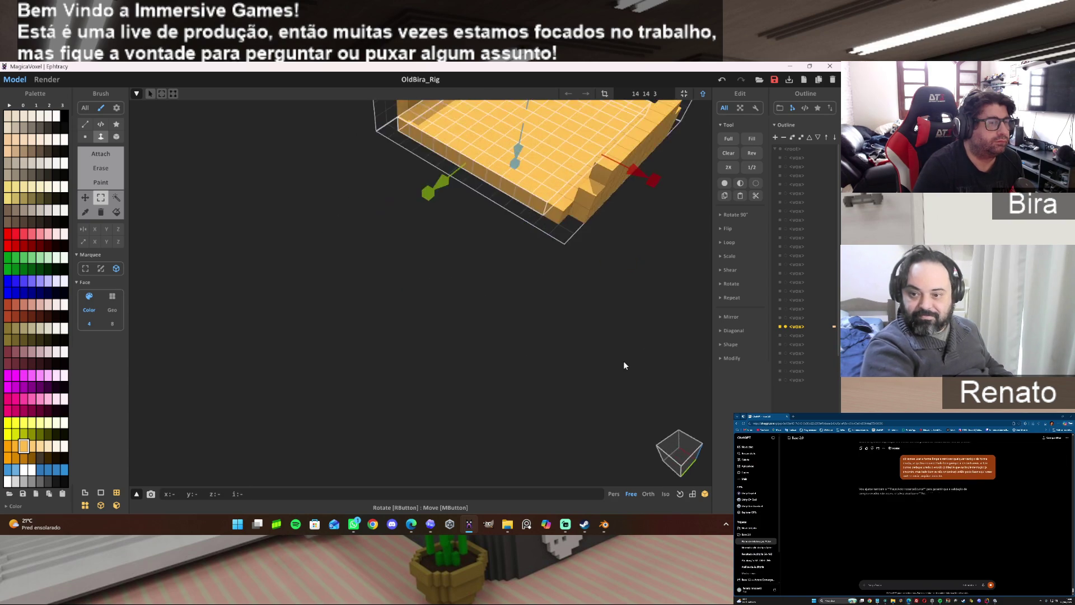
scroll(638, 351, up, 3)
scroll(638, 356, down, 3)
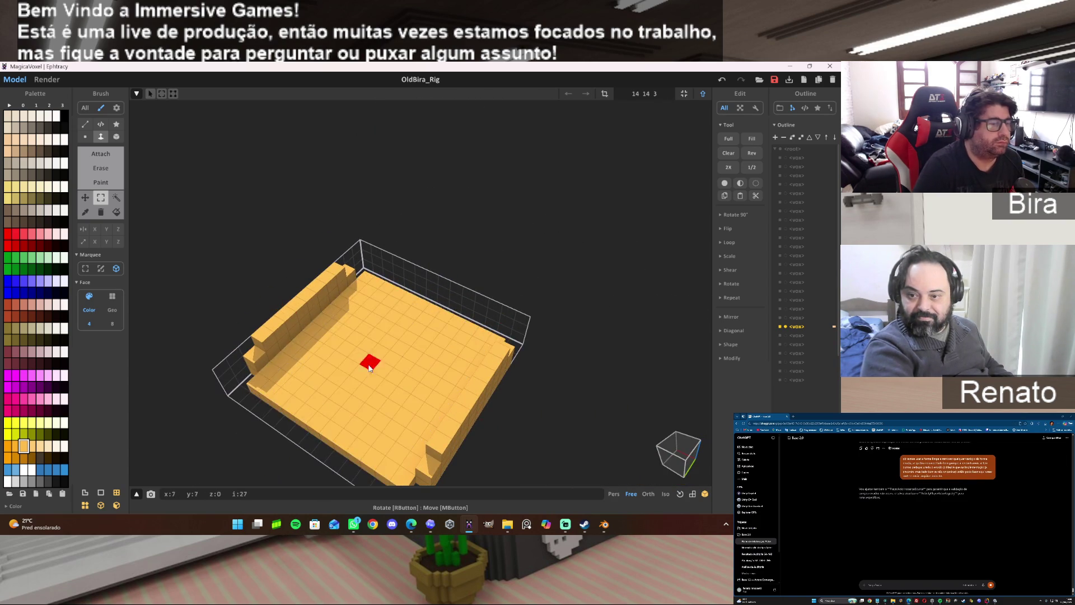
right_drag(412, 355, 235, 414)
scroll(235, 414, down, 2)
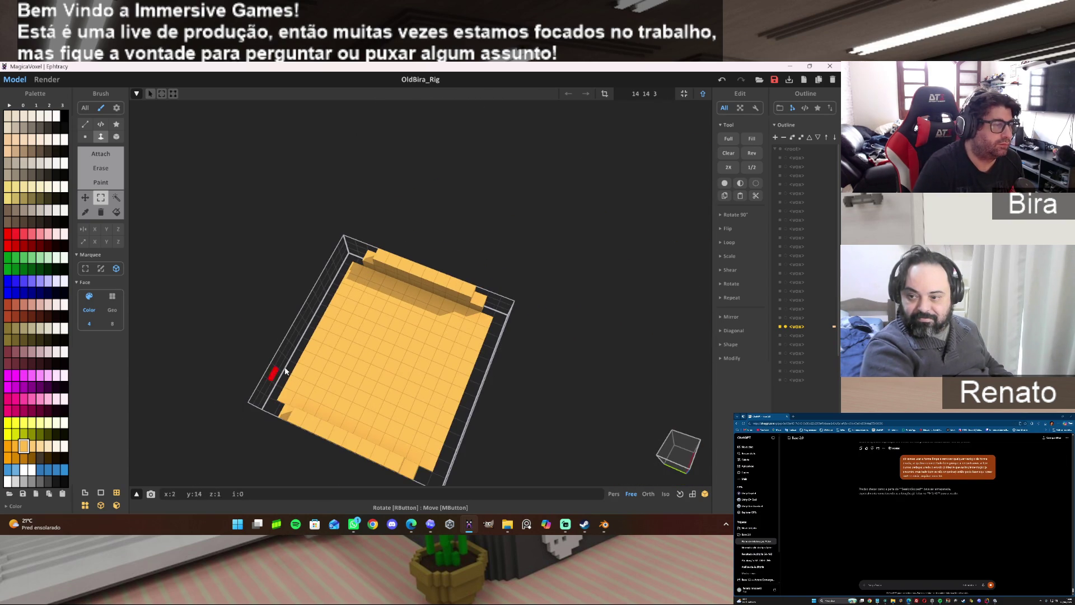
click(357, 271)
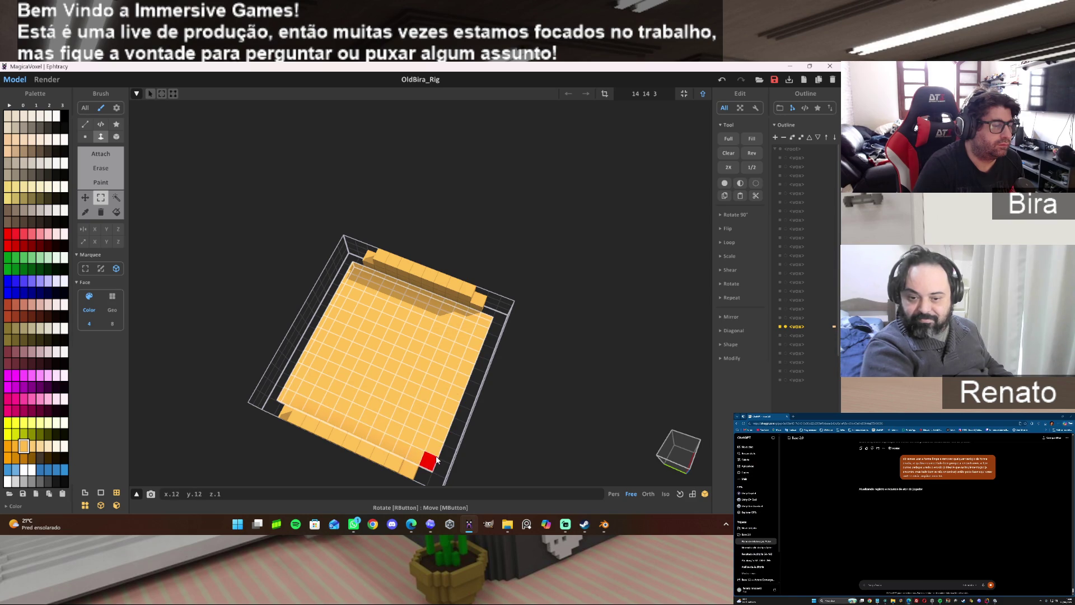
key(Delete)
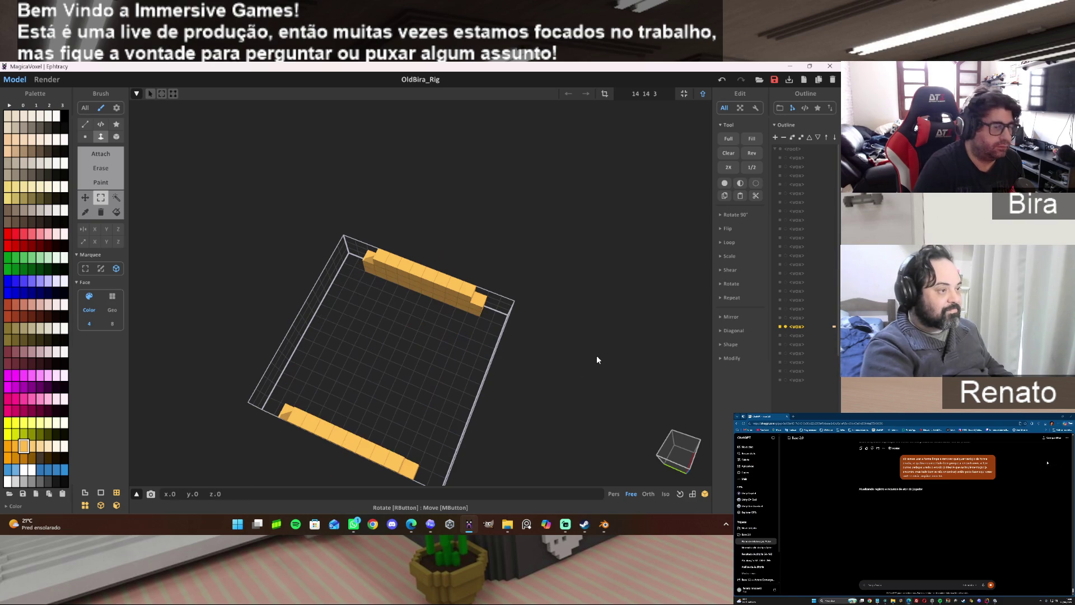
click(684, 93)
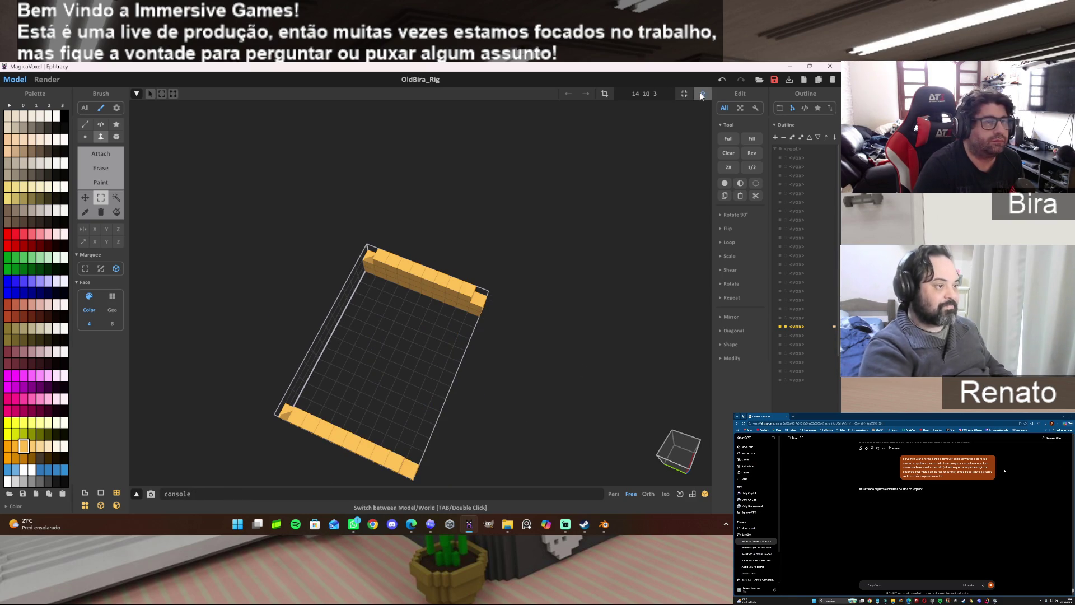
Return to World mode, toggle the floor object visible for a look from below, then hide it again.
click(704, 93)
key(ctrl+z)
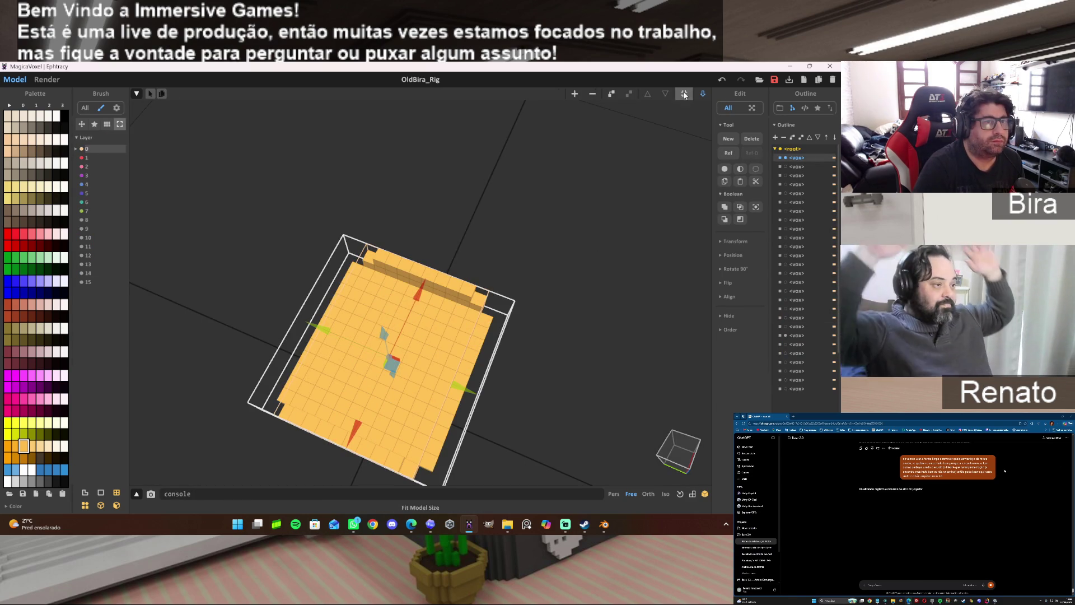
click(785, 166)
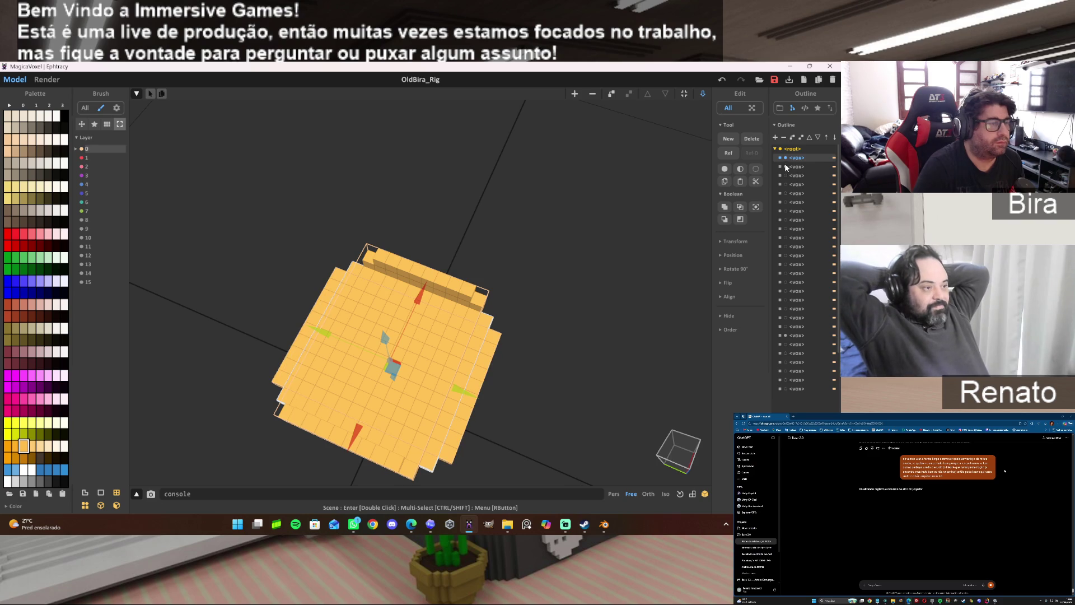
click(570, 321)
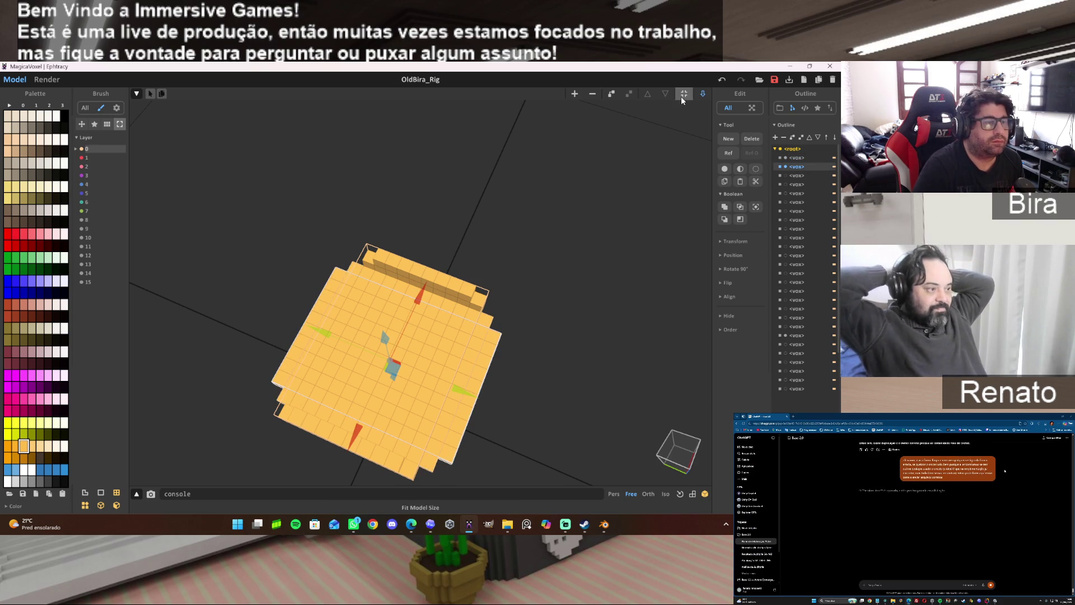
click(607, 289)
right_drag(439, 344, 486, 288)
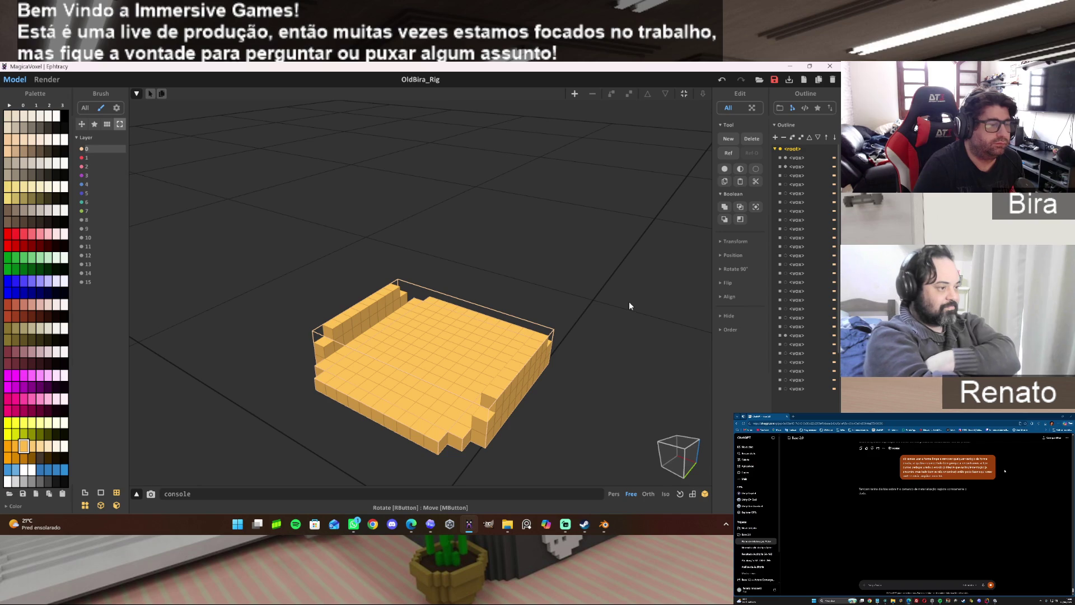
click(785, 167)
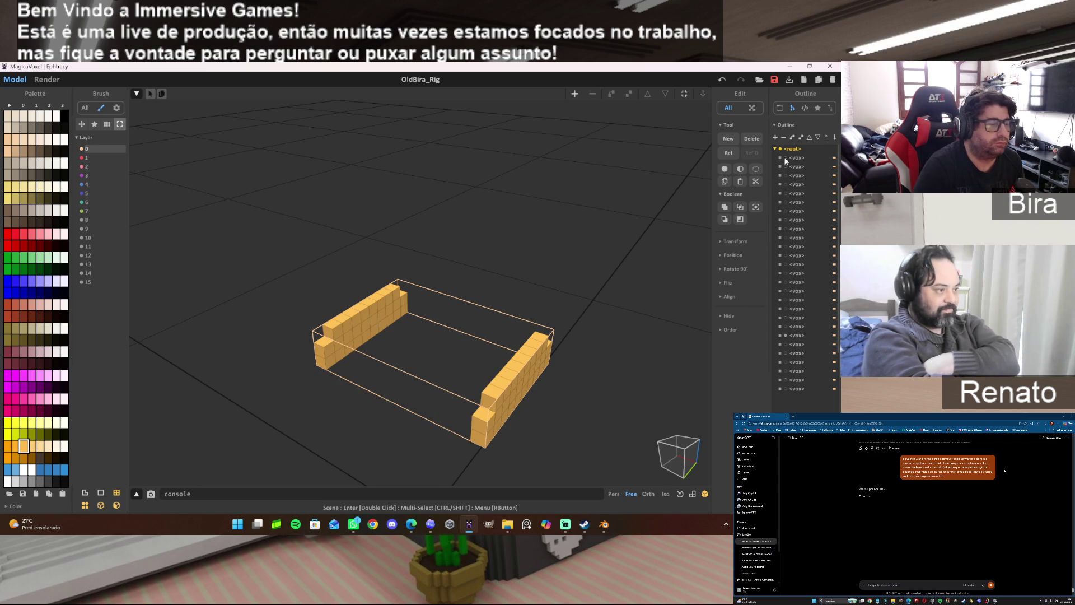
Remove the raised top rows of both side walls and fit the wall model bounds to 14 10 2.
double_click(523, 359)
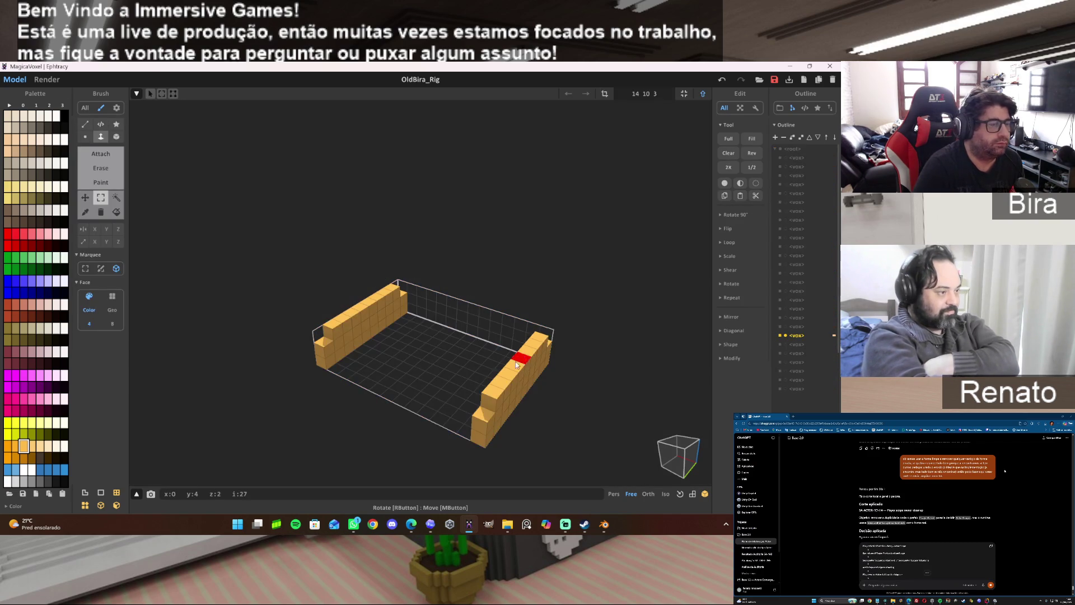
drag(332, 329, 397, 295)
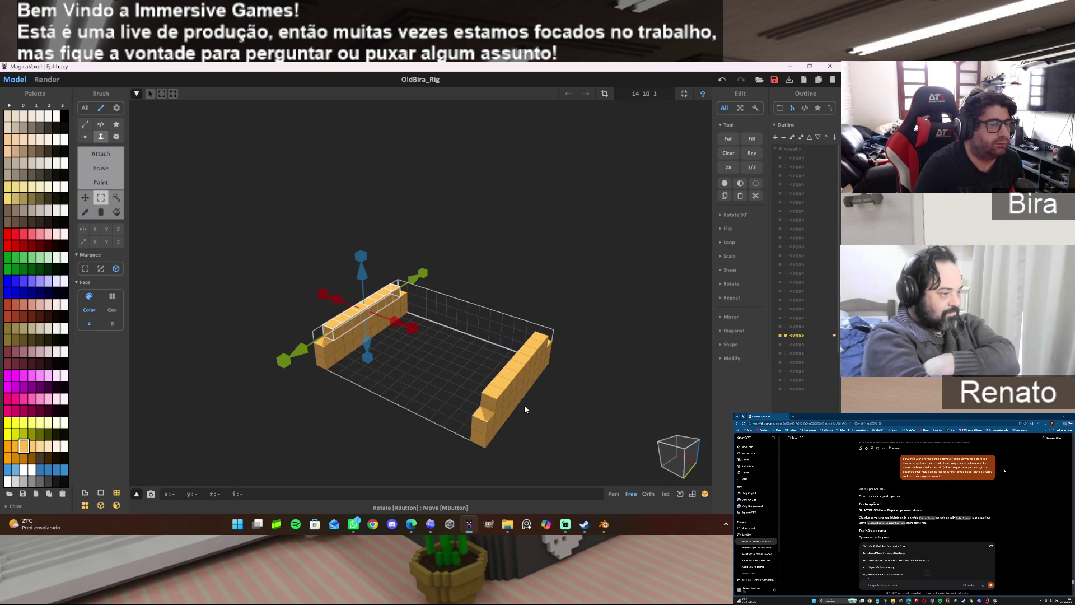
click(496, 378)
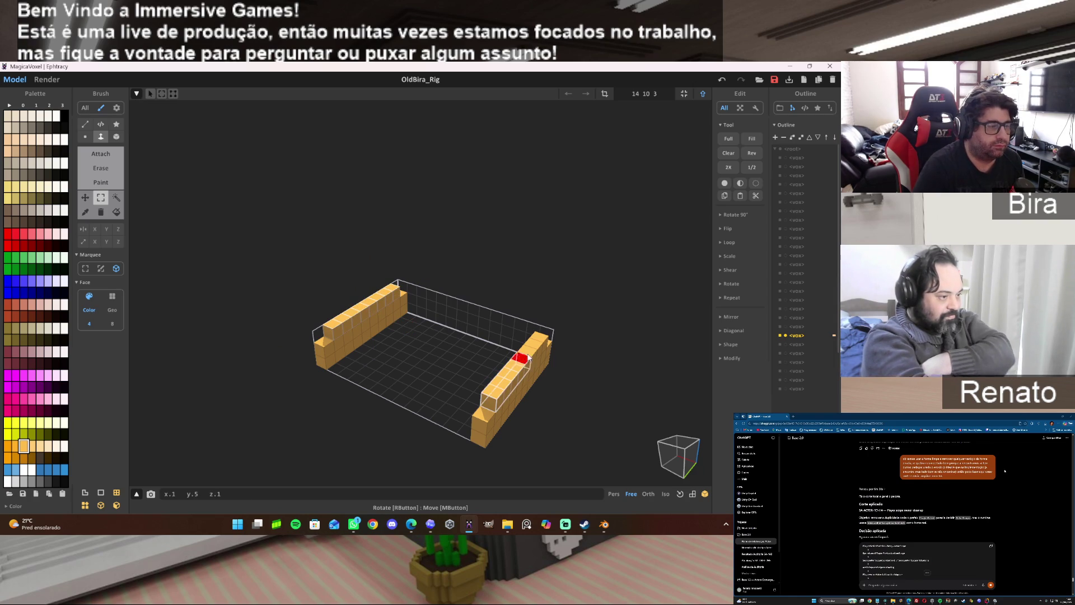
drag(494, 393, 539, 339)
click(545, 339)
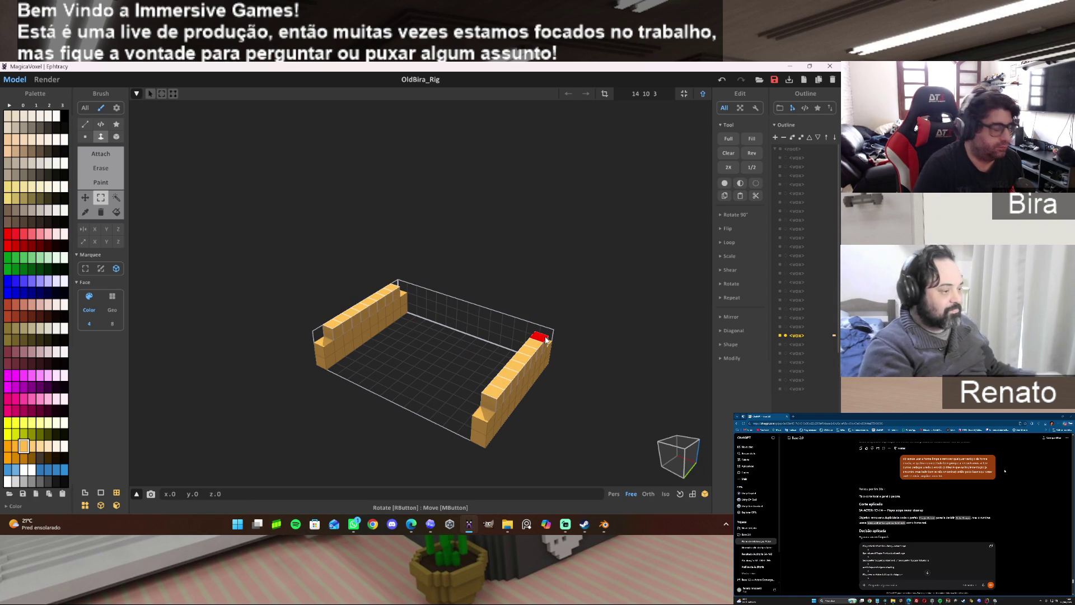
key(ctrl+z)
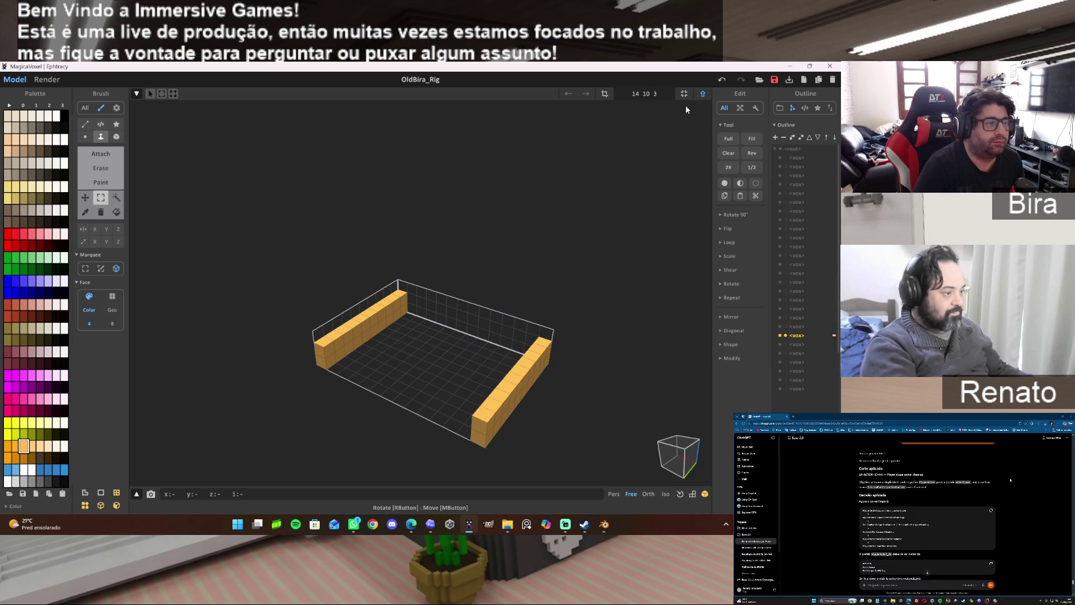
click(683, 93)
click(701, 95)
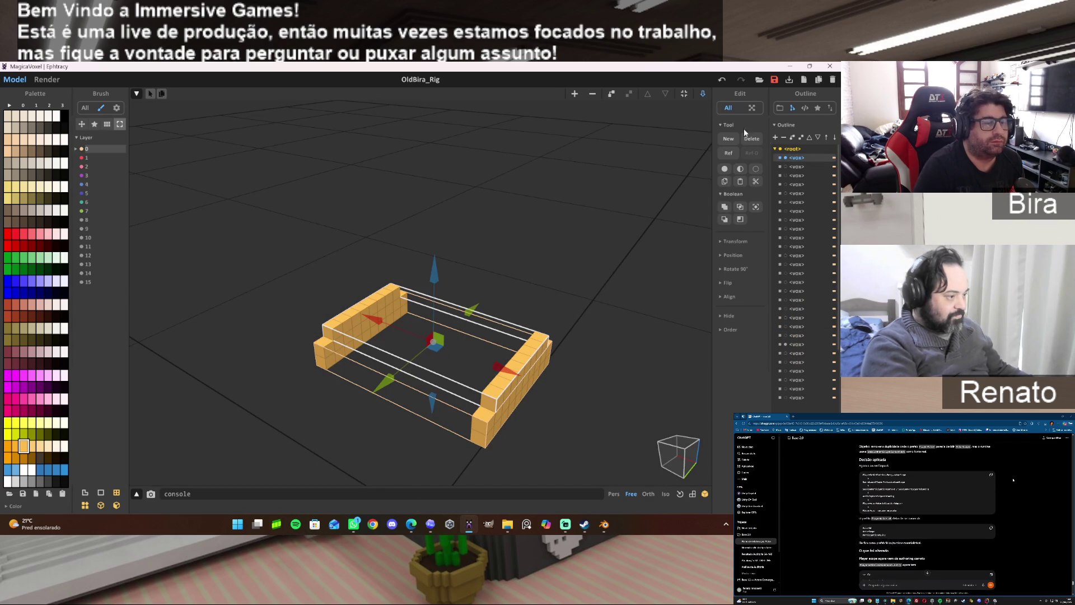
Make the six hidden Outline objects visible again, revealing the hat's yellow top tier.
click(786, 166)
click(788, 175)
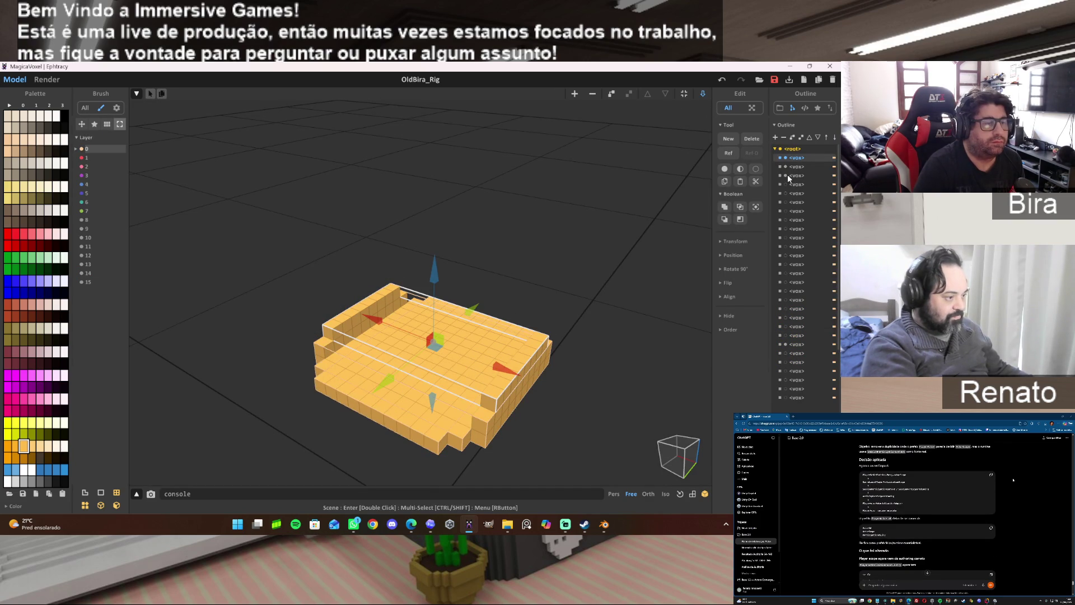
click(787, 184)
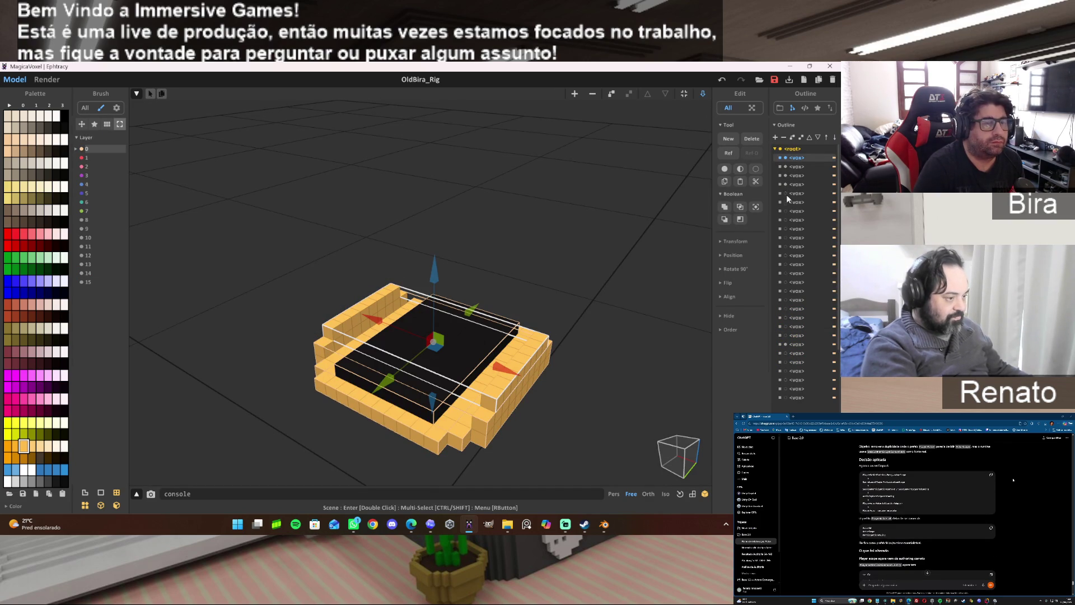
click(786, 193)
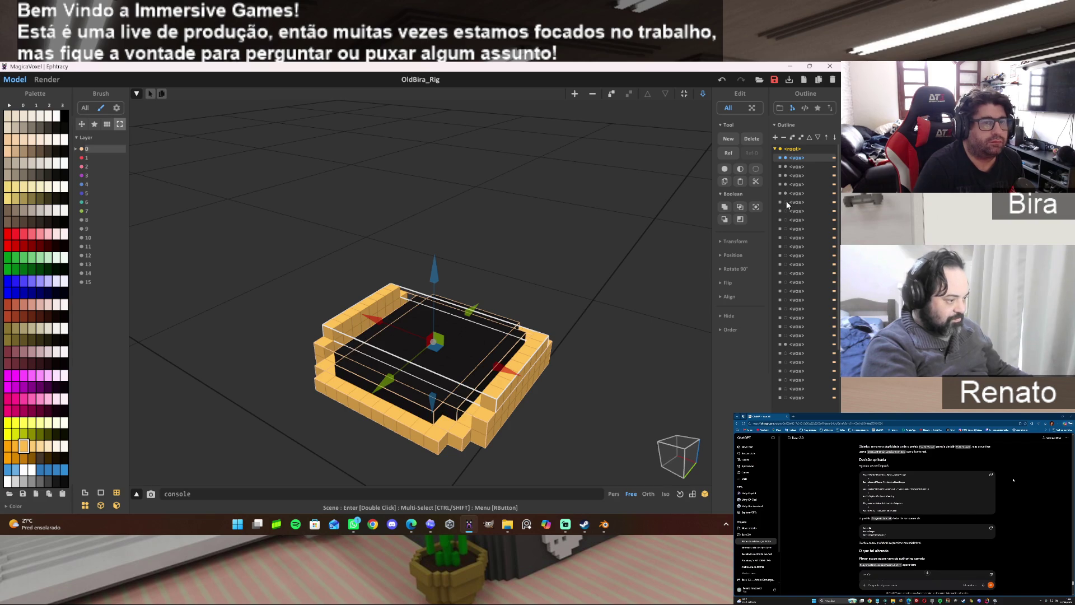
click(786, 201)
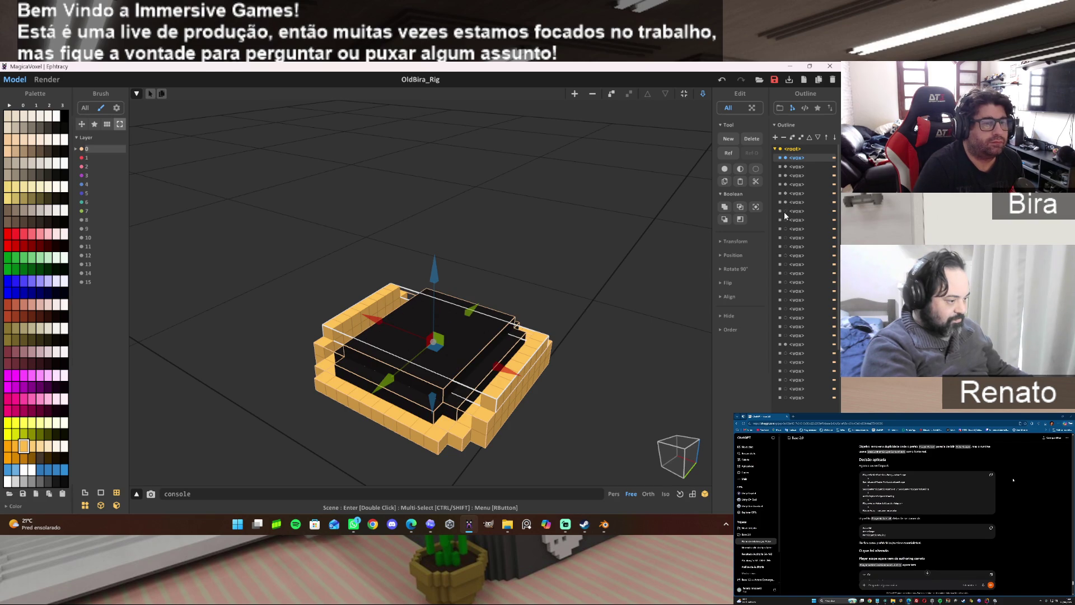
click(786, 211)
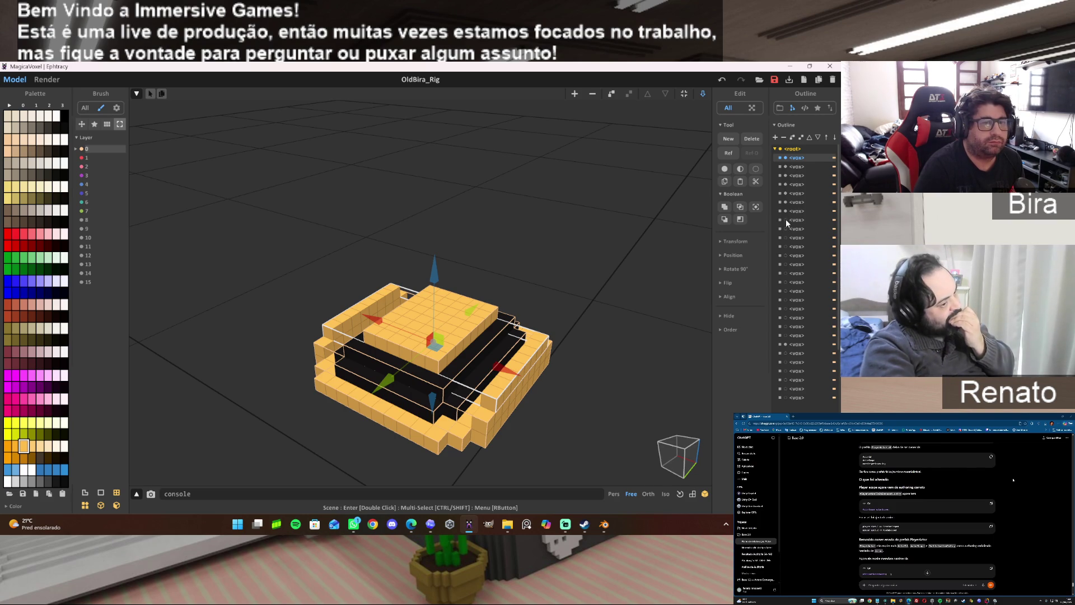
Select the thin black bar piece and lift it up out of the hat.
click(797, 220)
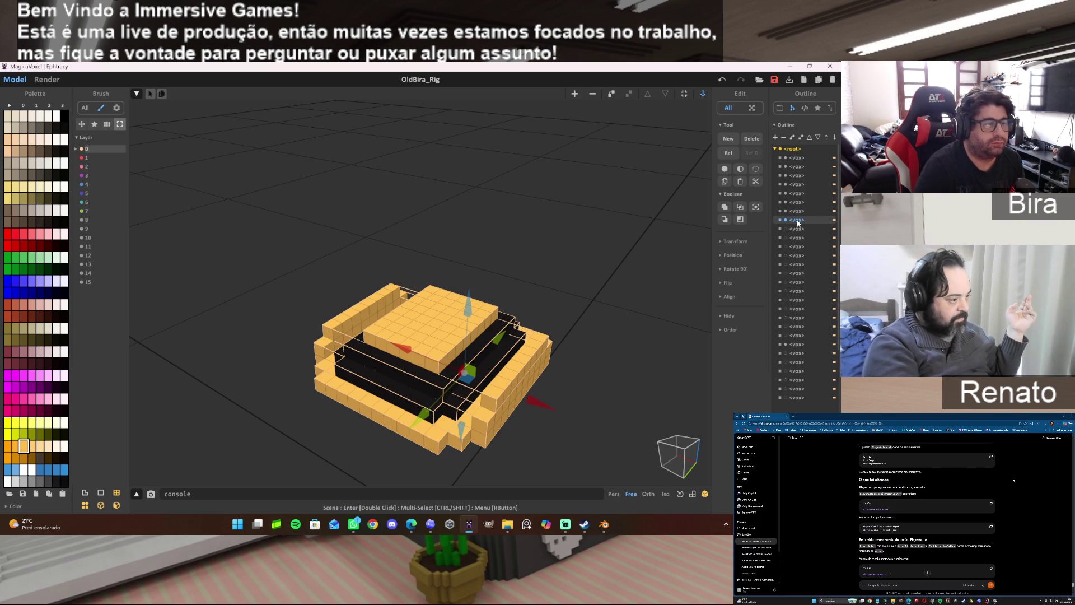
drag(468, 309, 467, 149)
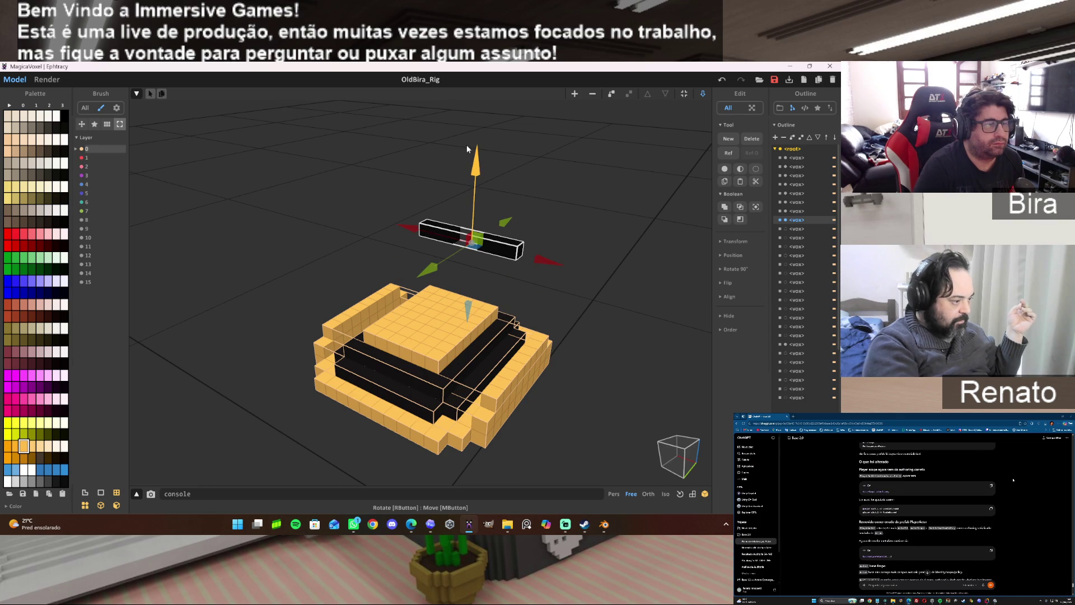
Orbit to a front view of the separated black bar and reveal the leg pieces beneath it.
right_drag(548, 294, 466, 292)
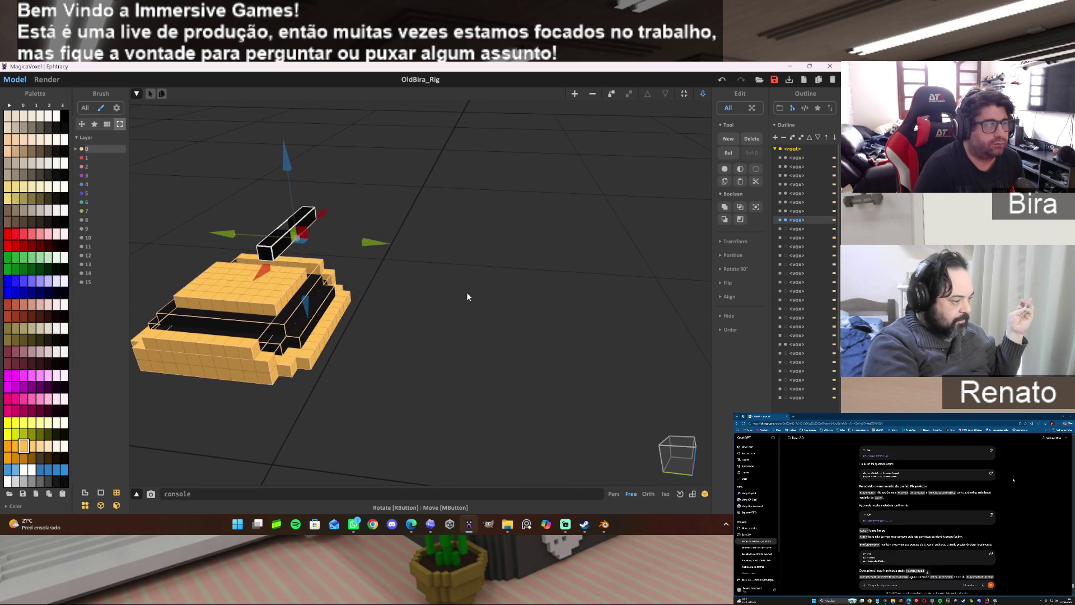
right_drag(466, 292, 466, 292)
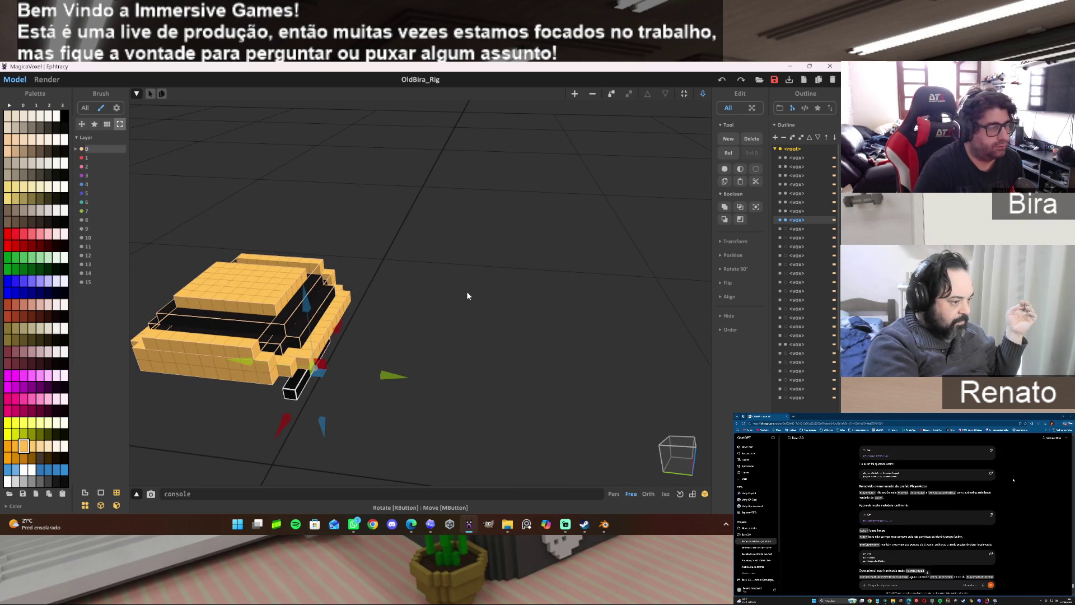
middle_drag(689, 246, 573, 325)
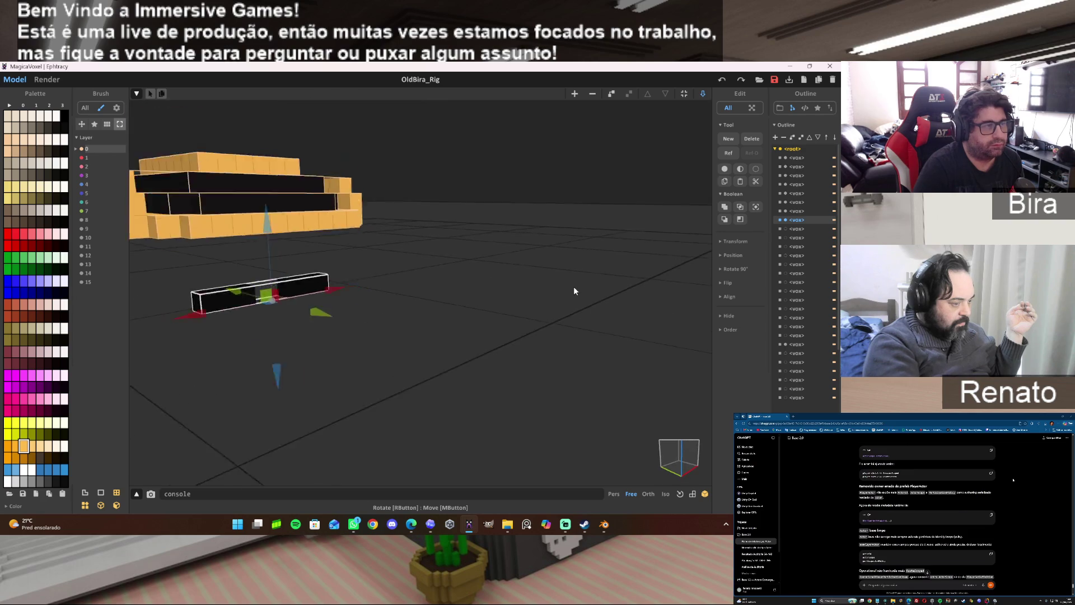
right_drag(573, 329, 675, 277)
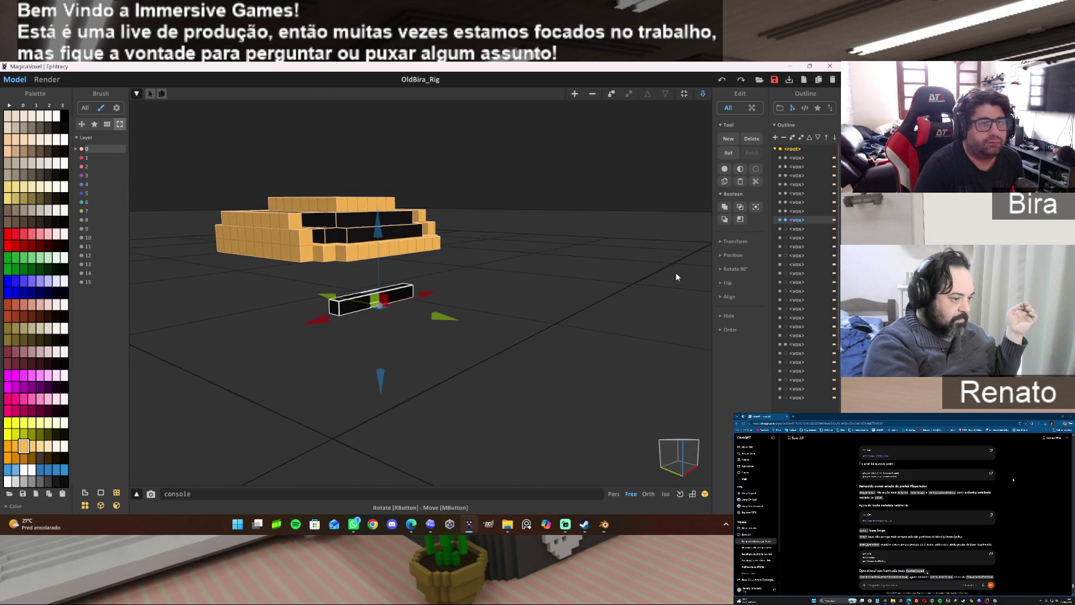
click(784, 229)
Unhide the blue-and-black side piece, black leg pieces and brown panel, then select the yellow hat.
click(785, 246)
click(786, 255)
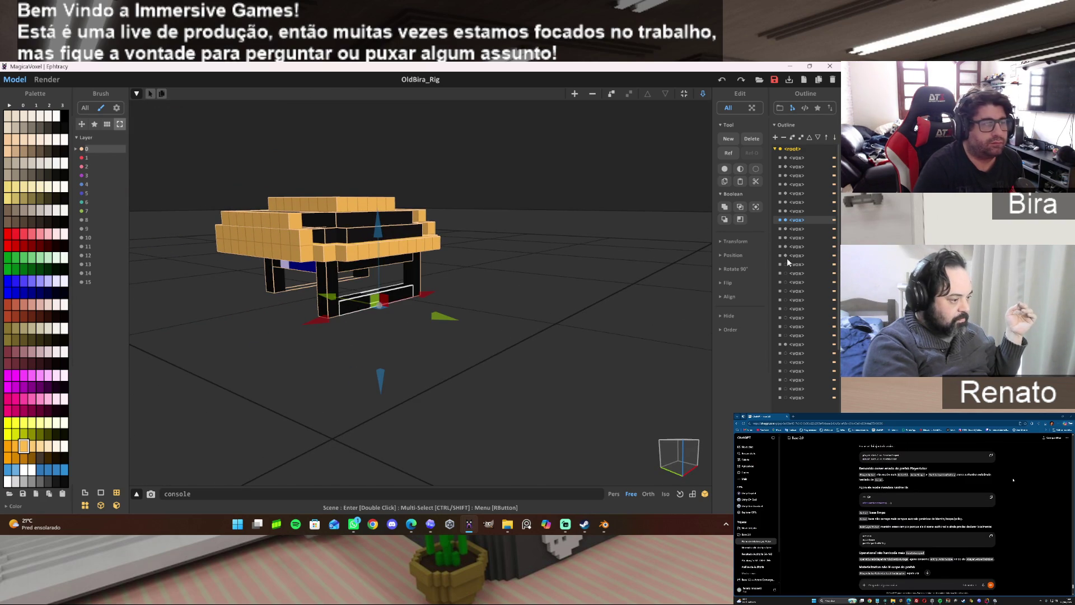
click(785, 264)
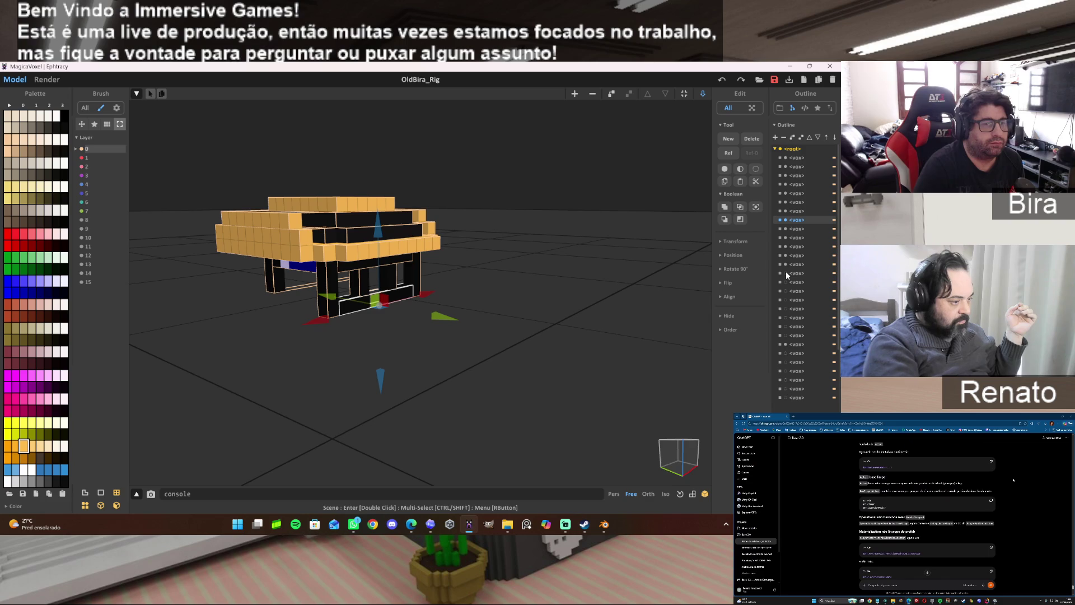
click(785, 272)
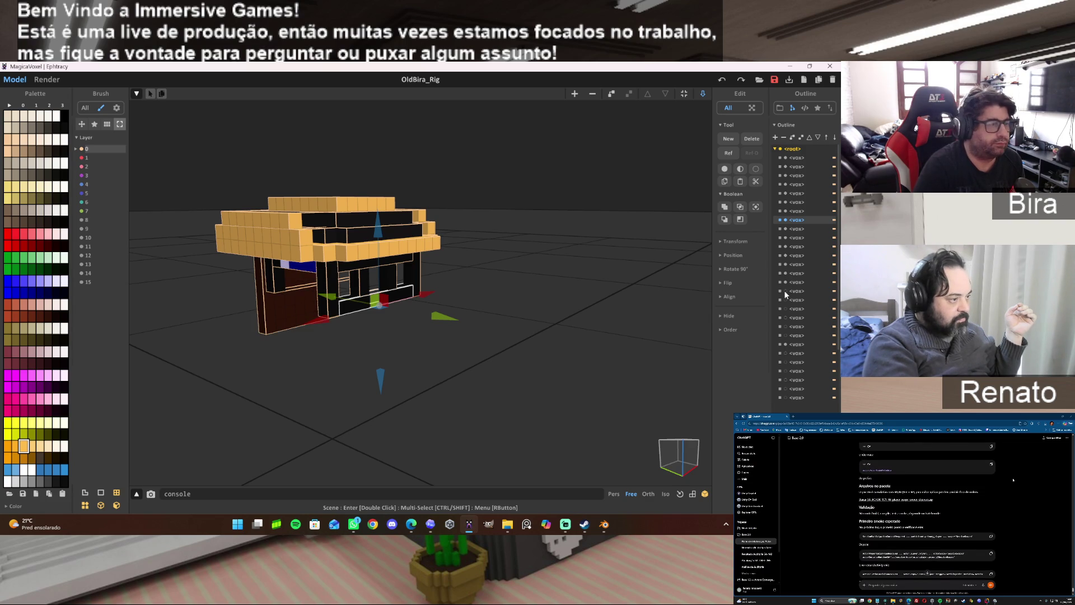
click(792, 281)
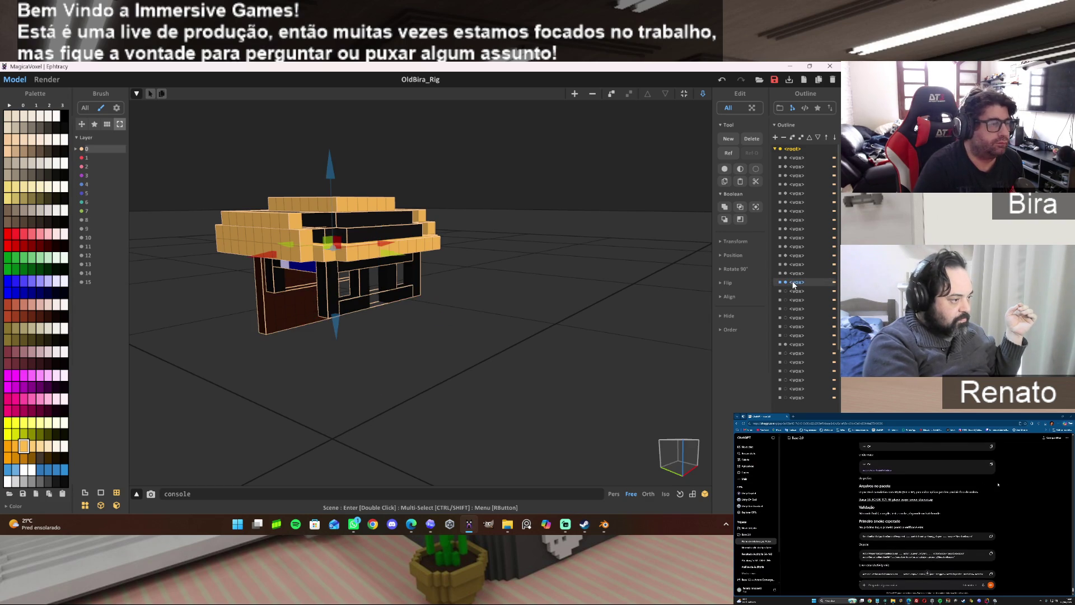
mouse_move(622, 302)
right_down()
mouse_move(588, 350)
mouse_move(603, 288)
mouse_move(601, 269)
mouse_move(582, 278)
mouse_move(584, 239)
mouse_move(585, 275)
right_up()
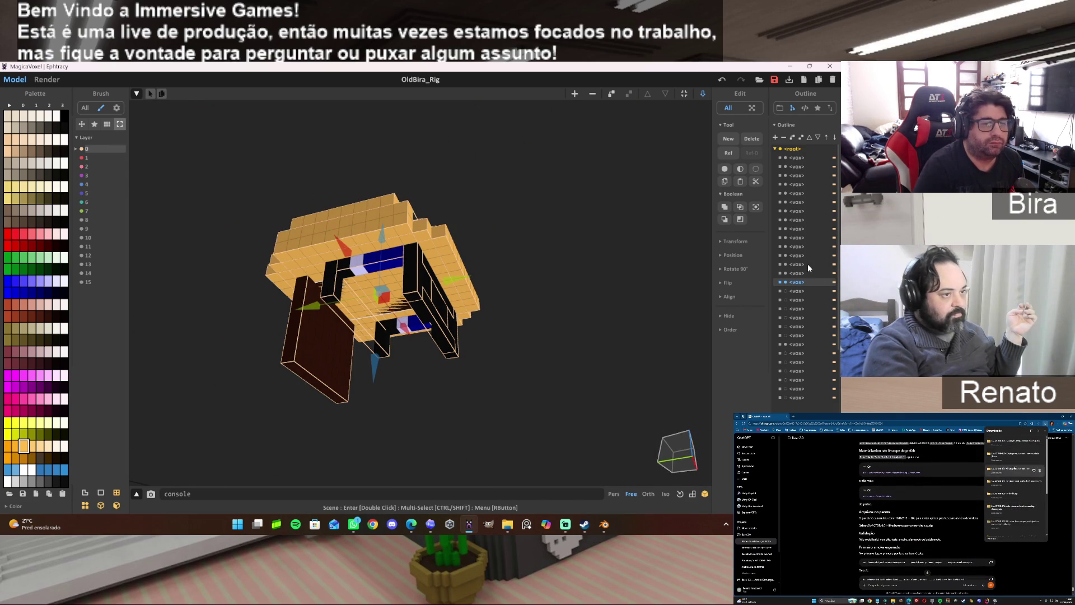
Unhide the light-grey face blocks and the dark brown block on the right.
click(787, 290)
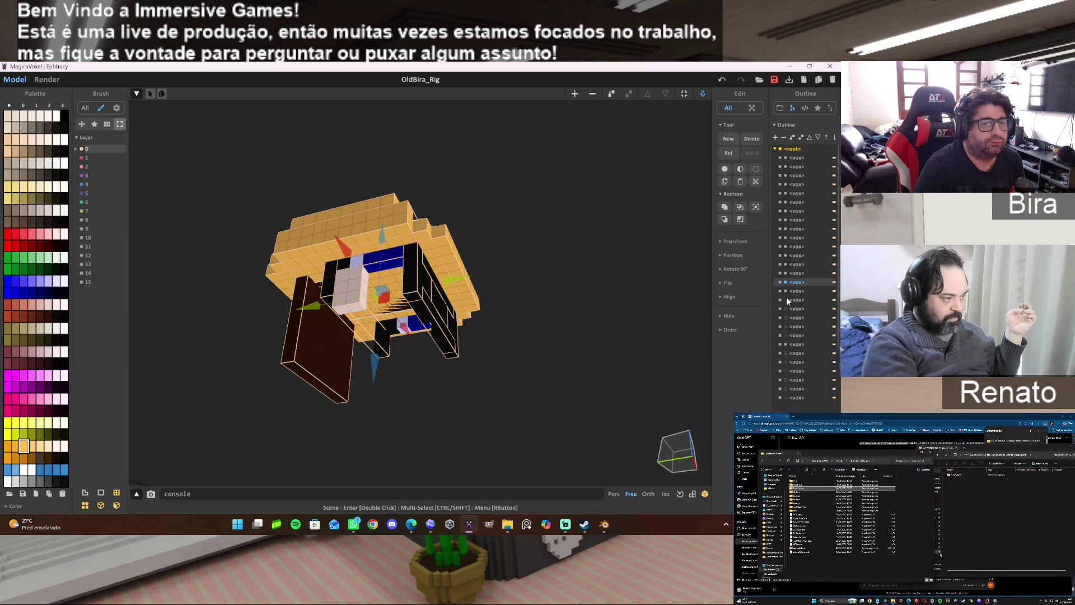
click(787, 300)
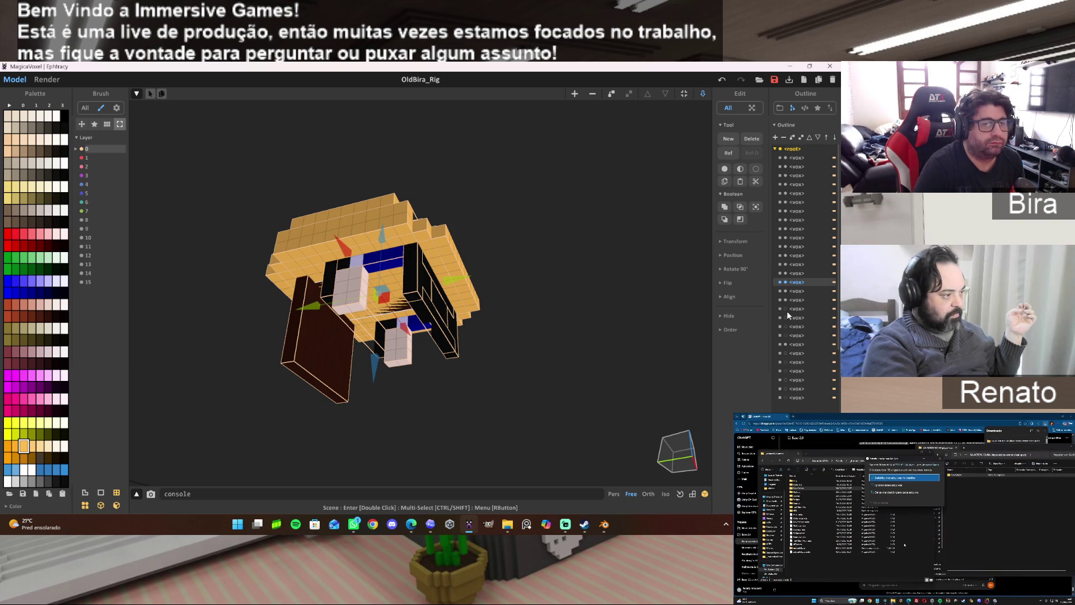
click(787, 311)
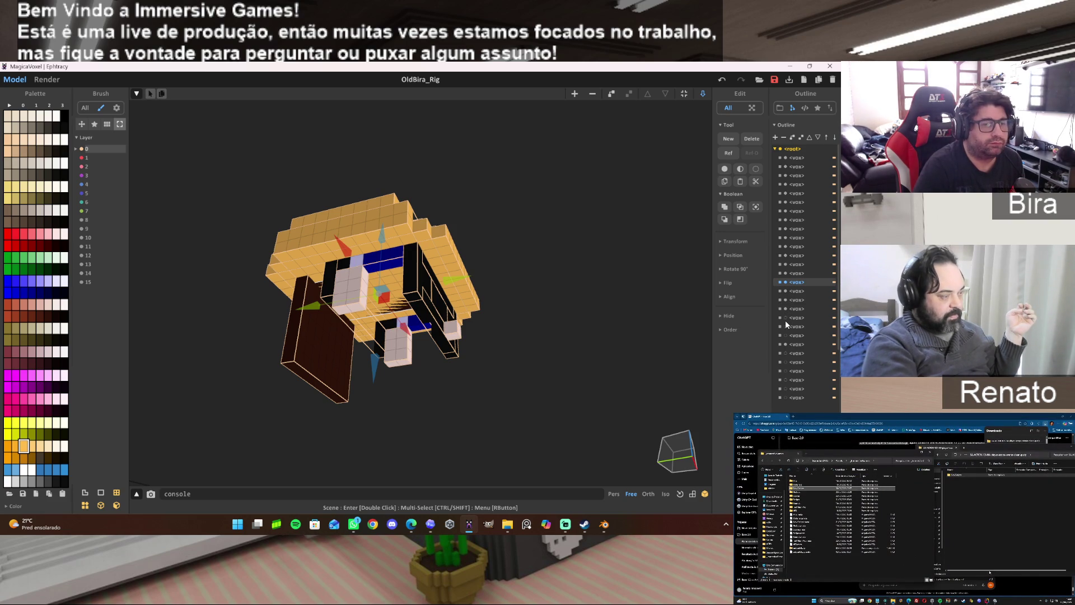
click(784, 320)
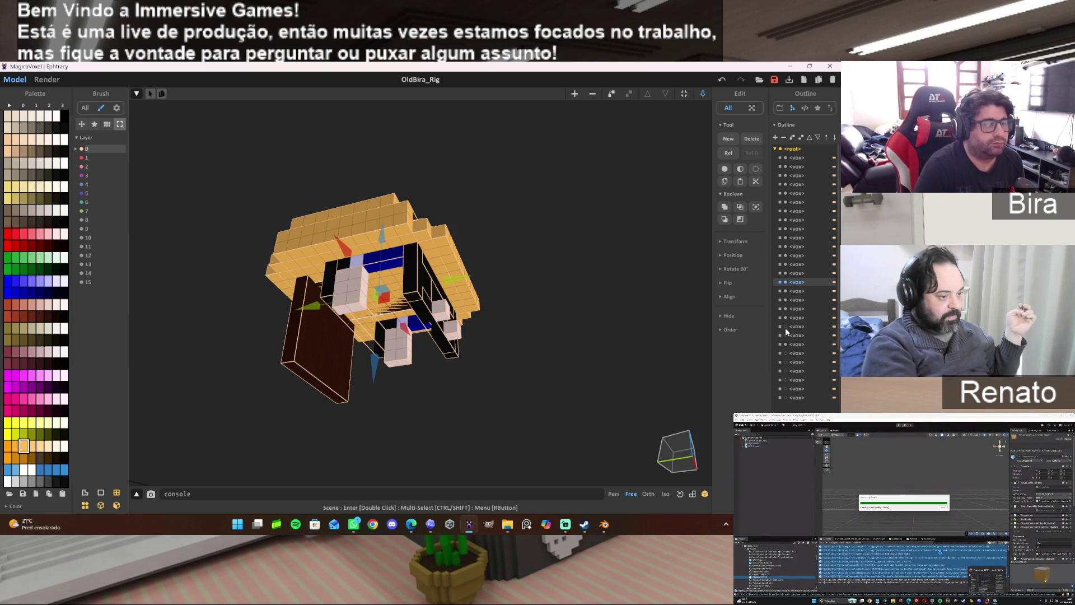
click(785, 328)
click(785, 336)
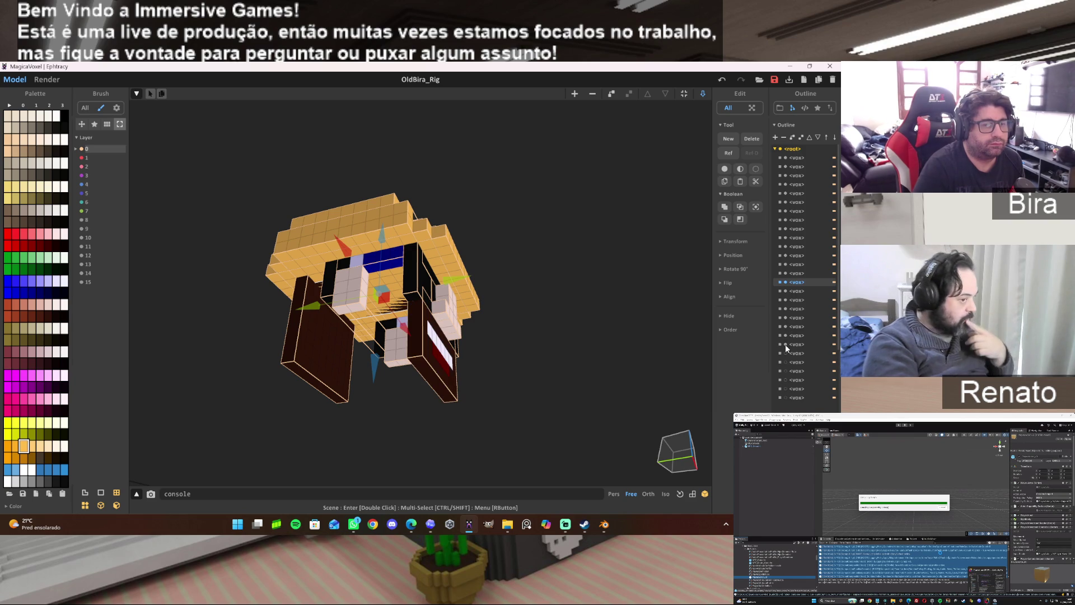
Unhide the red shirt, arm, blue overall and leg blocks to complete OldBira.
click(785, 353)
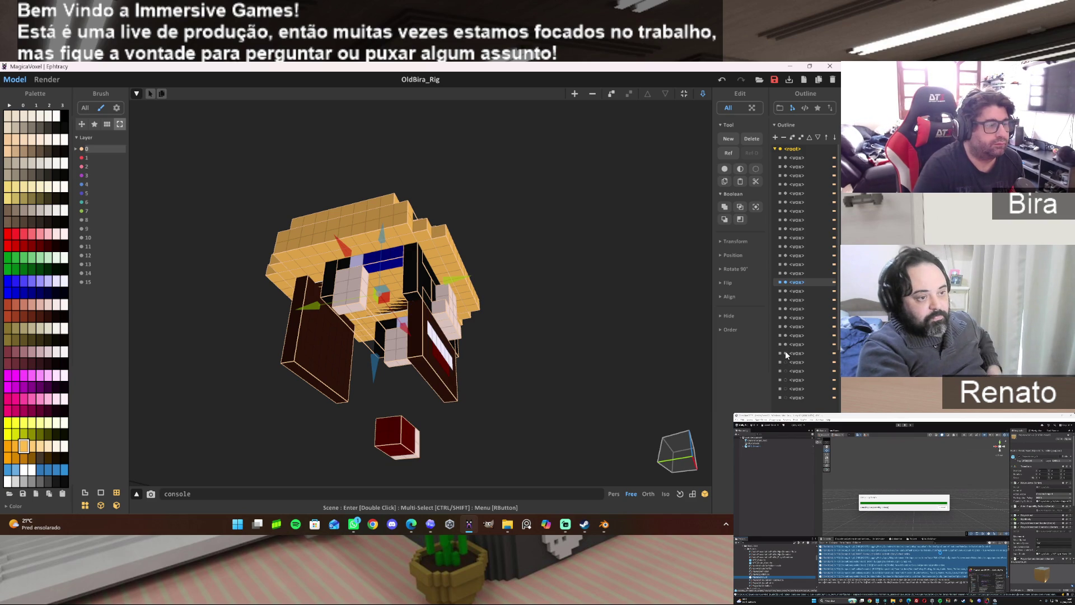
click(786, 361)
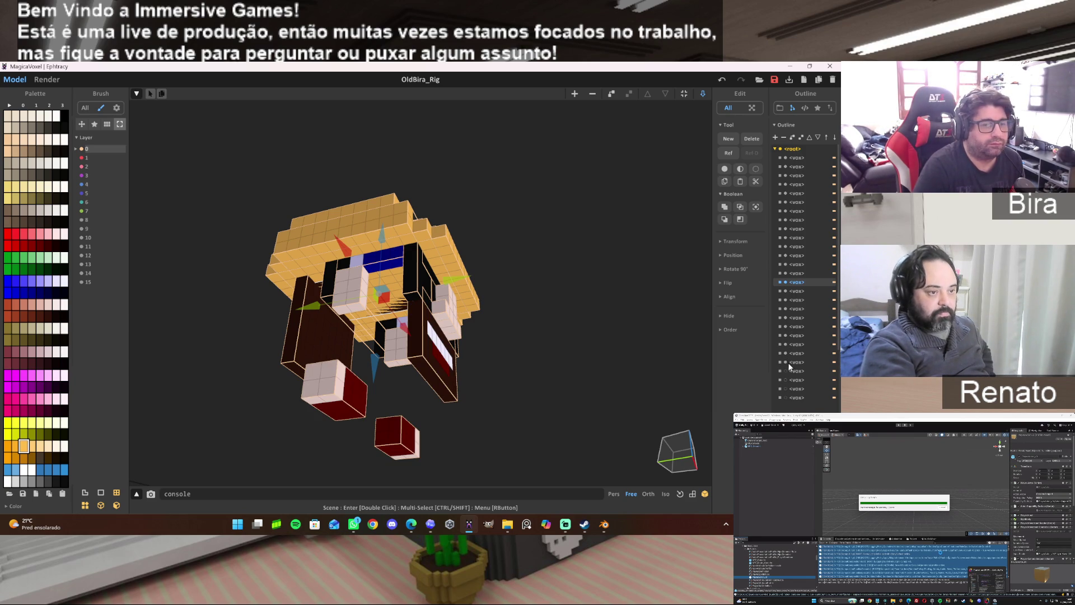
click(786, 371)
click(784, 388)
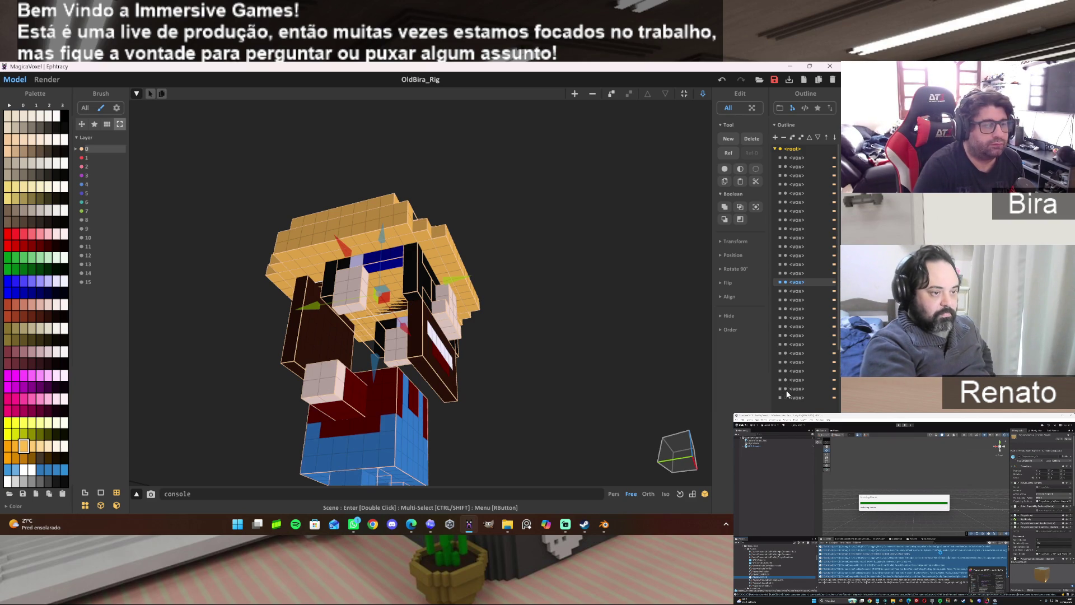
click(785, 397)
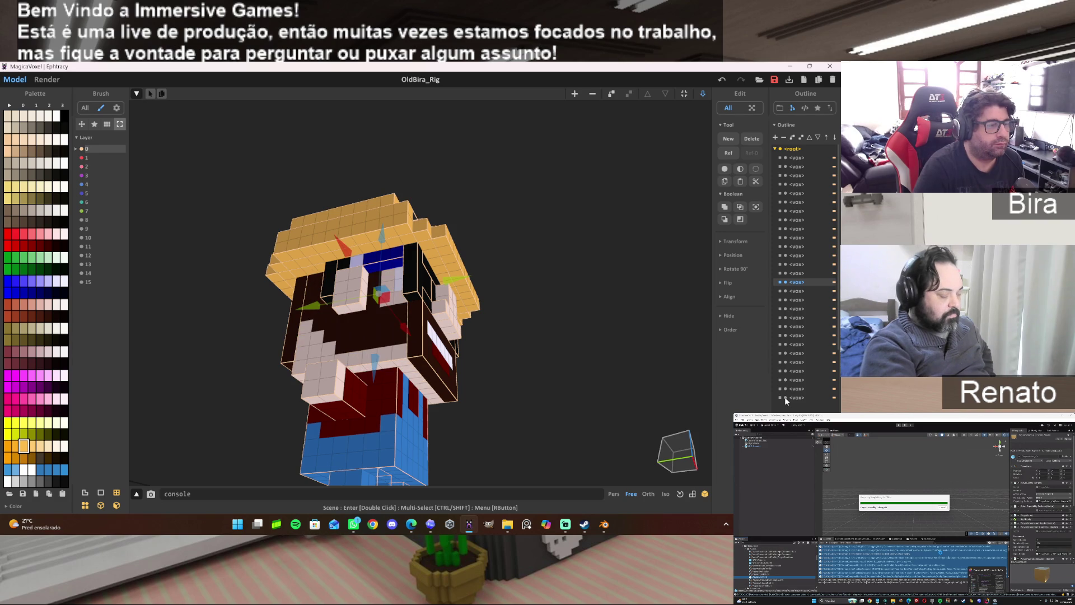
mouse_move(614, 346)
right_down()
mouse_move(641, 367)
mouse_move(613, 370)
mouse_move(595, 344)
mouse_move(589, 288)
mouse_move(602, 403)
right_up()
Show the finished OldBira in the Render view and frame the camera front-on.
key(Tab)
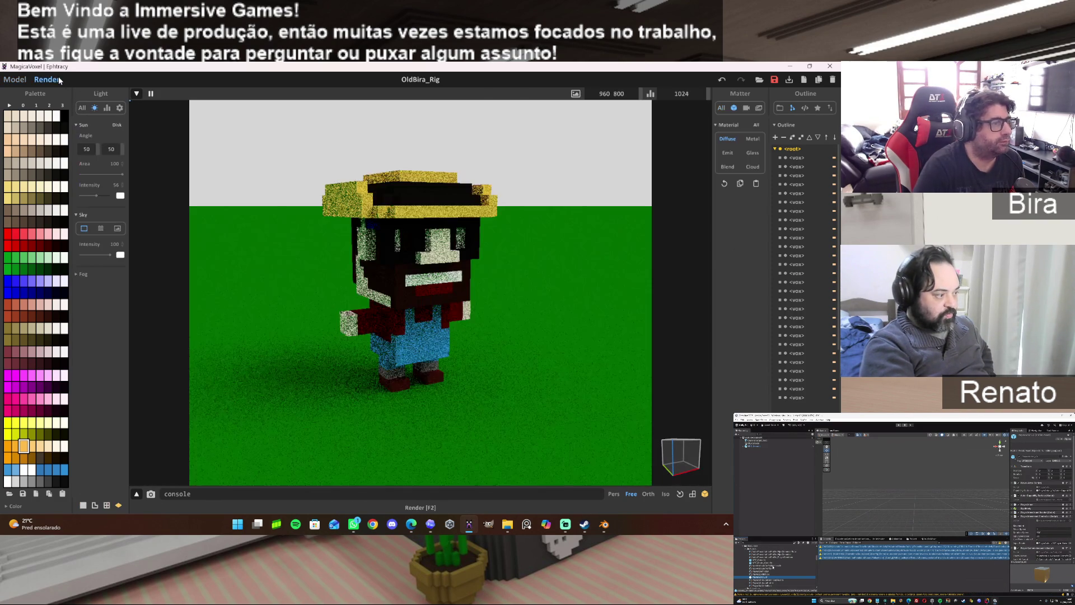
mouse_move(564, 284)
right_down()
mouse_move(396, 289)
mouse_move(563, 294)
right_up()
scroll(396, 290, up, 2)
scroll(579, 292, down, 3)
scroll(580, 298, up, 1)
scroll(582, 287, up, 3)
scroll(582, 290, down, 2)
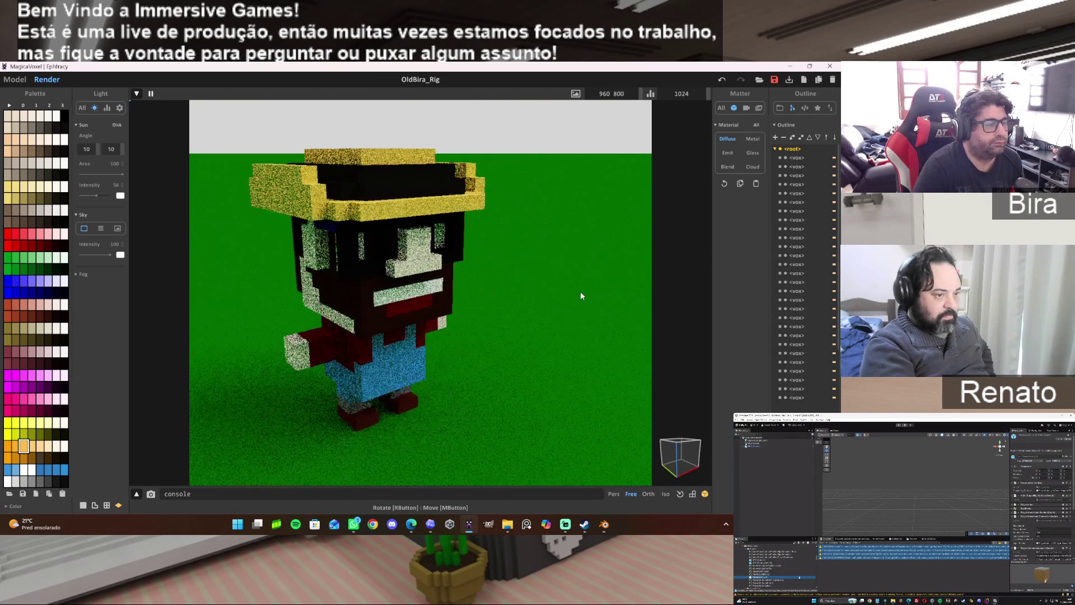
scroll(574, 295, down, 2)
scroll(574, 295, down, 1)
right_drag(574, 295, 563, 294)
scroll(563, 294, up, 2)
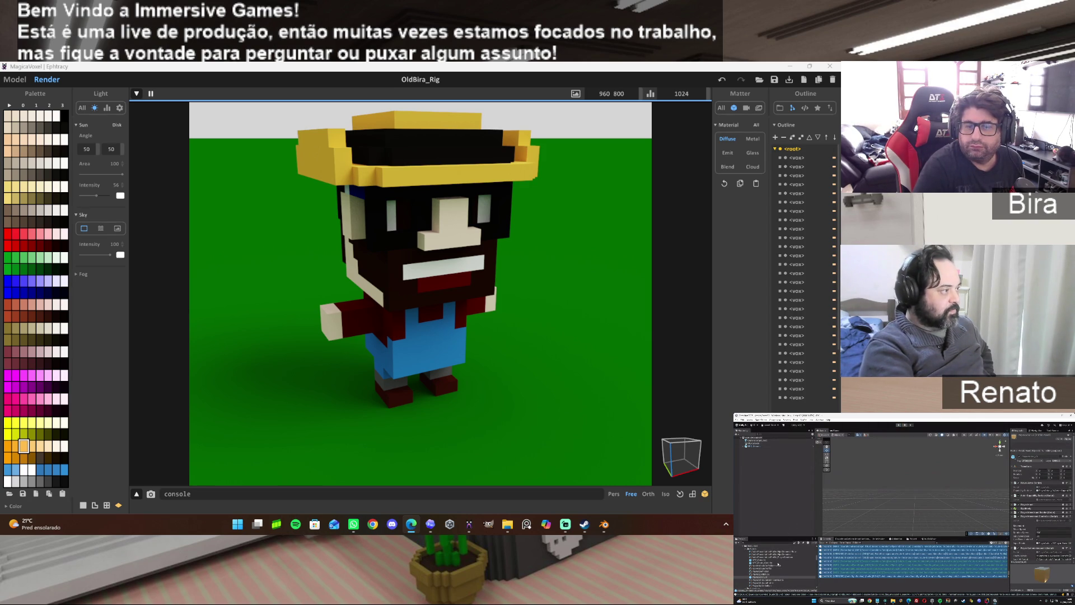
scroll(777, 567, down, 2)
scroll(777, 567, down, 2)
scroll(776, 567, down, 2)
scroll(777, 567, down, 2)
scroll(760, 567, down, 2)
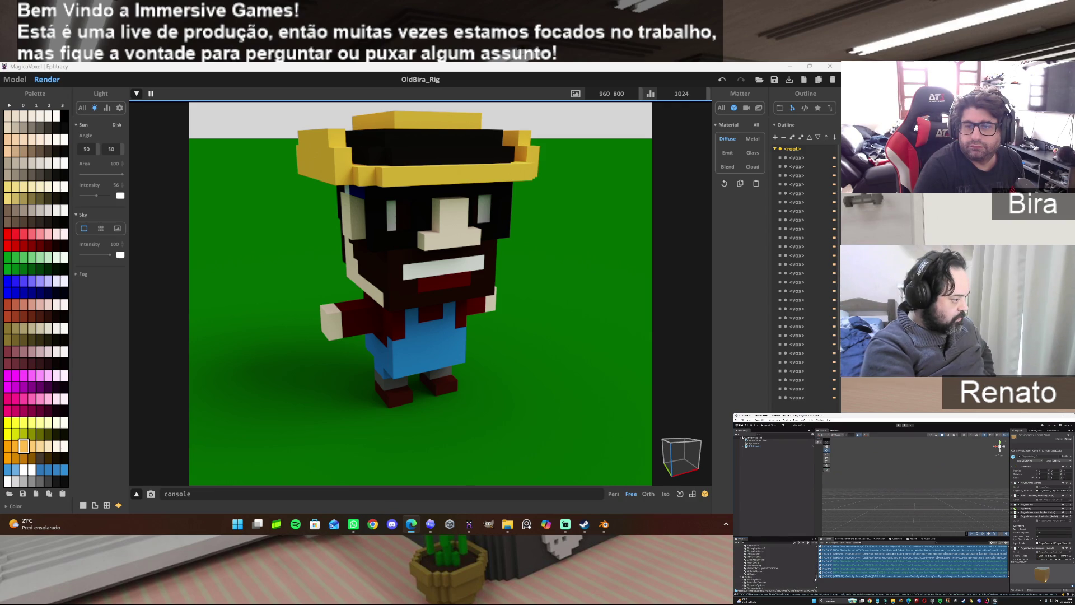
click(772, 565)
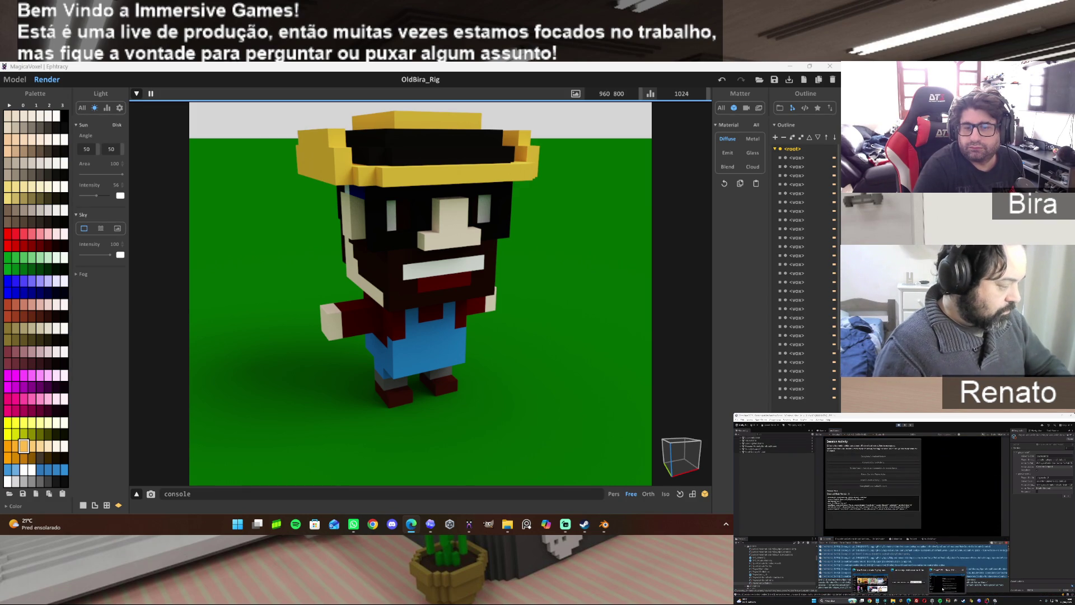
mouse_move(905, 600)
click(909, 579)
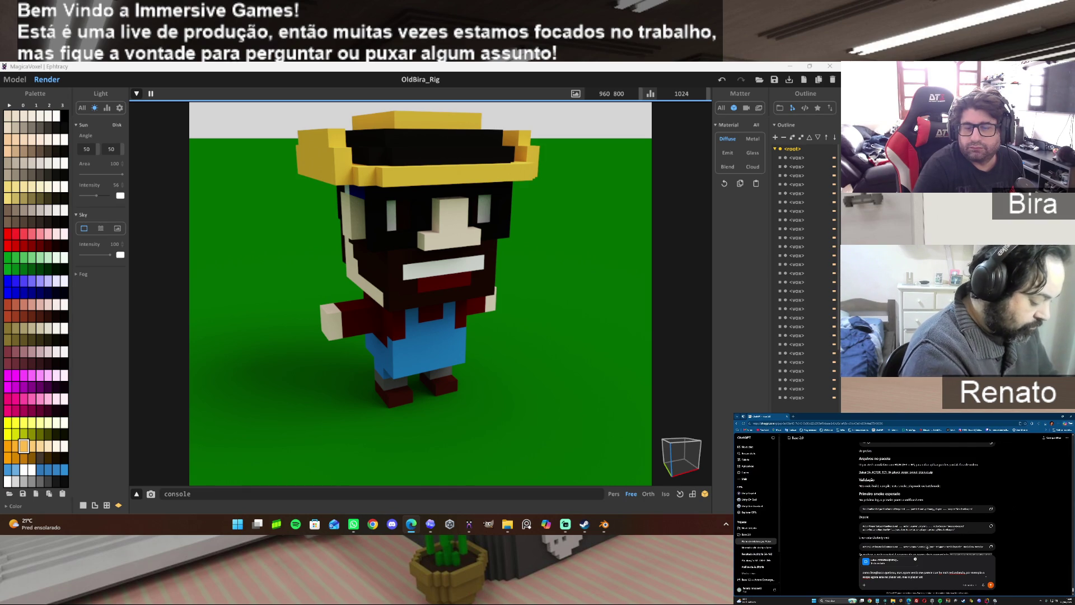
text(os)
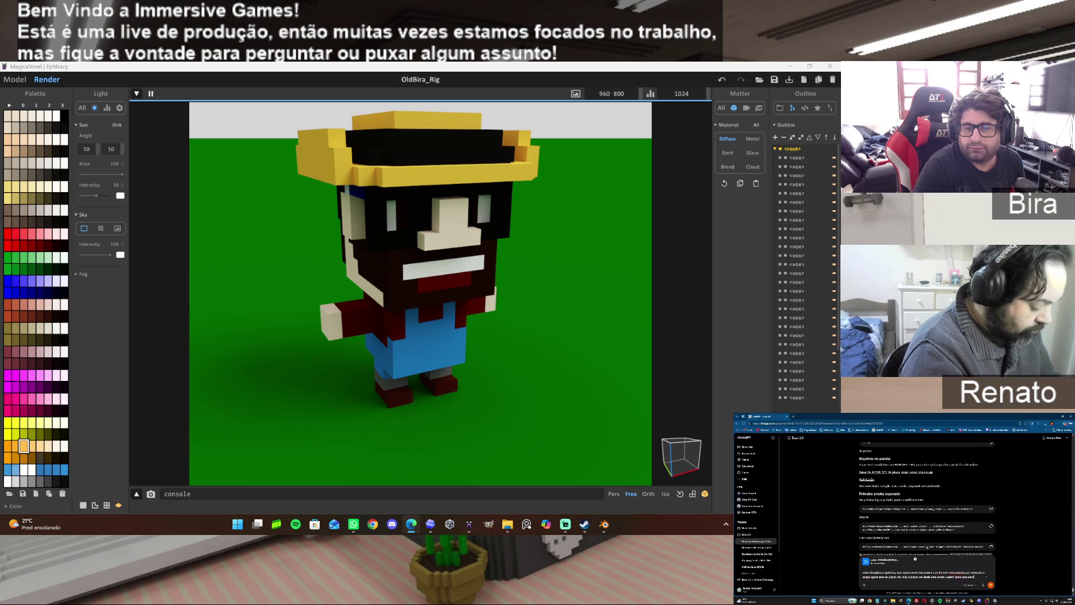
key(Return)
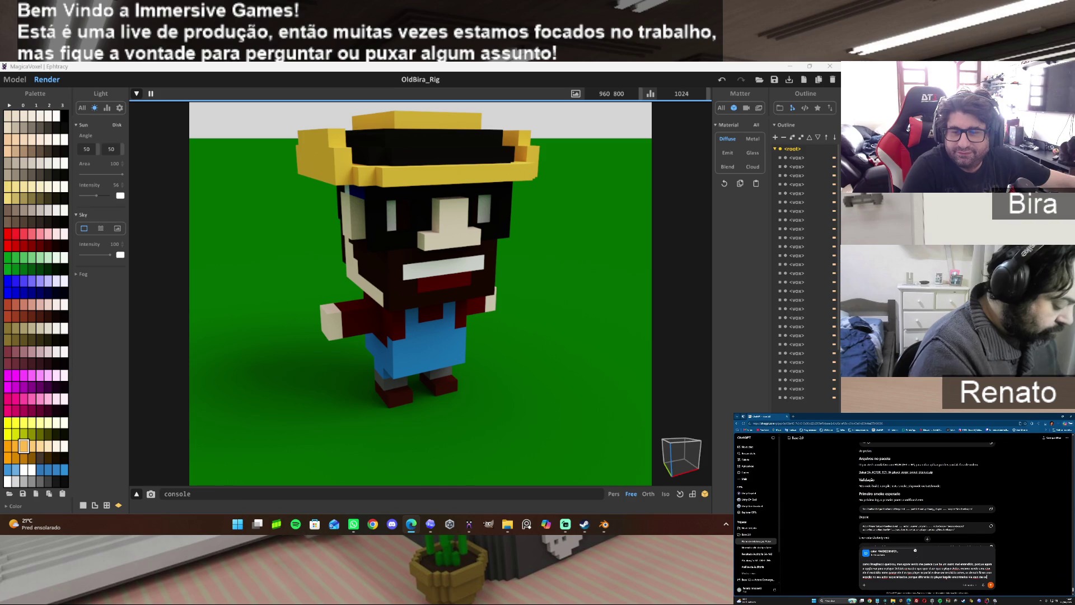
text(mas)
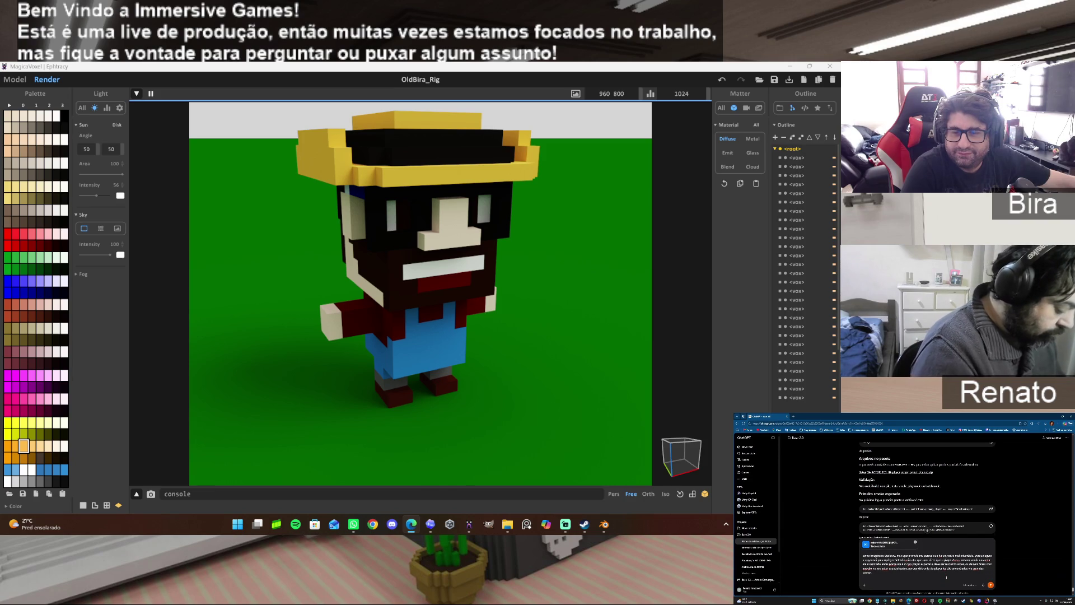
text( com)
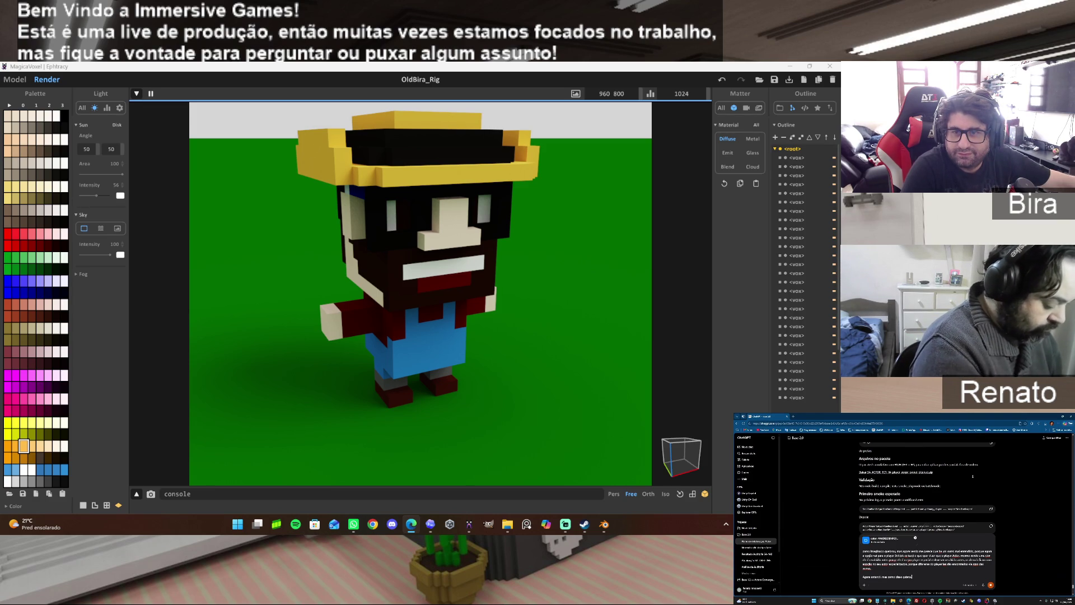
key(Return)
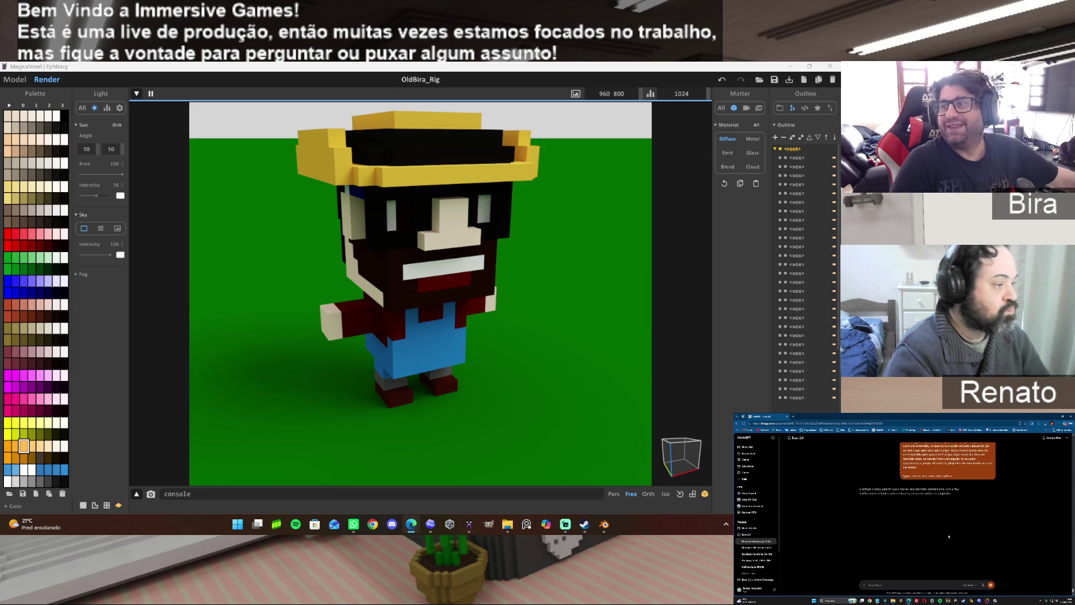
key(alt+Tab)
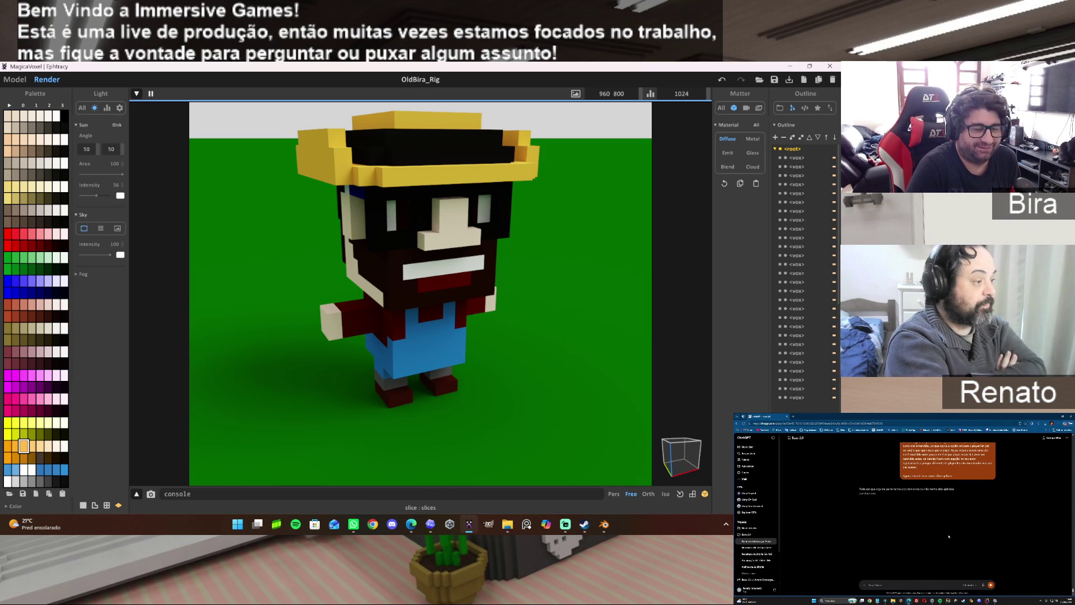
click(760, 458)
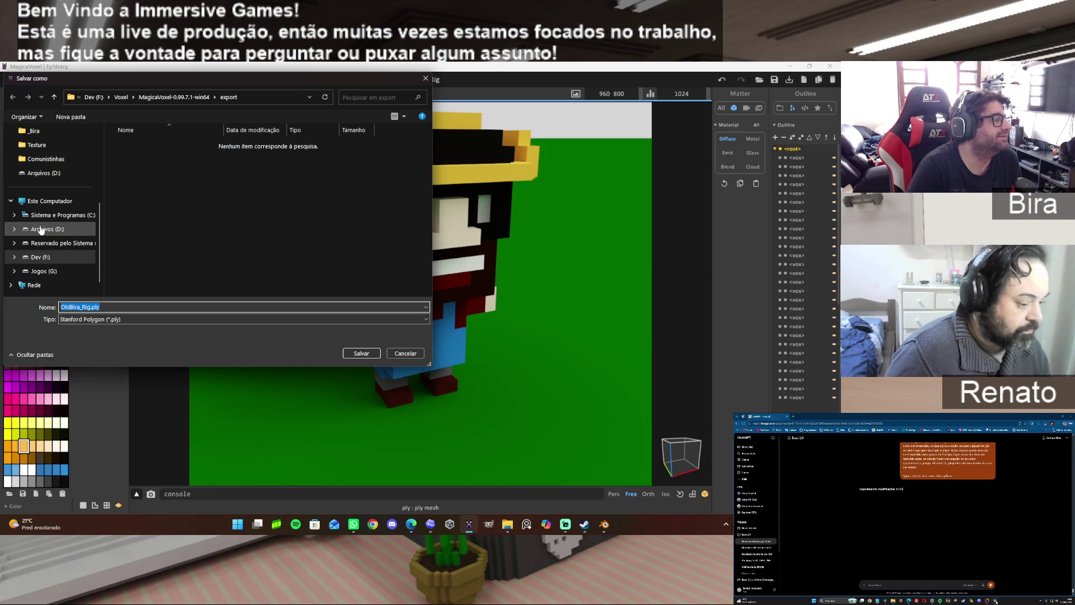
Browse to F: > Assets and create the Old Biras Farm folder there.
click(42, 257)
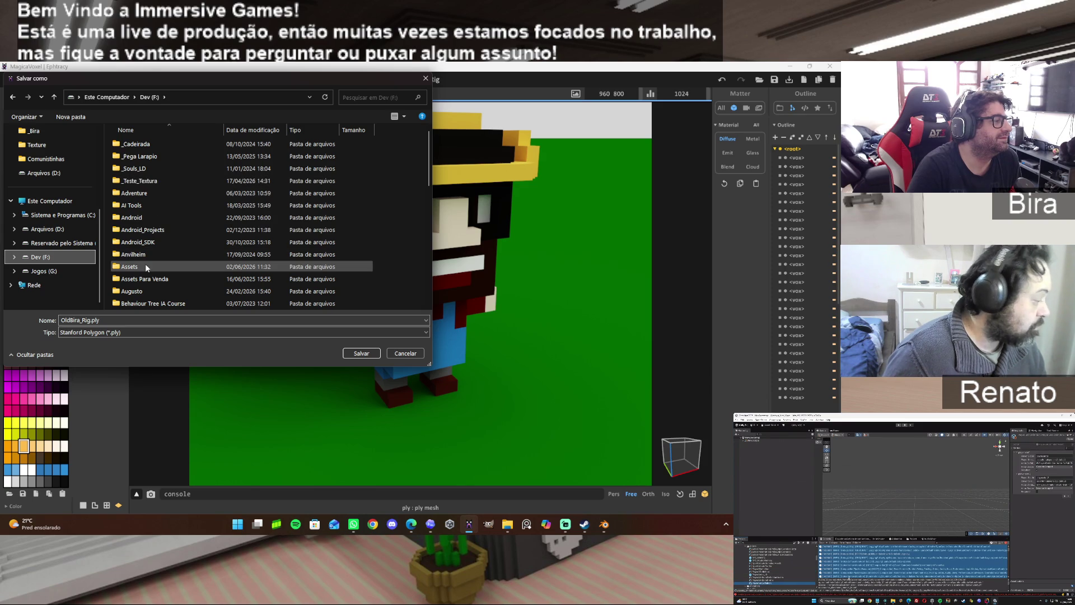
double_click(131, 266)
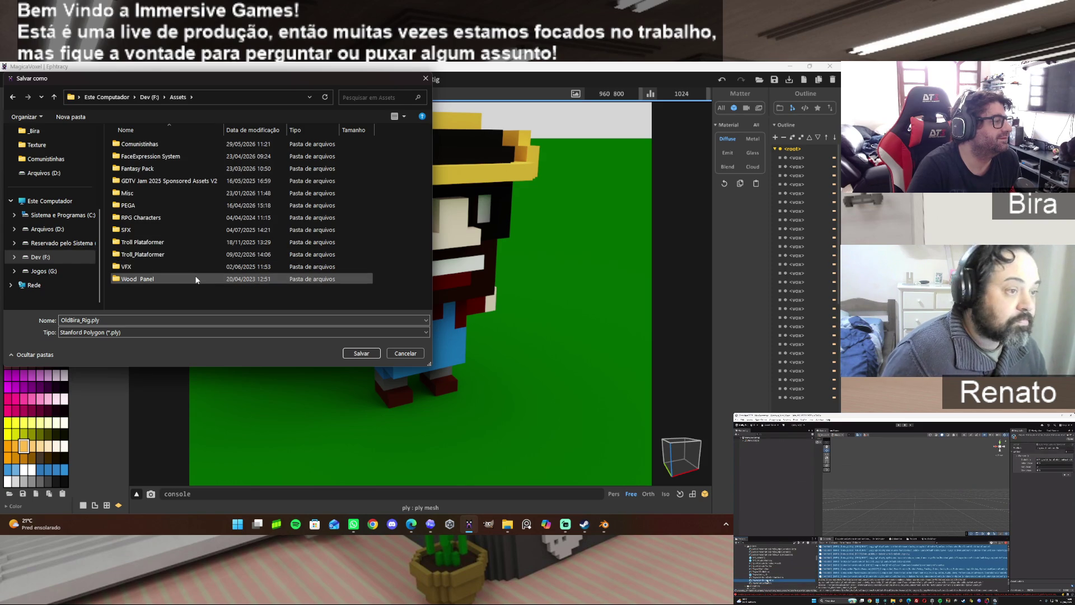
click(72, 116)
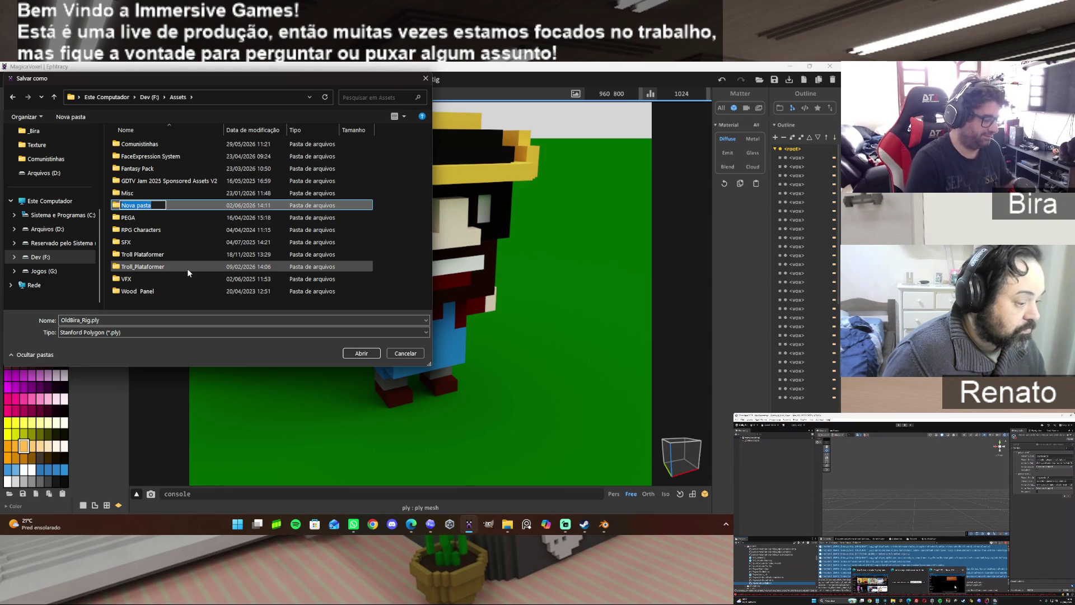
text(Old)
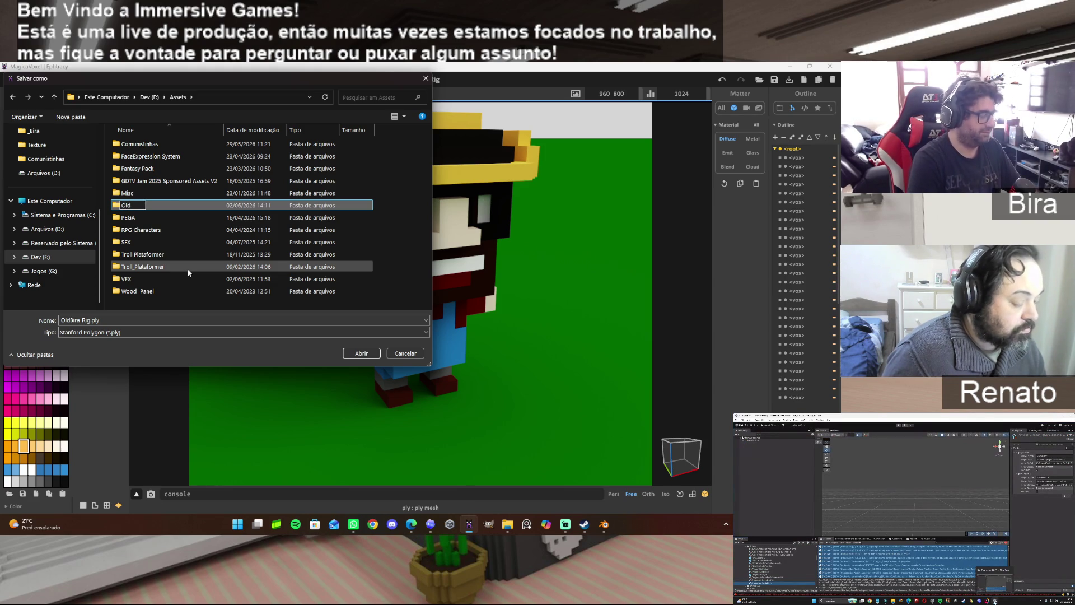
text( Biras)
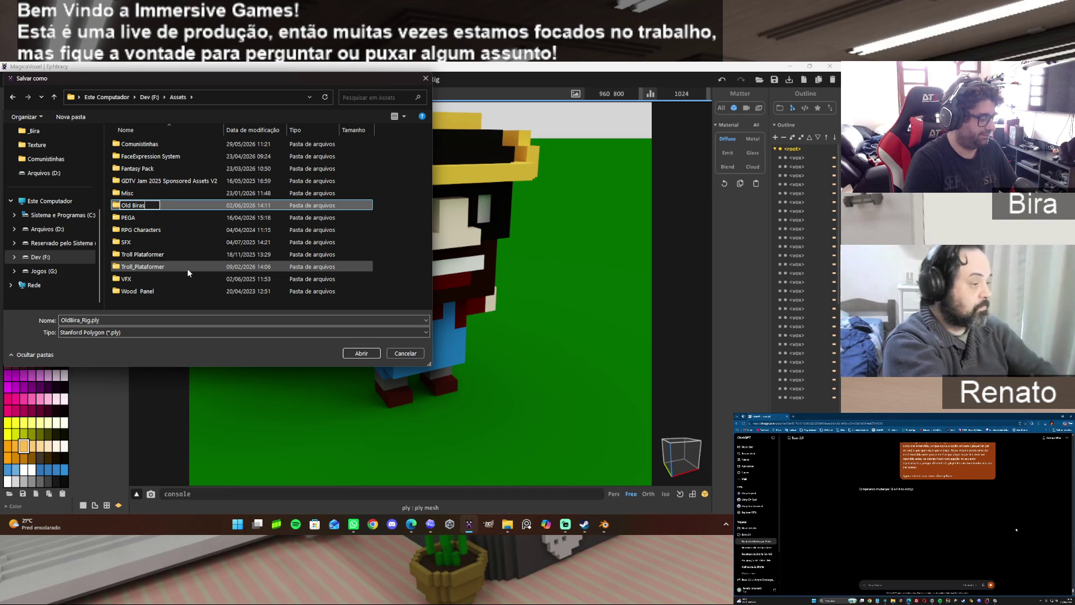
text( Farm)
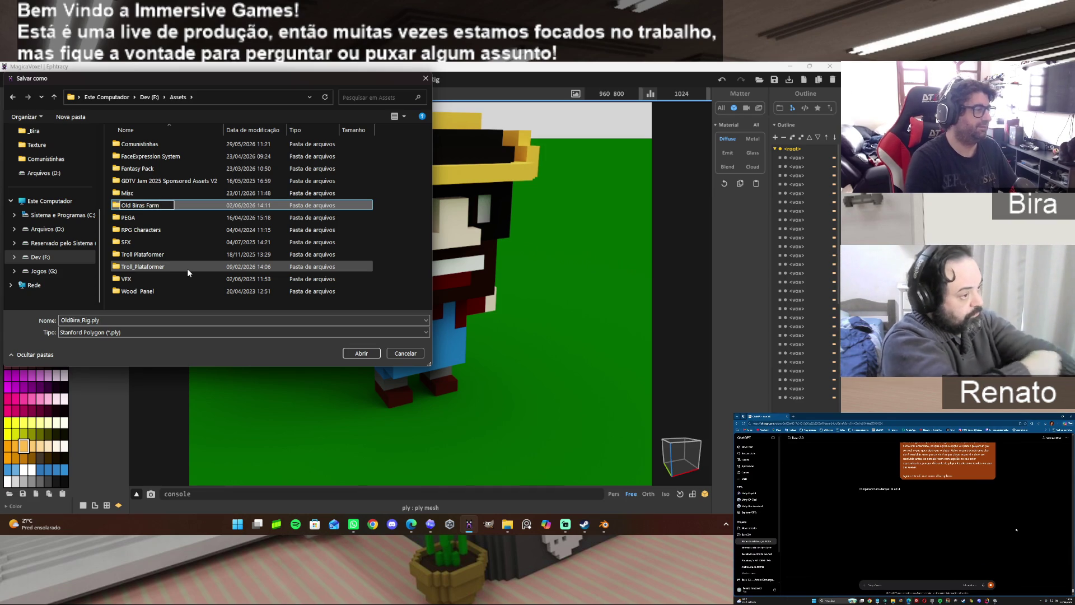
key(Return)
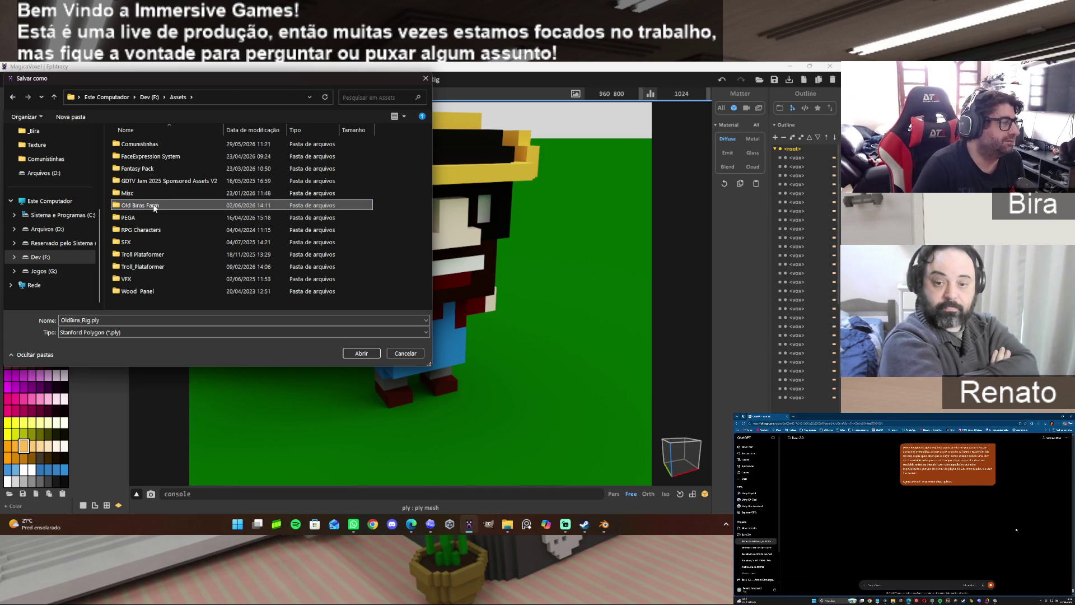
double_click(154, 207)
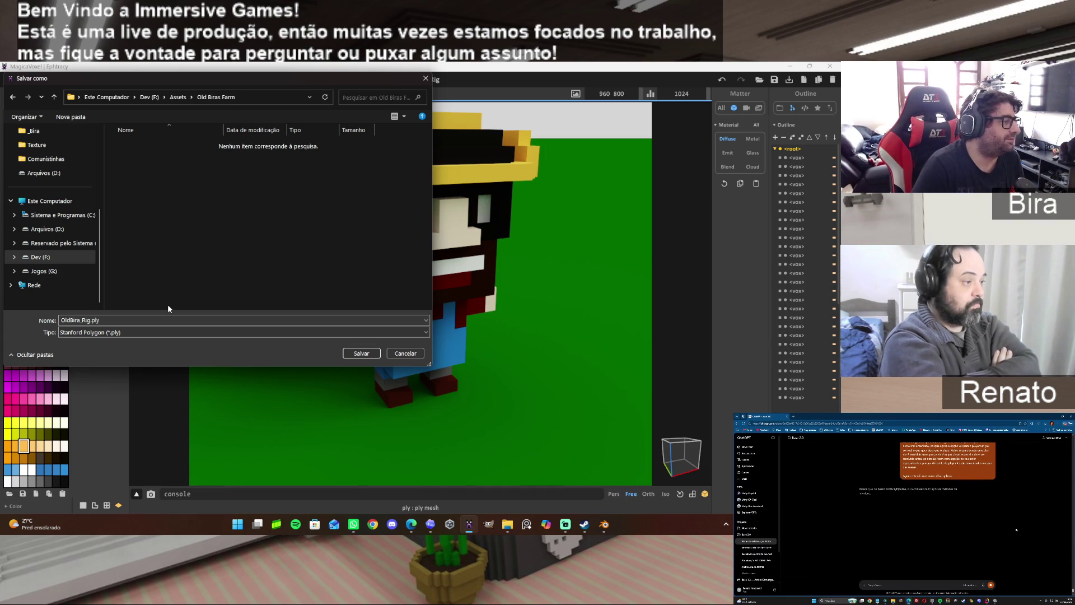
Create nested Old Bira and PLY folders and save the OldBira_Rig.ply export into PLY.
click(70, 116)
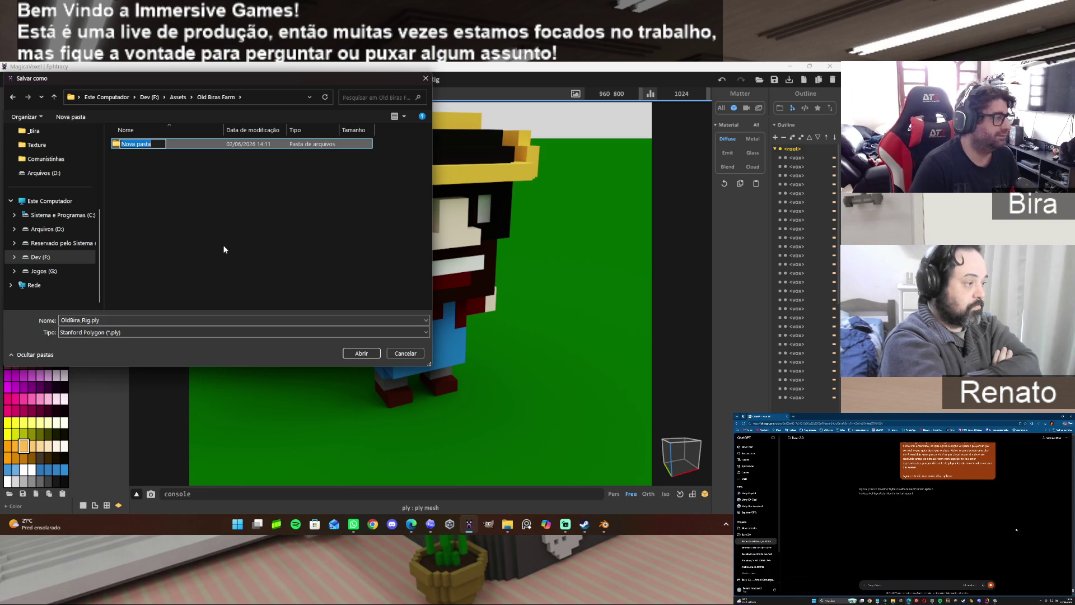
text(Ol)
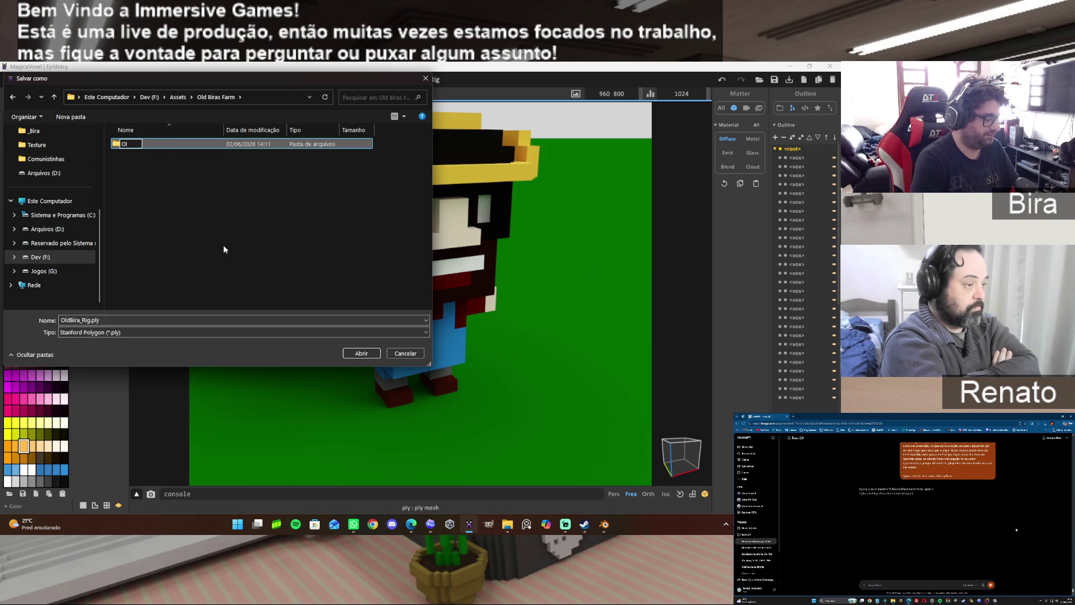
text(d Bira)
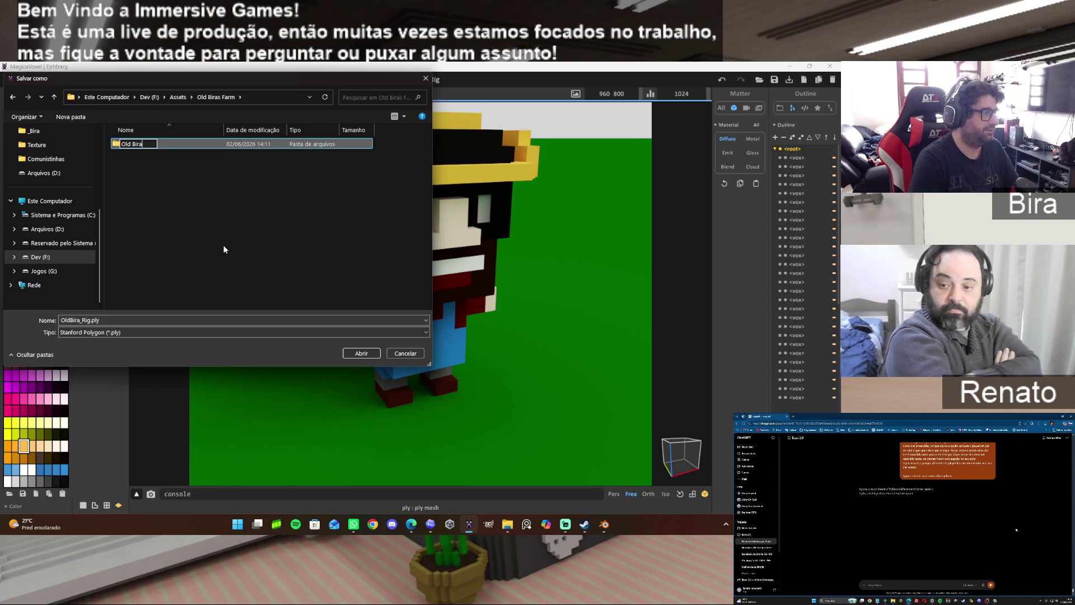
key(Return)
double_click(137, 142)
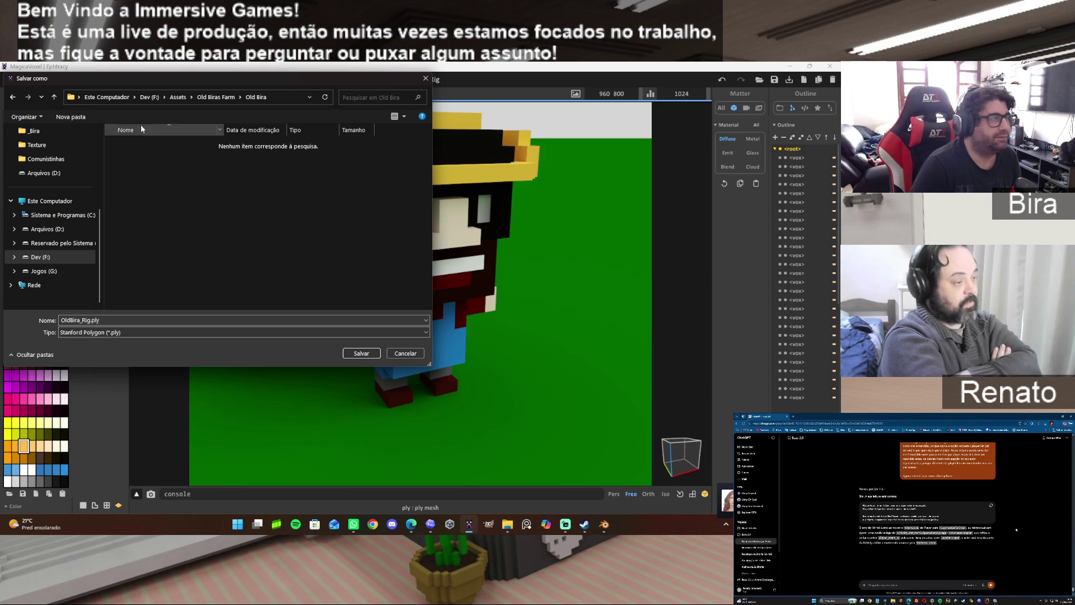
click(72, 118)
text(PLY)
key(Return)
double_click(129, 145)
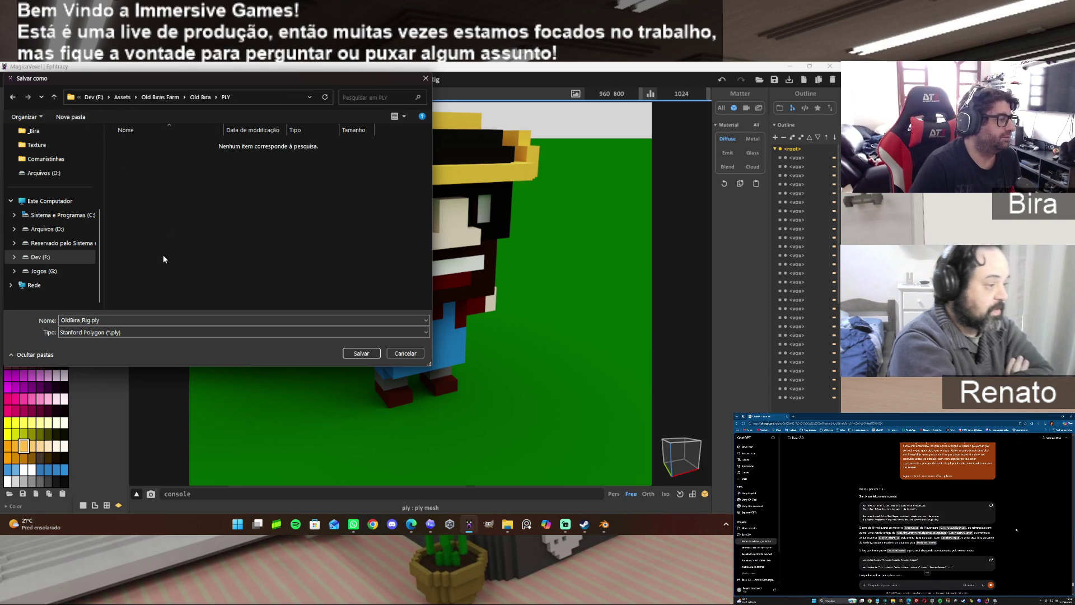
click(359, 353)
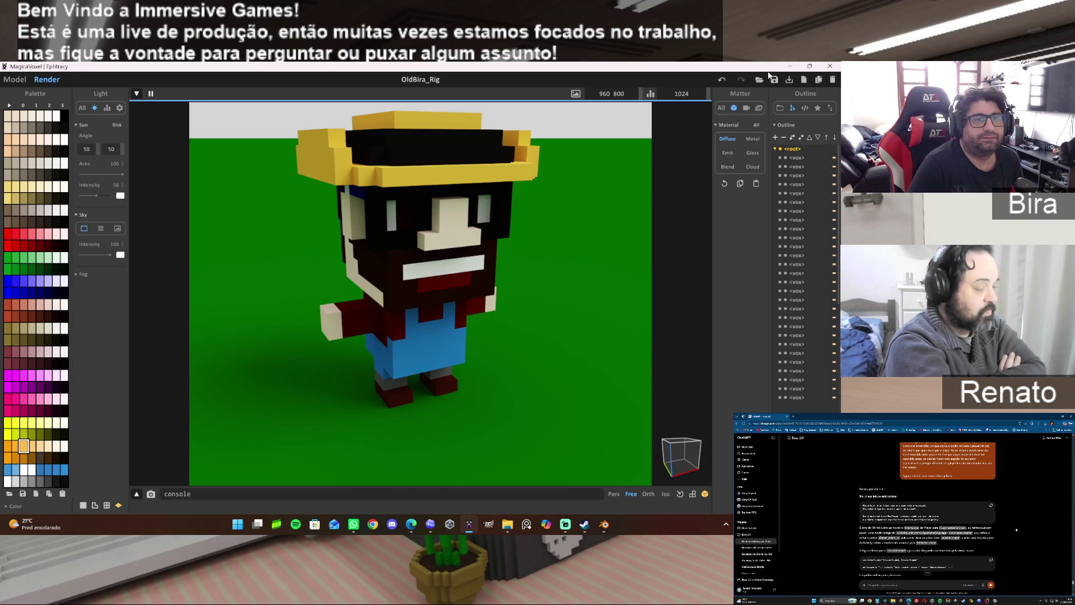
Return to Blender, hide OldBiraMesh in the viewport and start a Stanford PLY import.
click(790, 67)
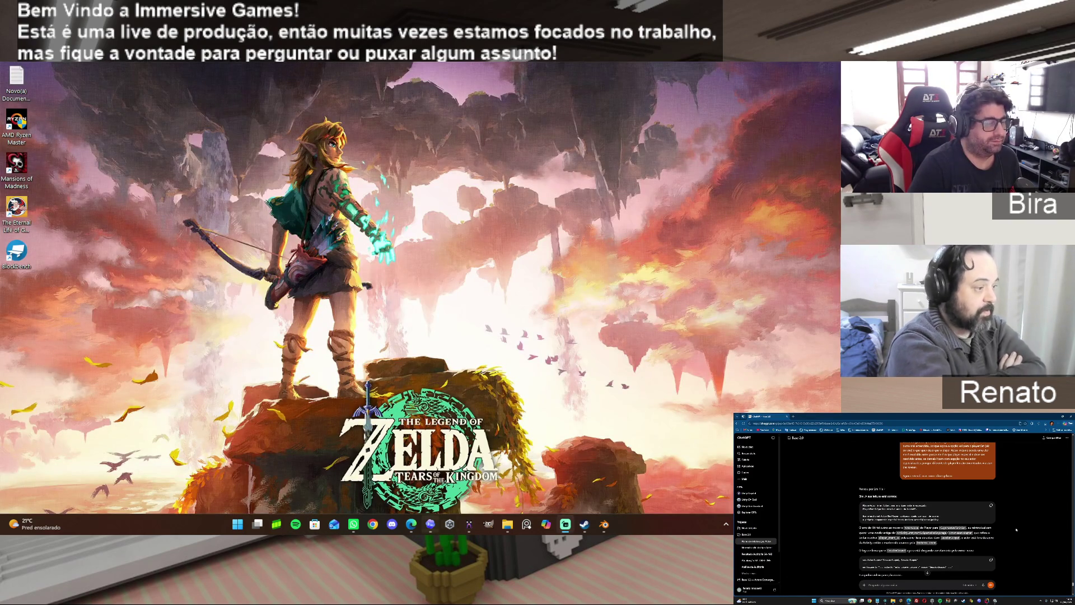
click(603, 525)
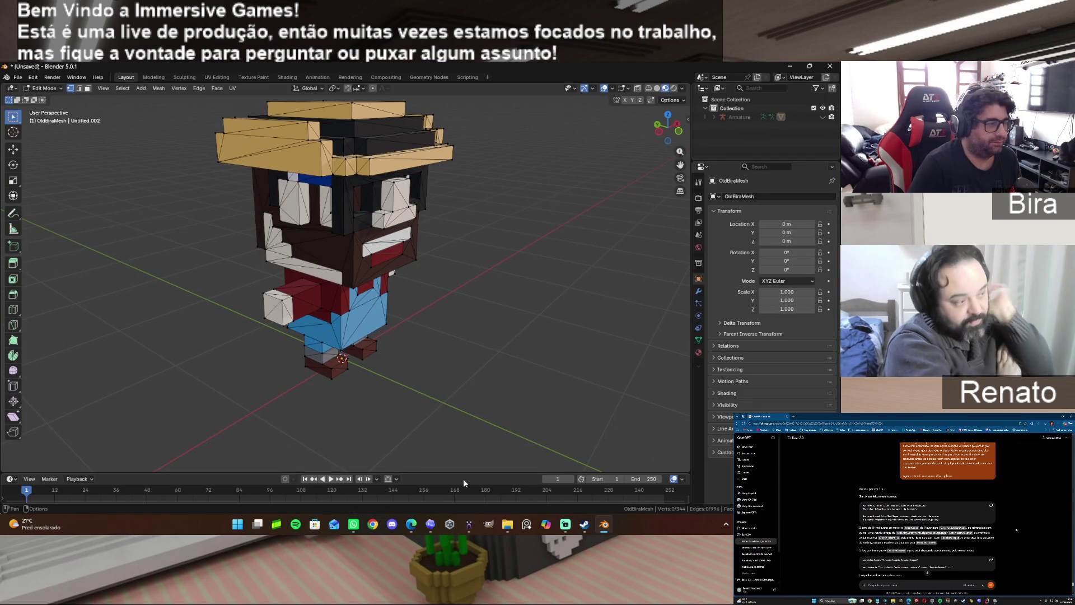
click(715, 117)
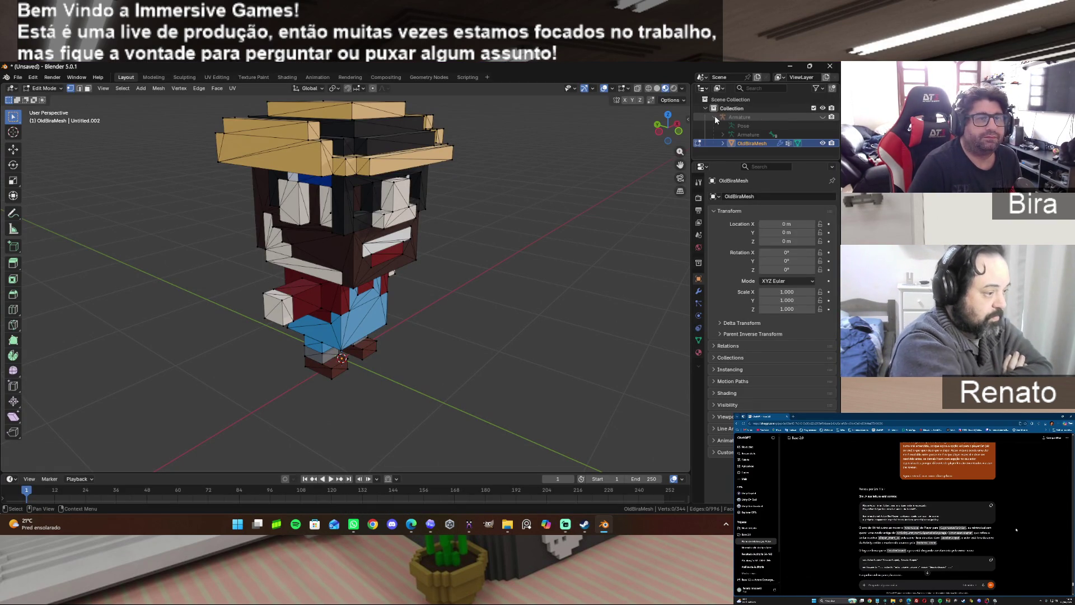
click(822, 145)
click(21, 79)
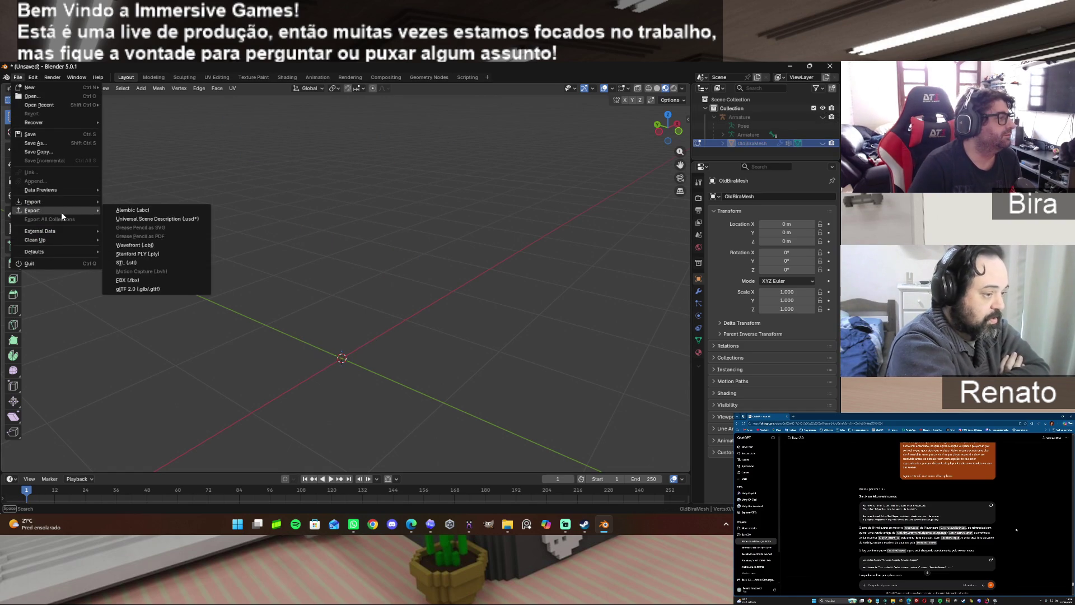
mouse_move(34, 202)
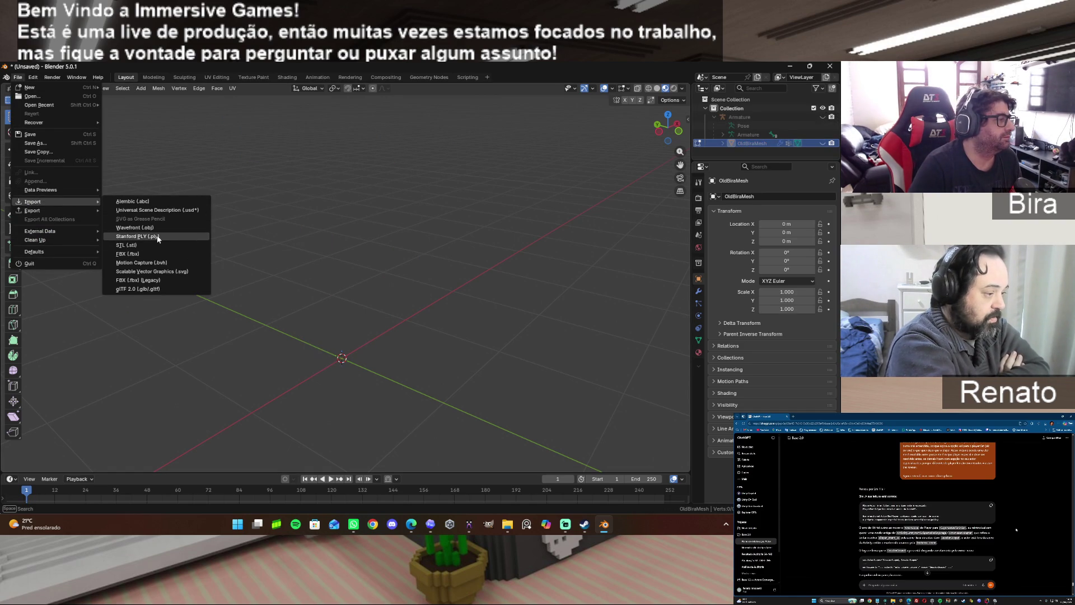
click(156, 238)
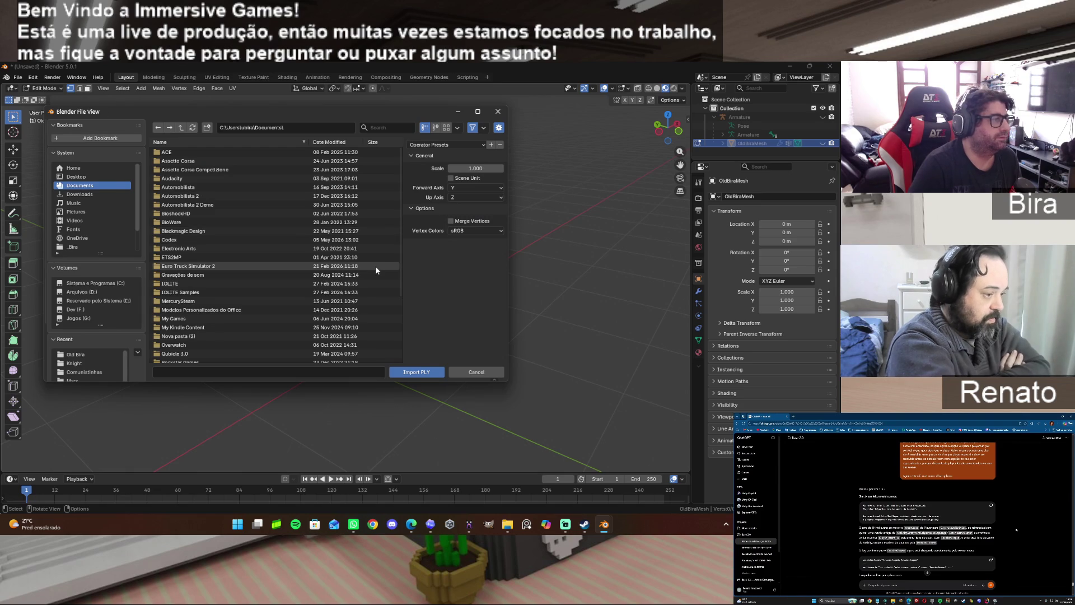
Import all OldBira_Rig PLY parts from F: > Assets > Old Biras Farm > Old Bira > PLY.
click(94, 309)
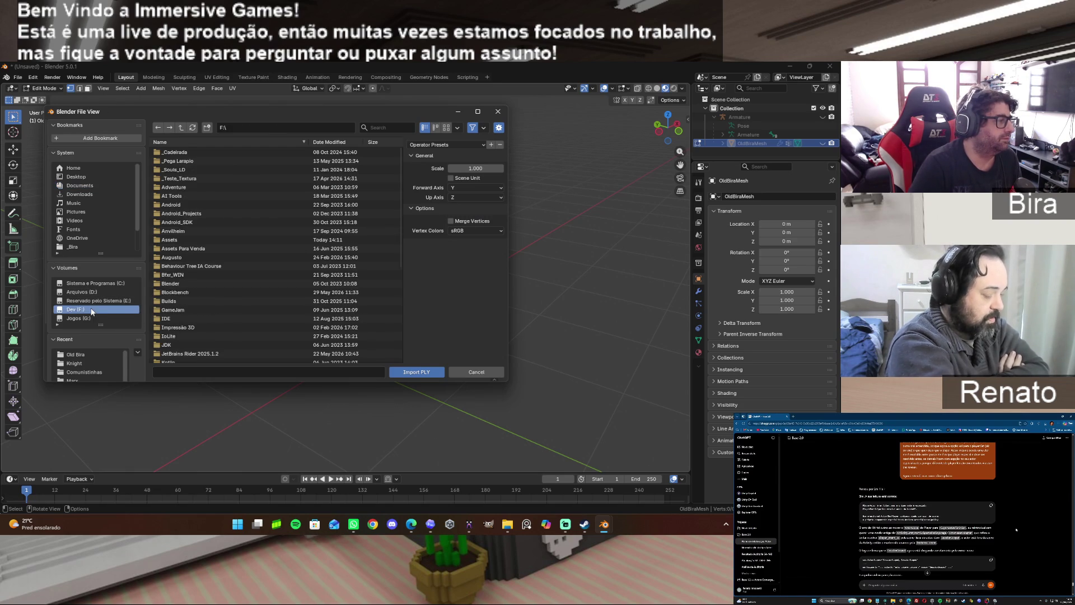
click(184, 242)
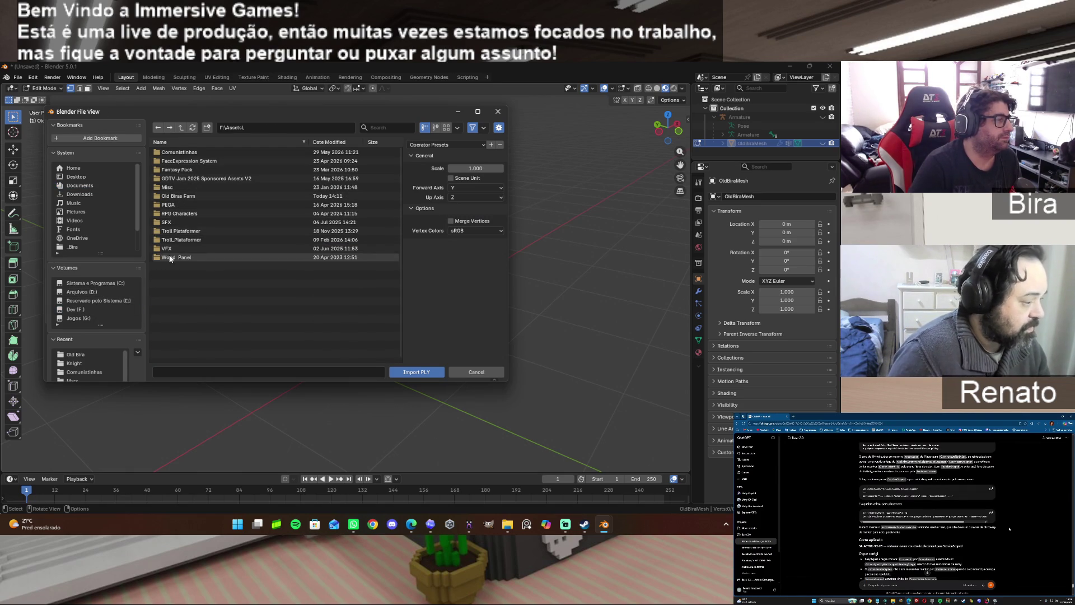
click(176, 195)
click(171, 151)
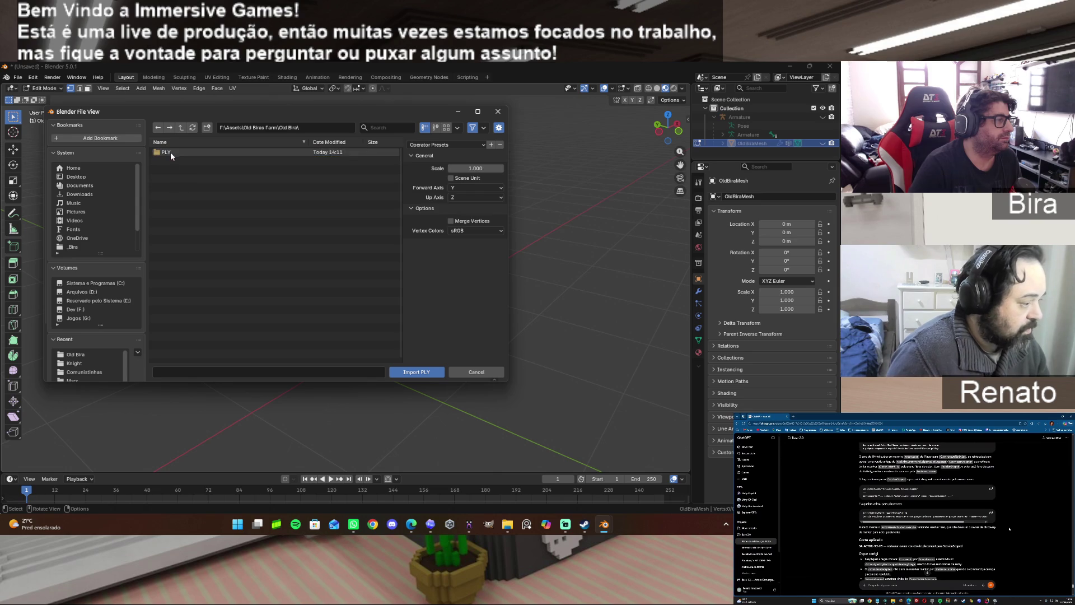
click(175, 151)
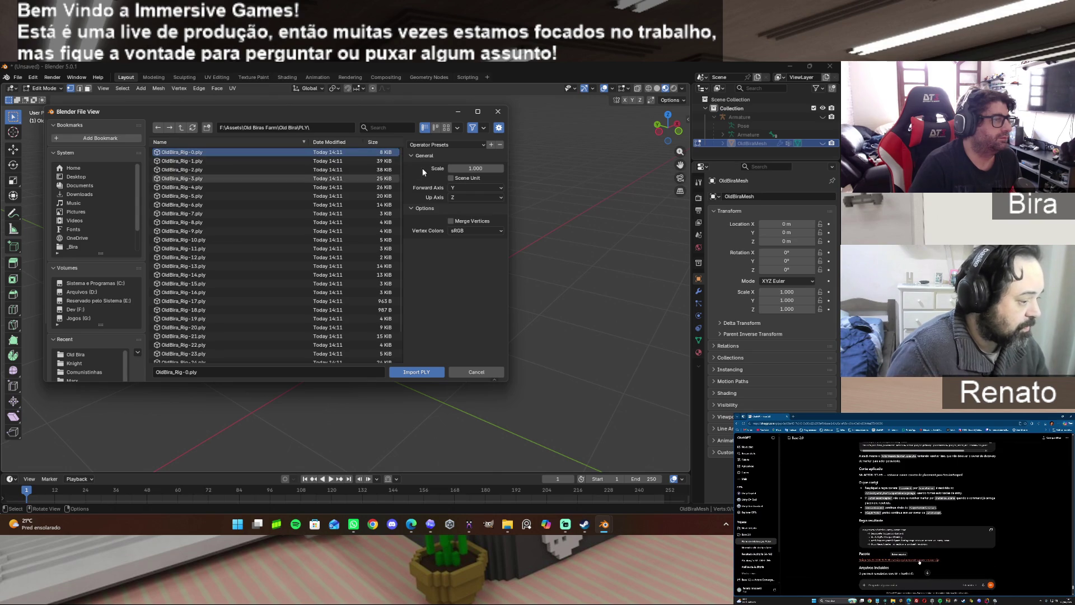
scroll(252, 235, down, 3)
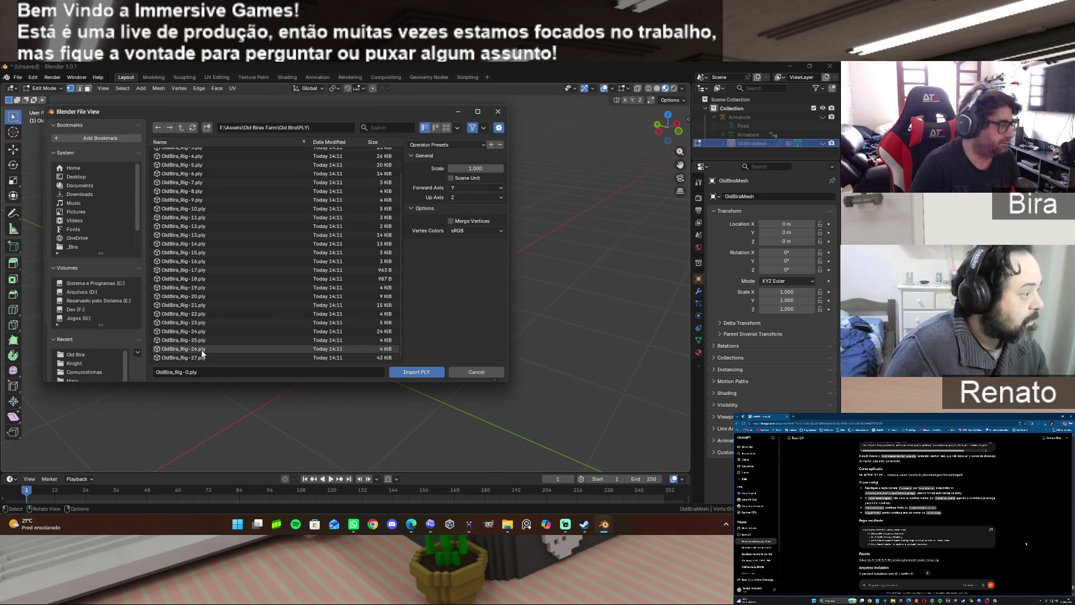
key(a)
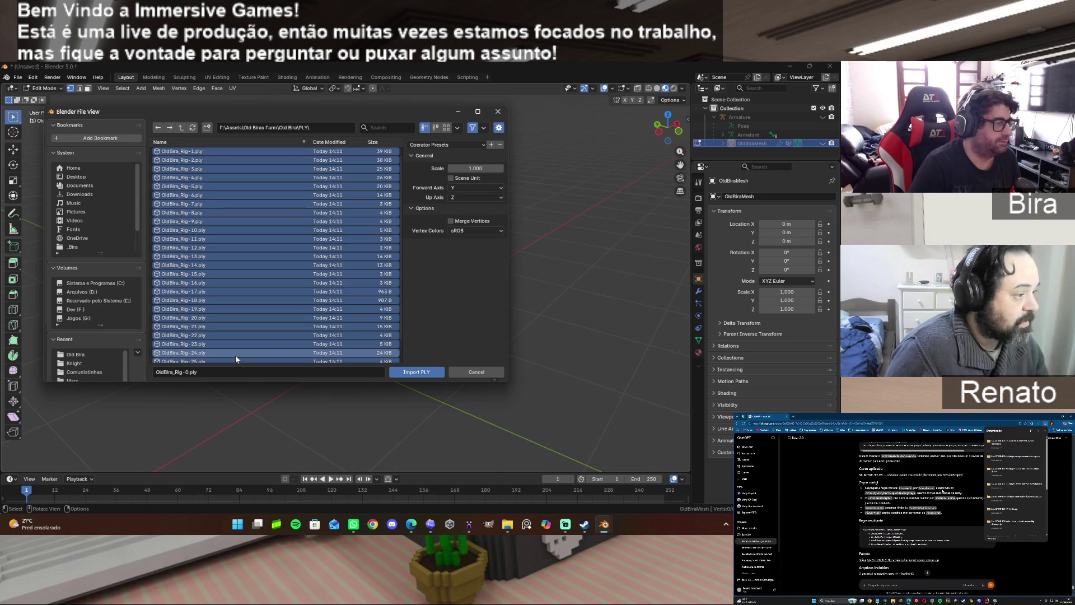
click(417, 372)
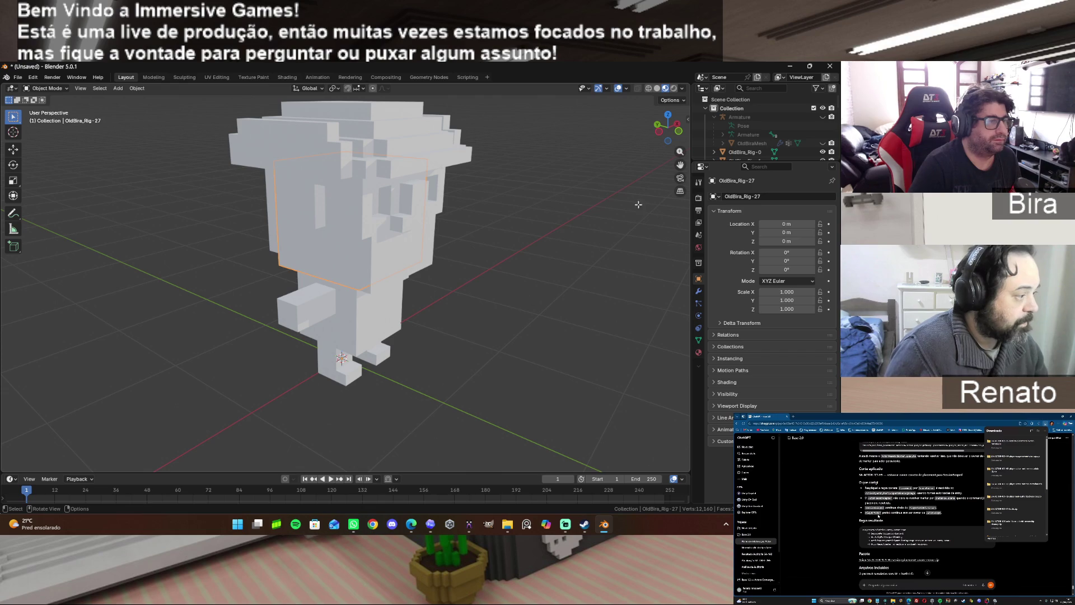
scroll(504, 300, down, 2)
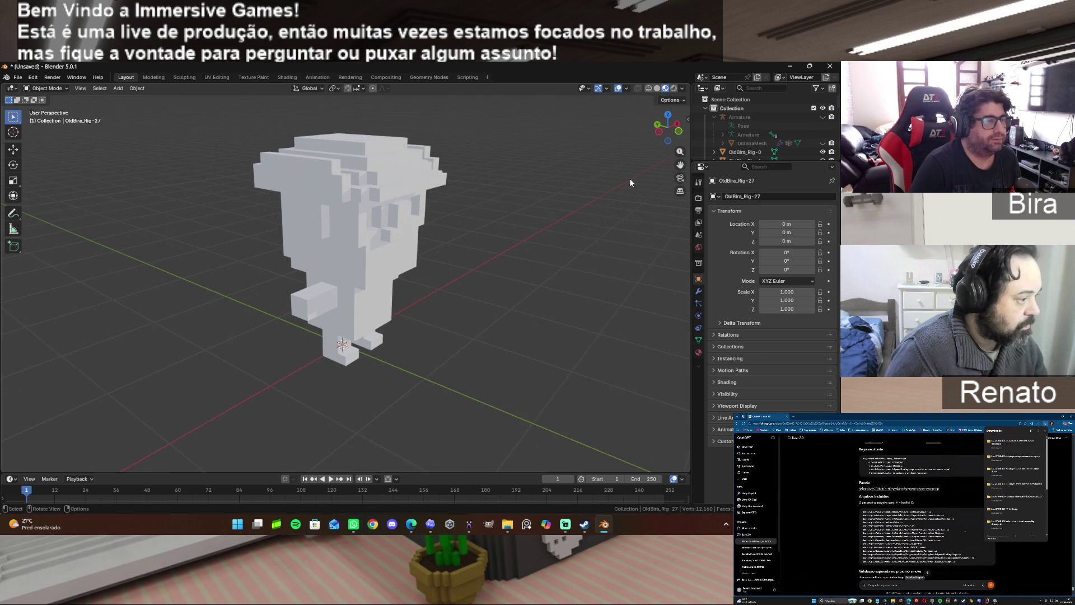
Select all imported parts, edit the mesh and merge every vertex by distance.
drag(660, 132, 566, 226)
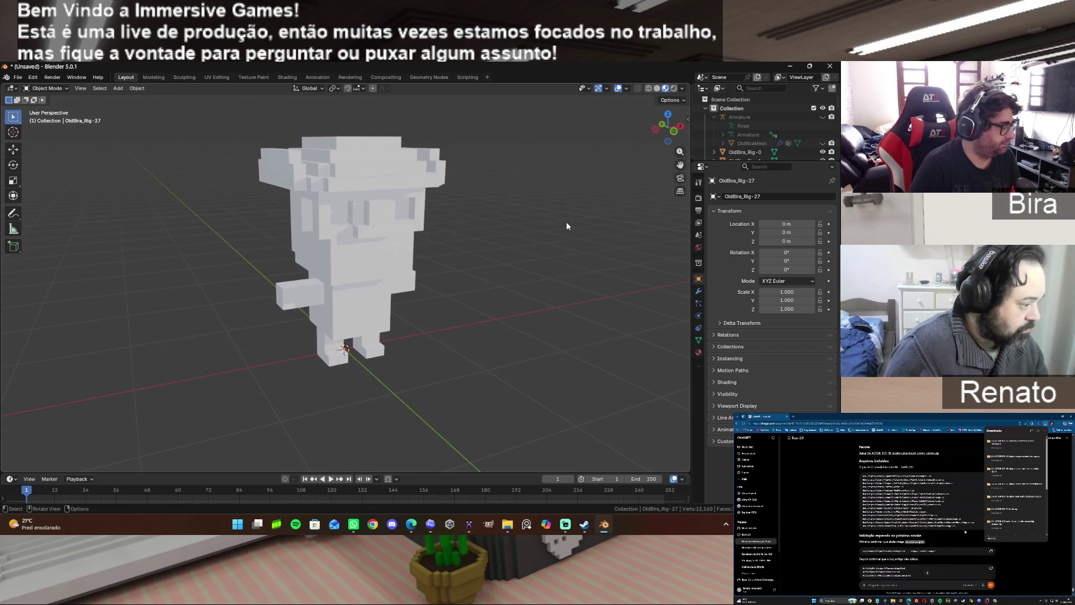
key(a)
key(Tab)
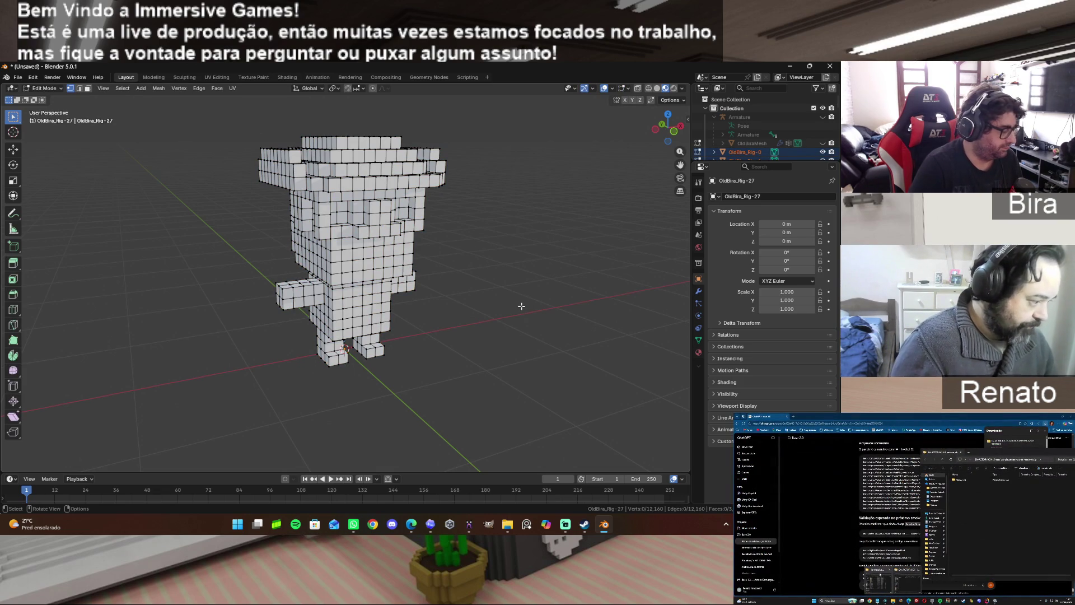
key(a)
key(m)
click(501, 337)
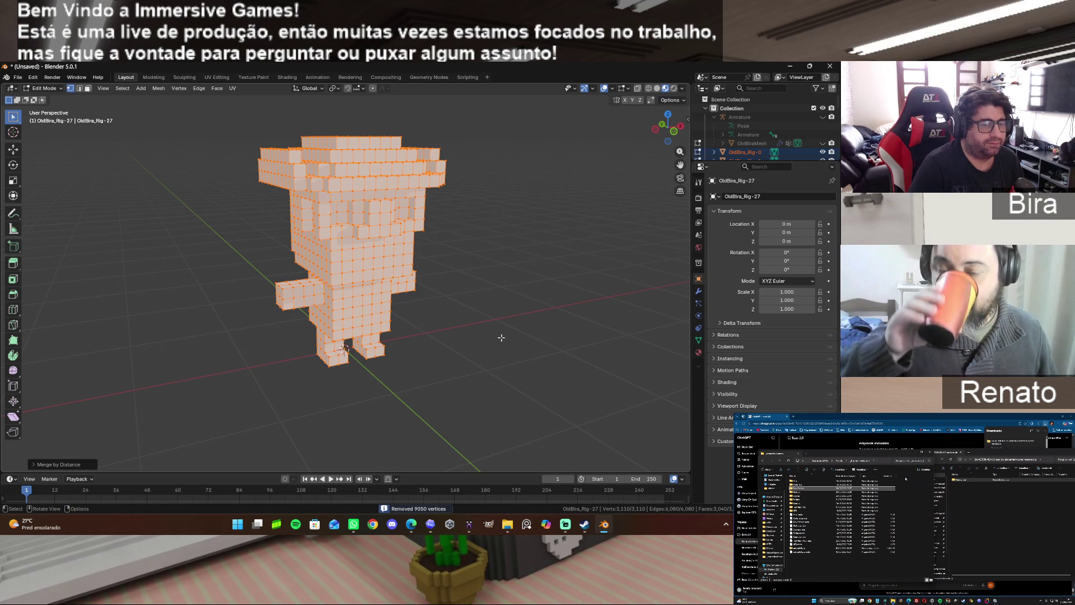
Limited-dissolve the mesh into large flat faces (288 vertices) and deselect everything.
key(x)
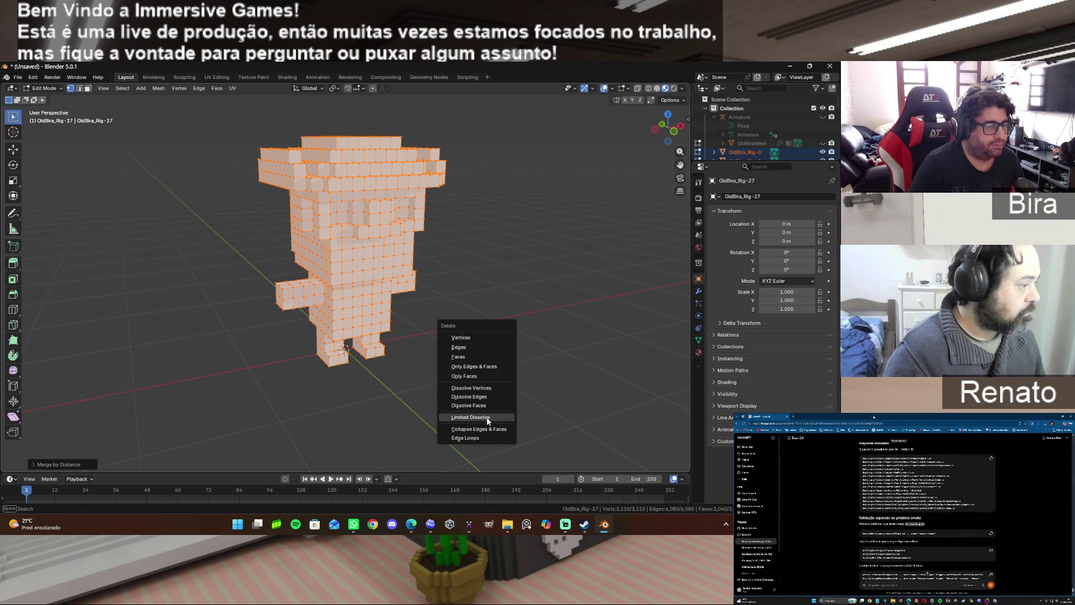
click(486, 417)
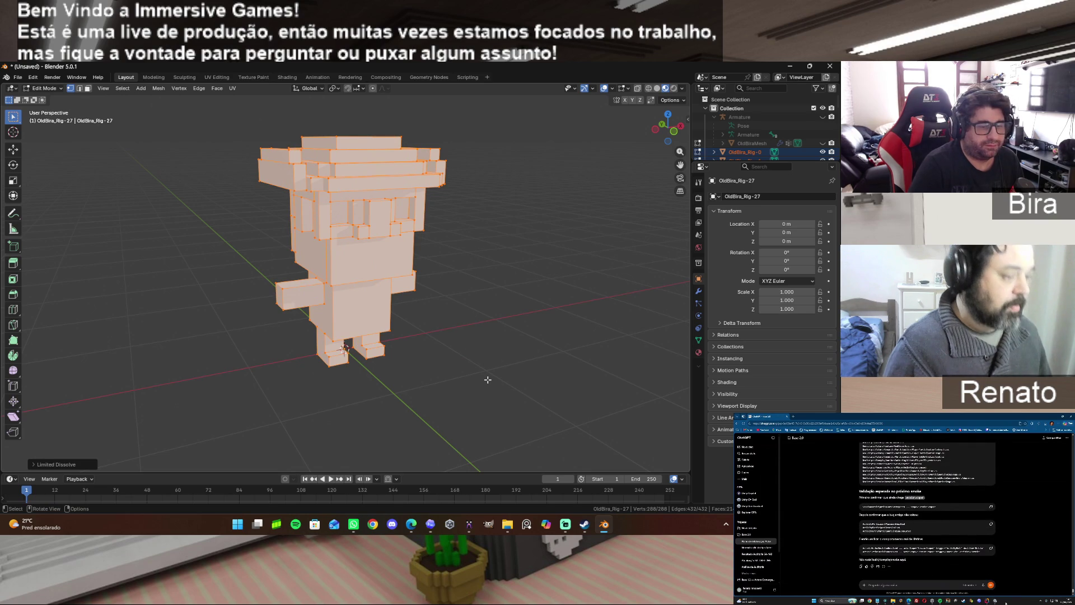
key(alt+a)
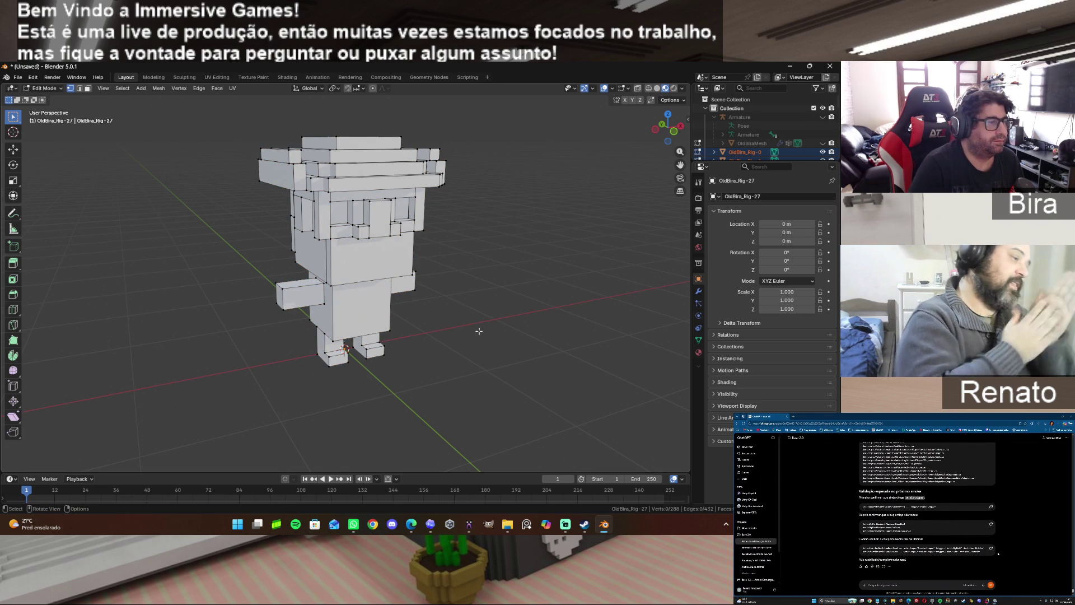
mouse_move(667, 126)
mouse_down()
mouse_move(621, 130)
mouse_move(668, 128)
mouse_move(655, 118)
mouse_move(668, 126)
mouse_up()
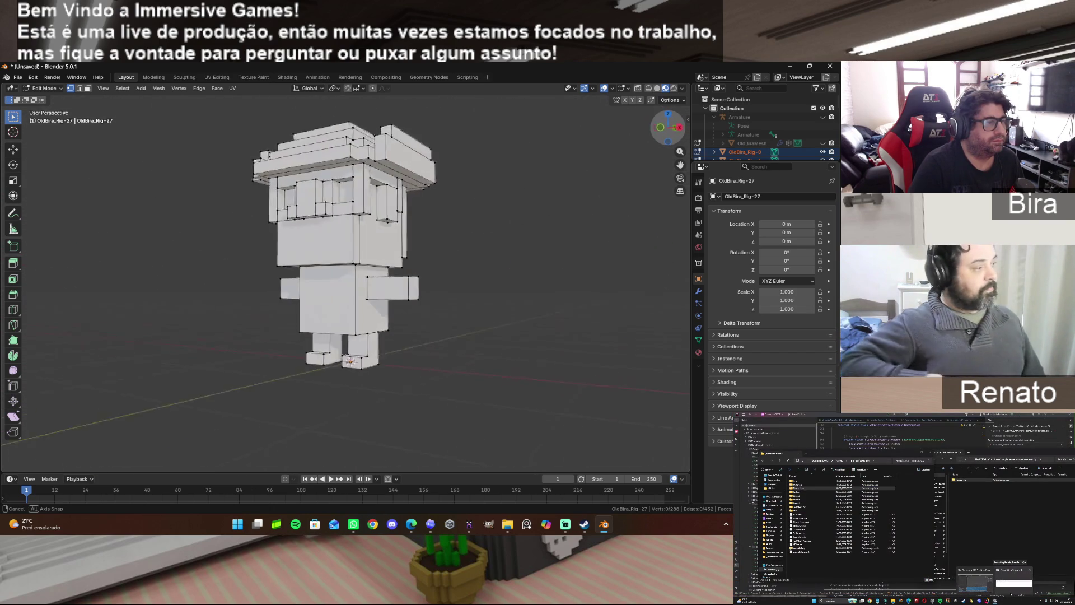
drag(668, 127, 413, 153)
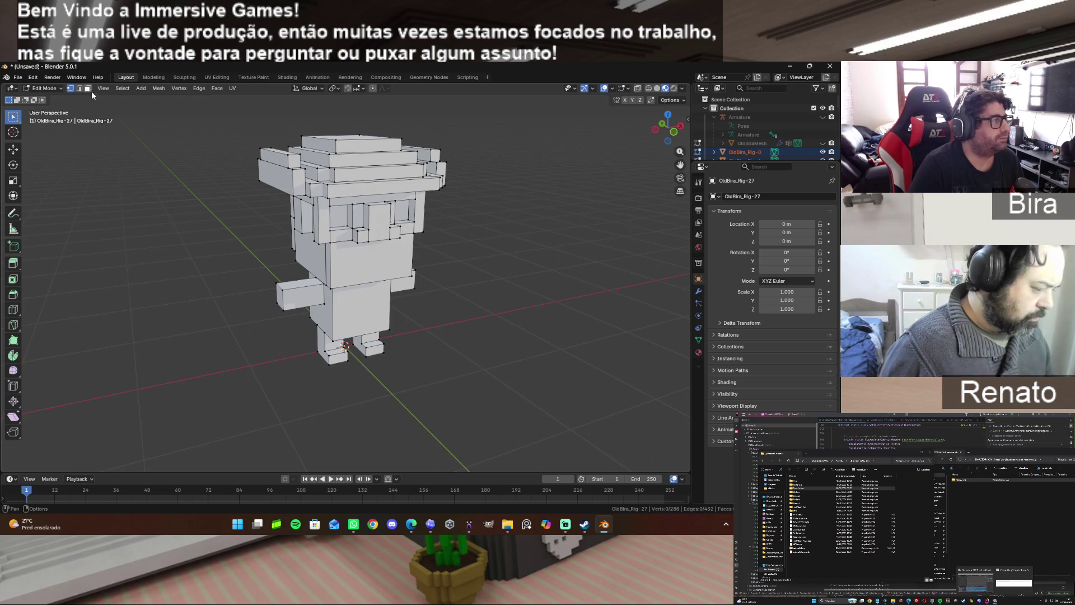
drag(667, 126, 668, 126)
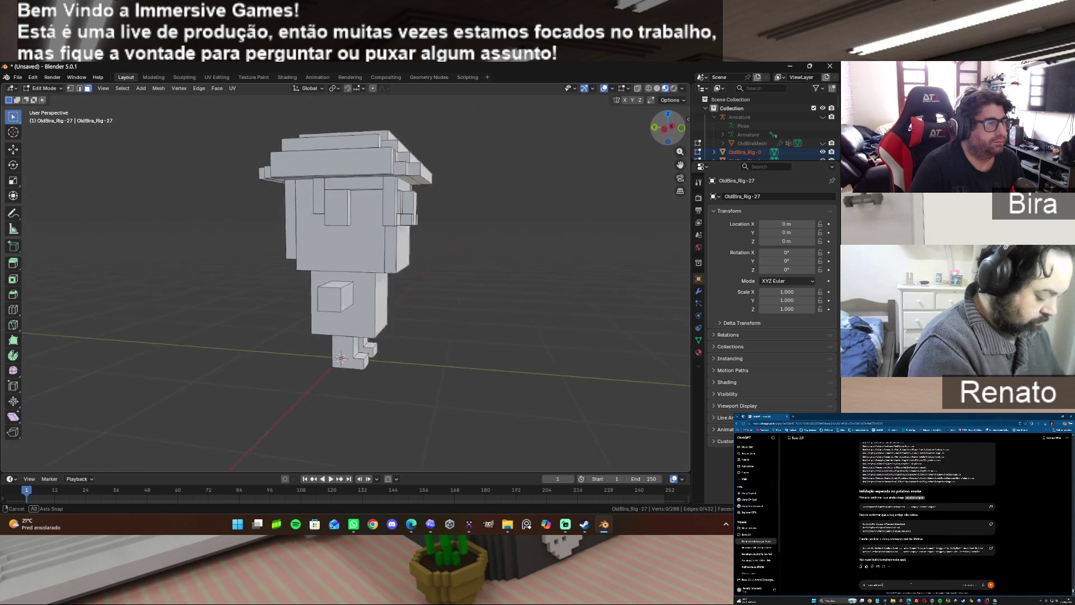
drag(667, 125, 668, 127)
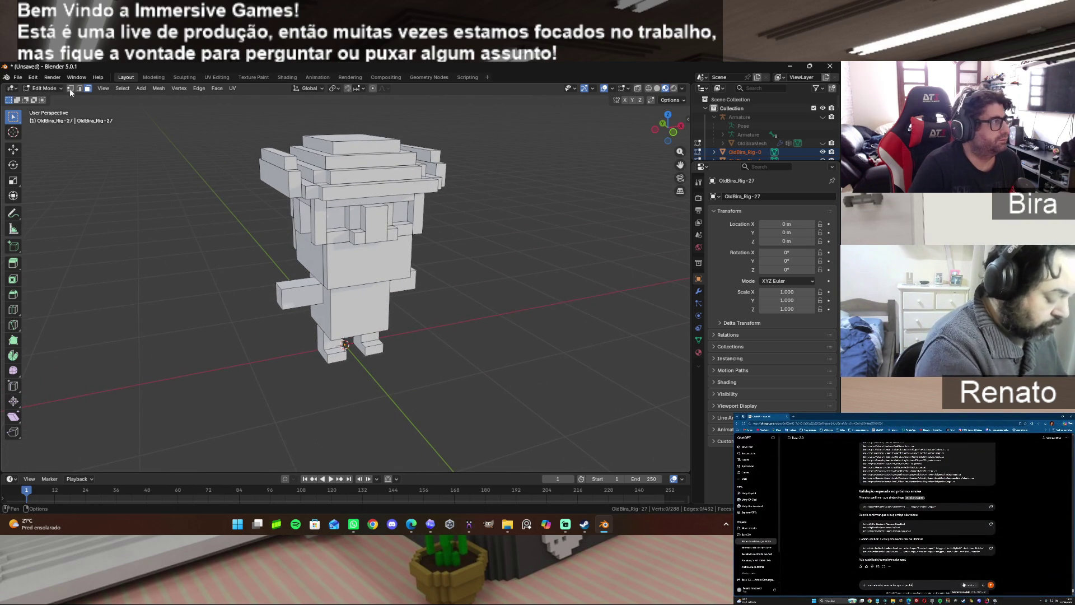
Collapse the Armature entry, briefly show then hide its bones, and return to Object Mode.
click(714, 117)
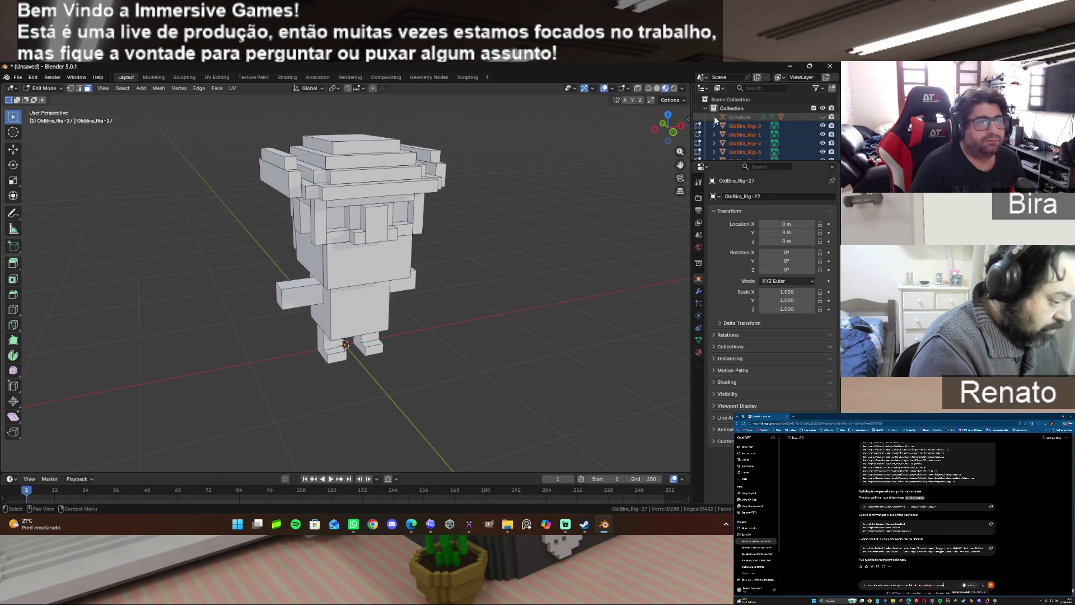
click(822, 118)
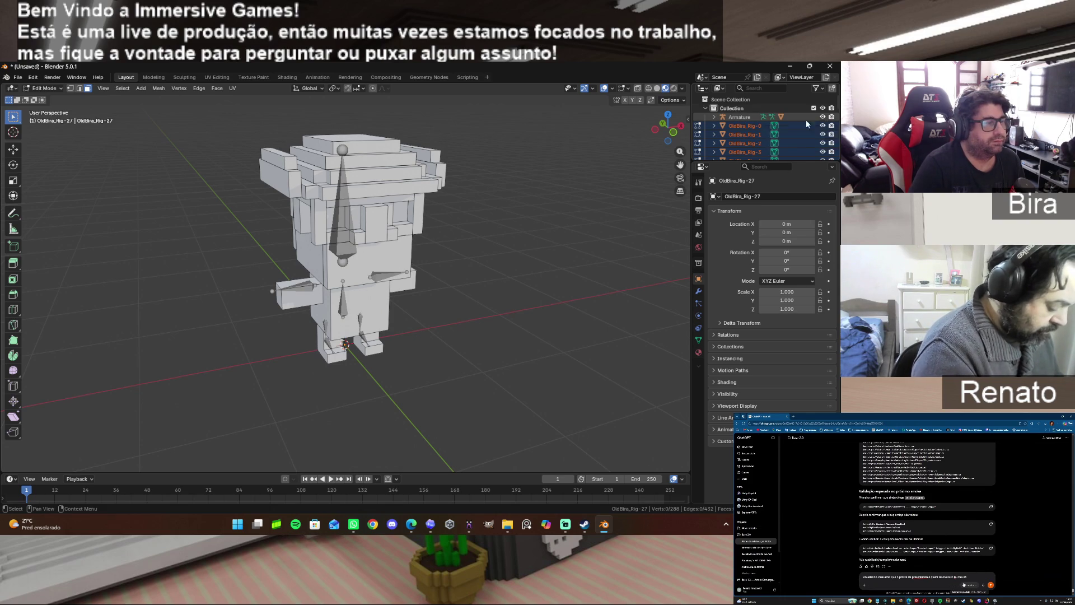
drag(668, 126, 667, 127)
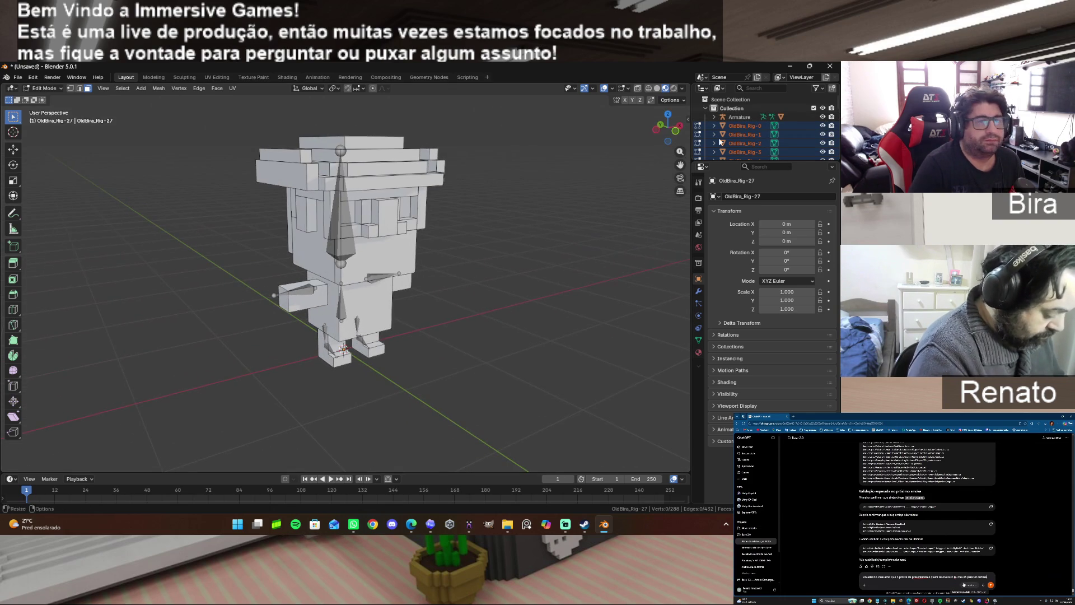
click(823, 117)
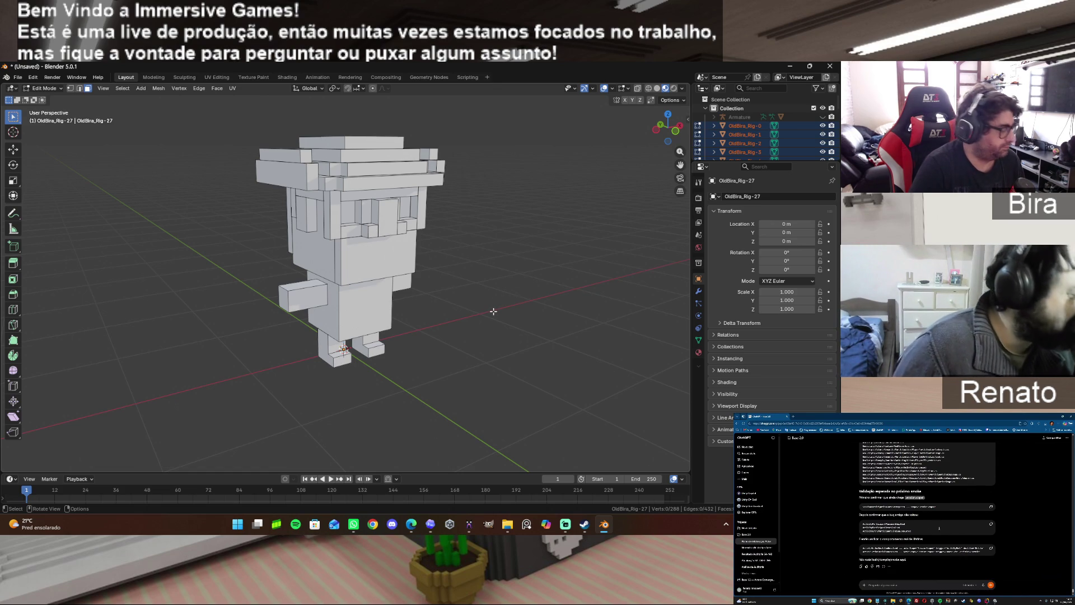
key(Tab)
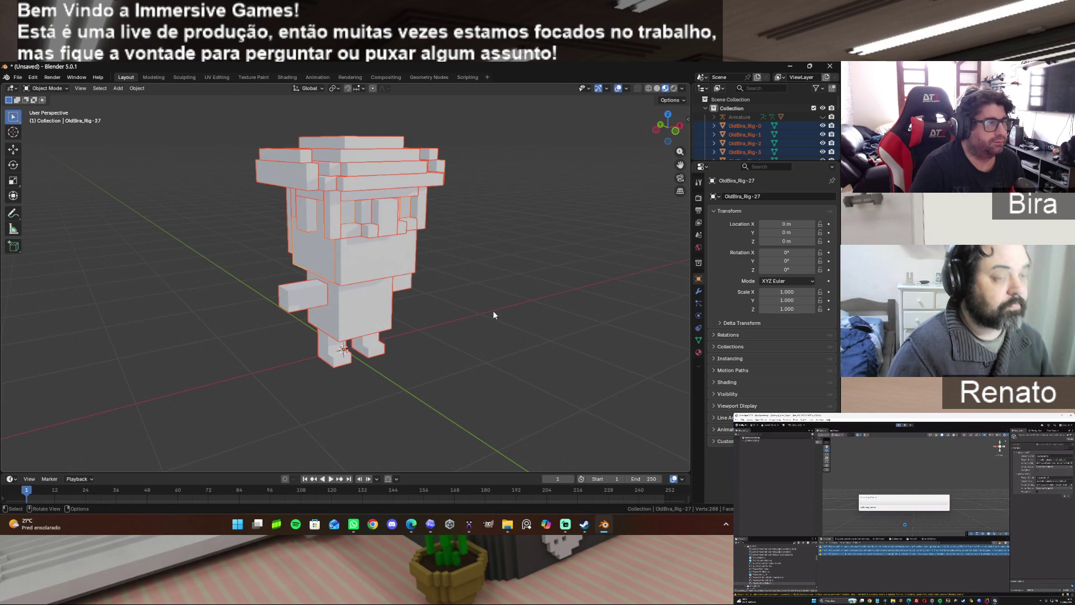
Join the selected character parts into one mesh and check its connected torso geometry in edit mode.
key(ctrl)
key(ctrl+j)
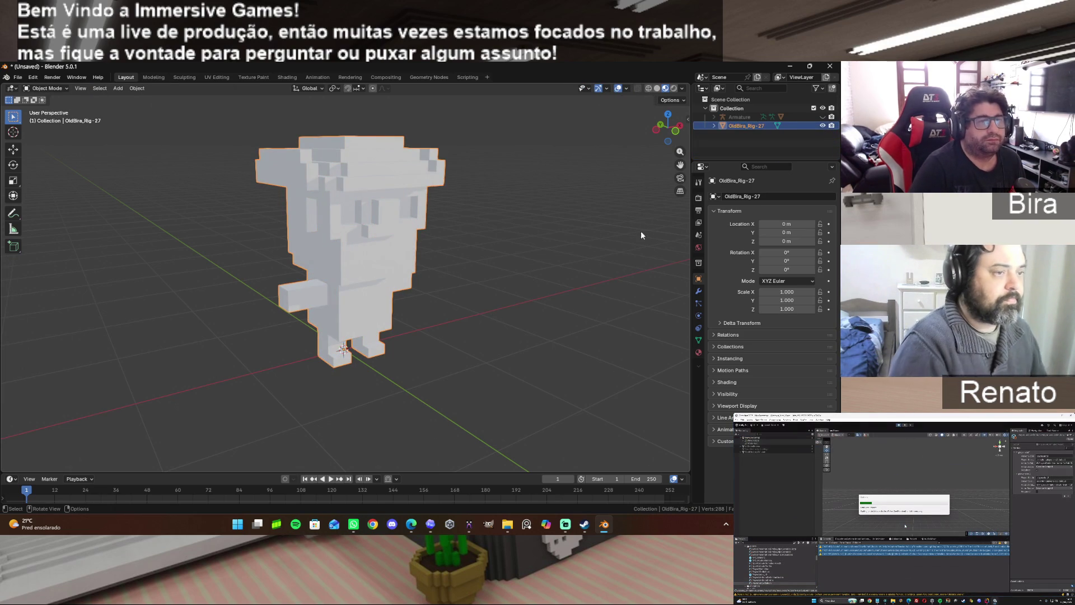
key(Tab)
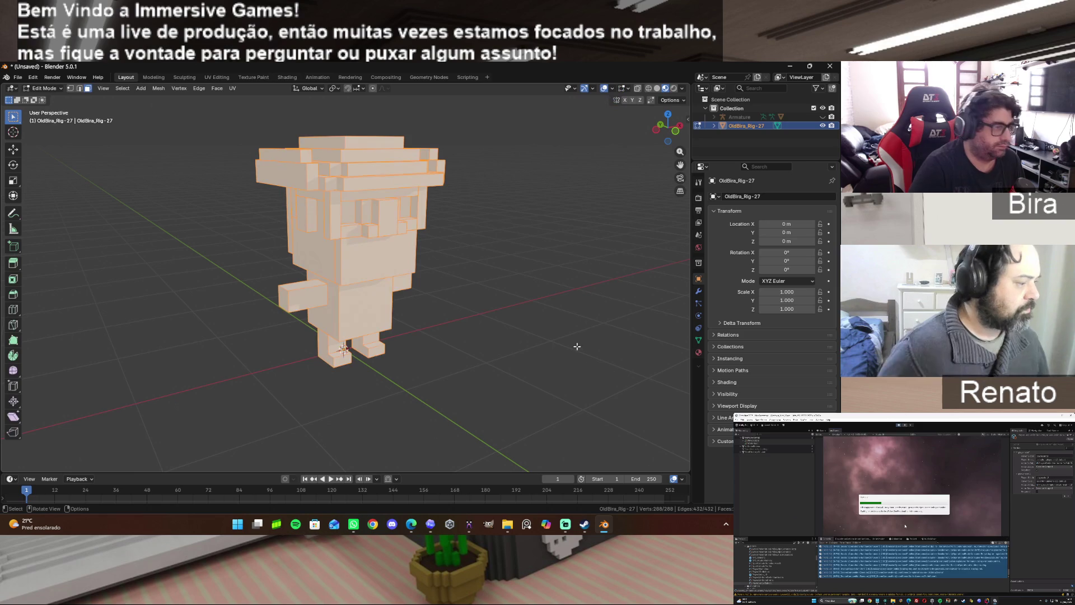
key(l)
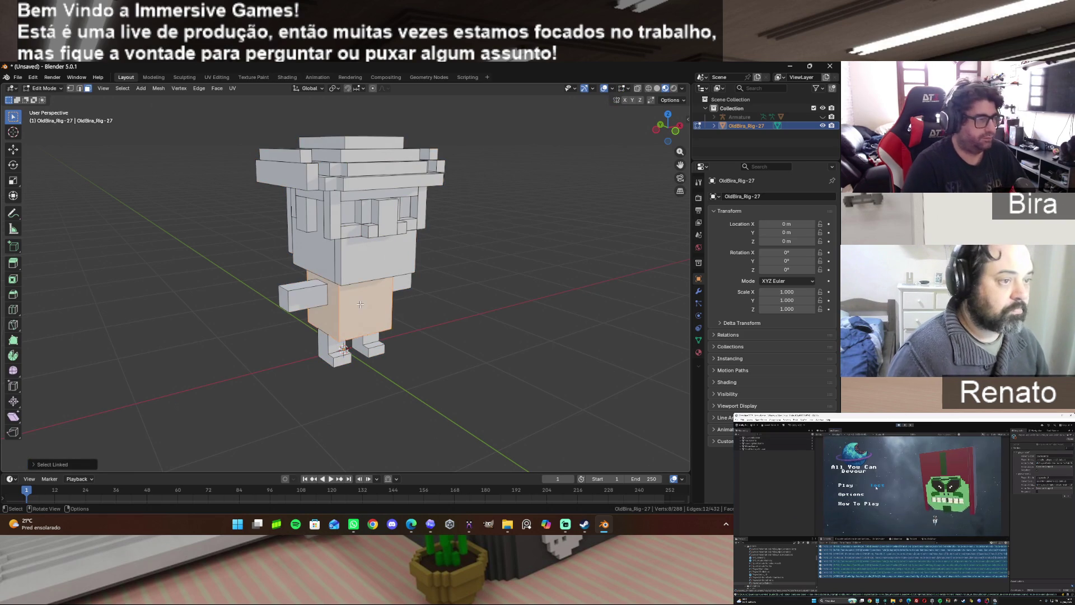
click(503, 300)
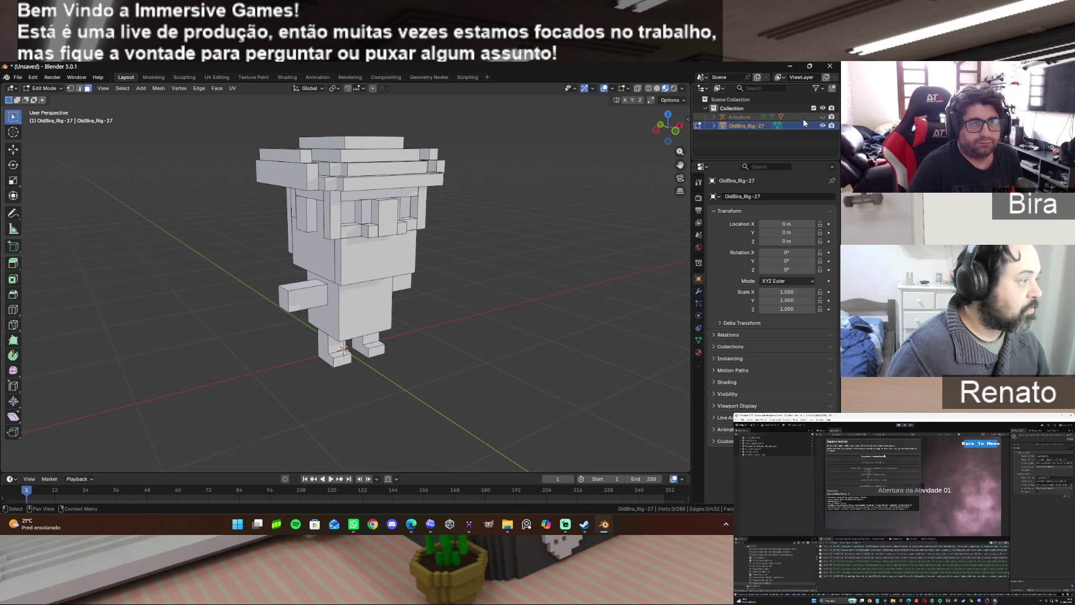
Hide the grey joined OldBira_Rig-27 mesh, leaving the viewport empty.
click(823, 125)
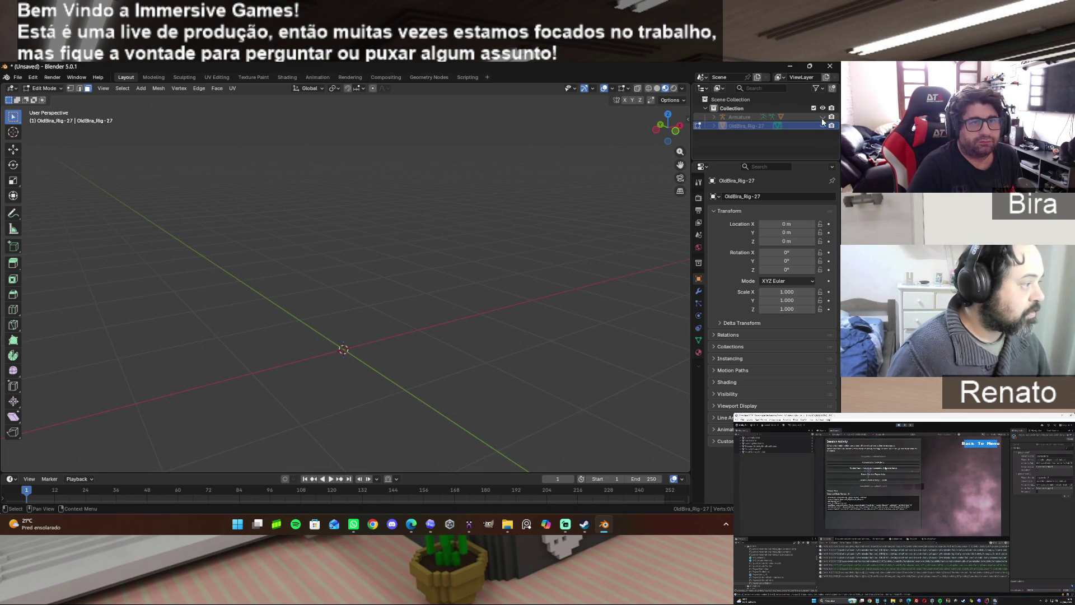
Expand the armature entry and swap the grey joined mesh for the coloured rigged OldBiraMesh.
click(714, 116)
click(822, 153)
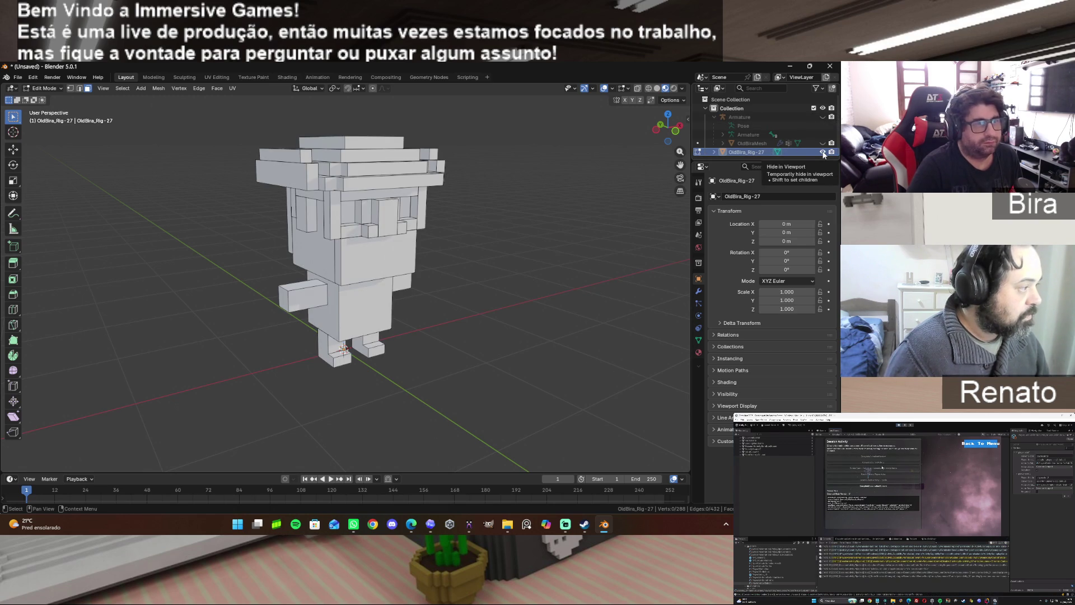
click(822, 152)
click(823, 143)
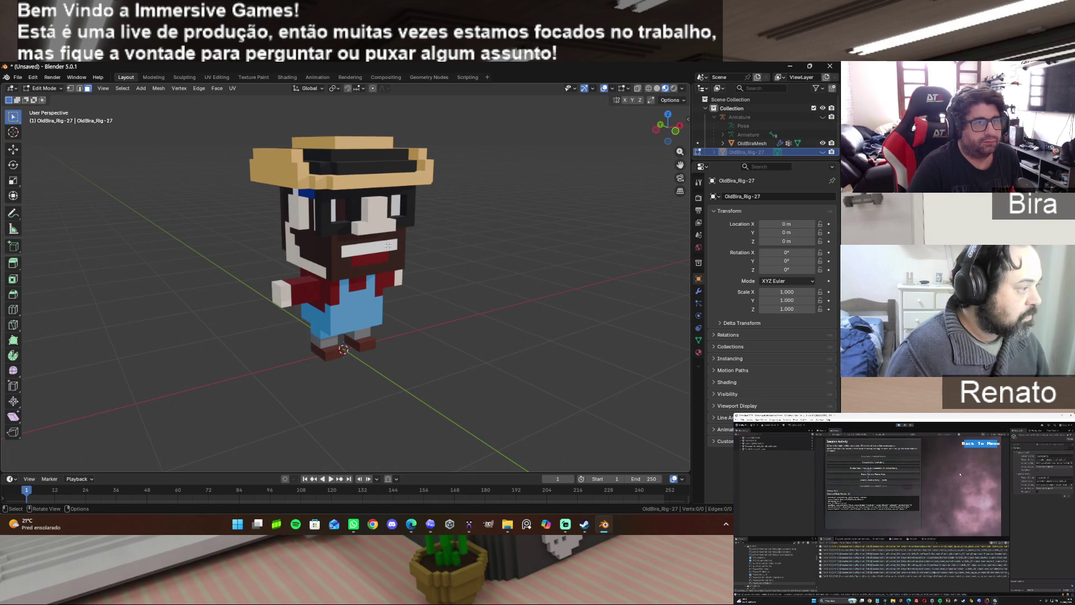
Select the coloured rigged character and briefly inspect its geometry in edit mode.
key(Tab)
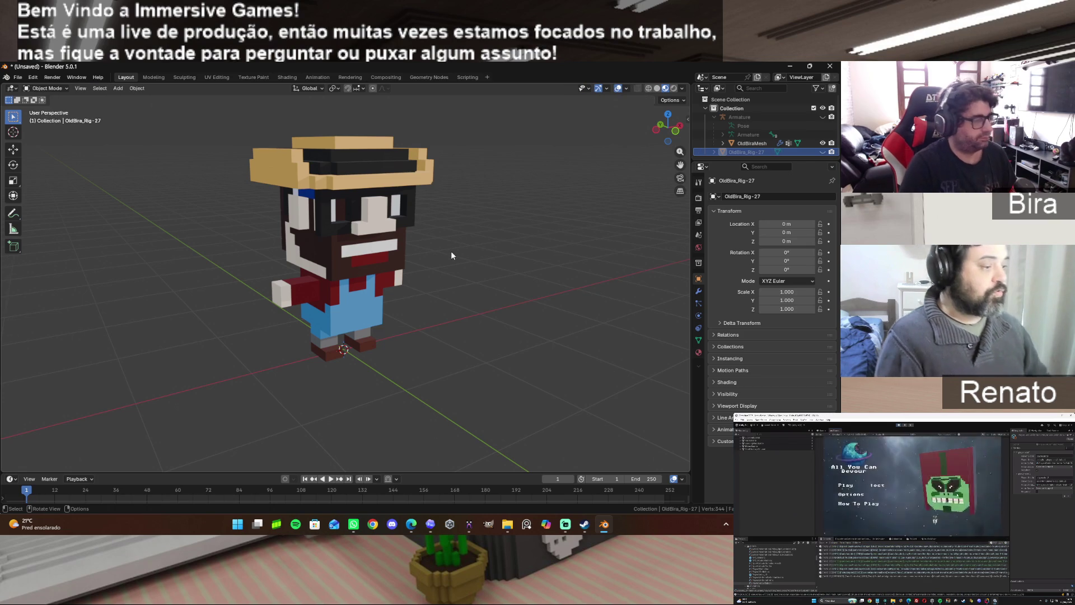
click(367, 236)
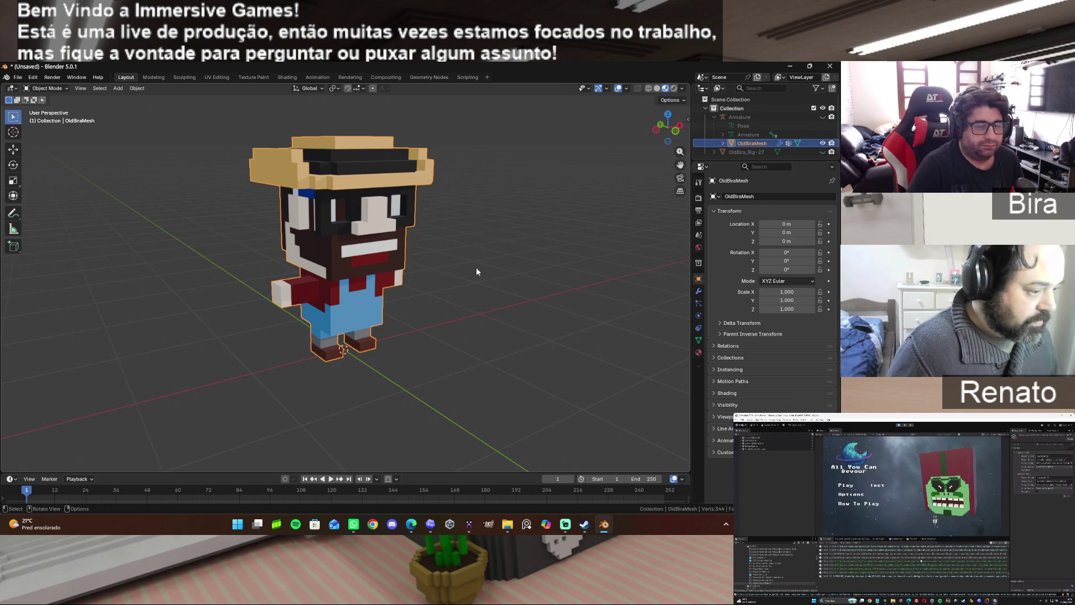
key(Tab)
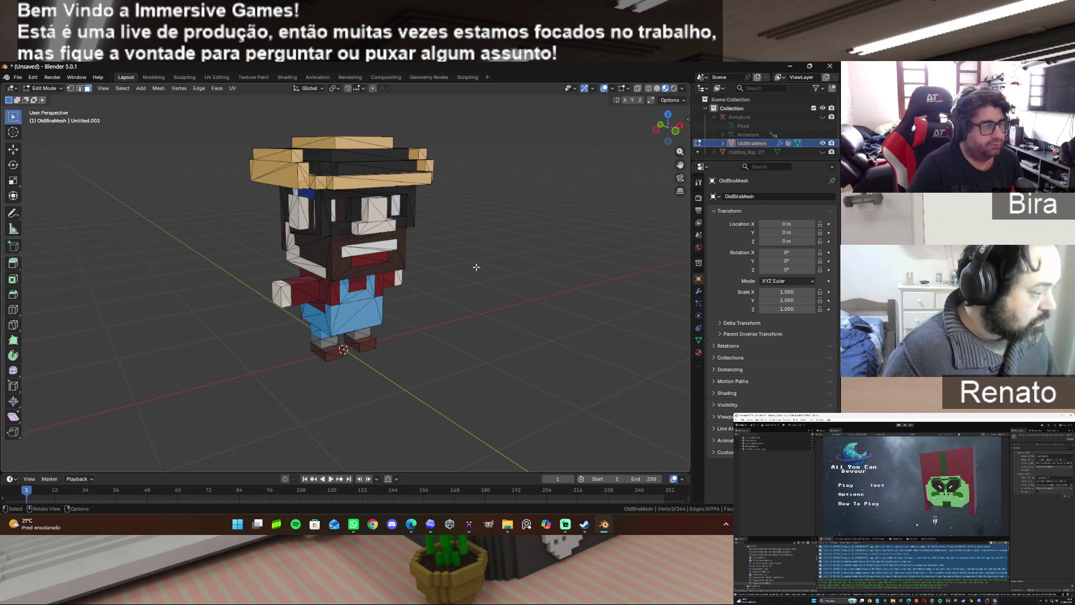
key(Tab)
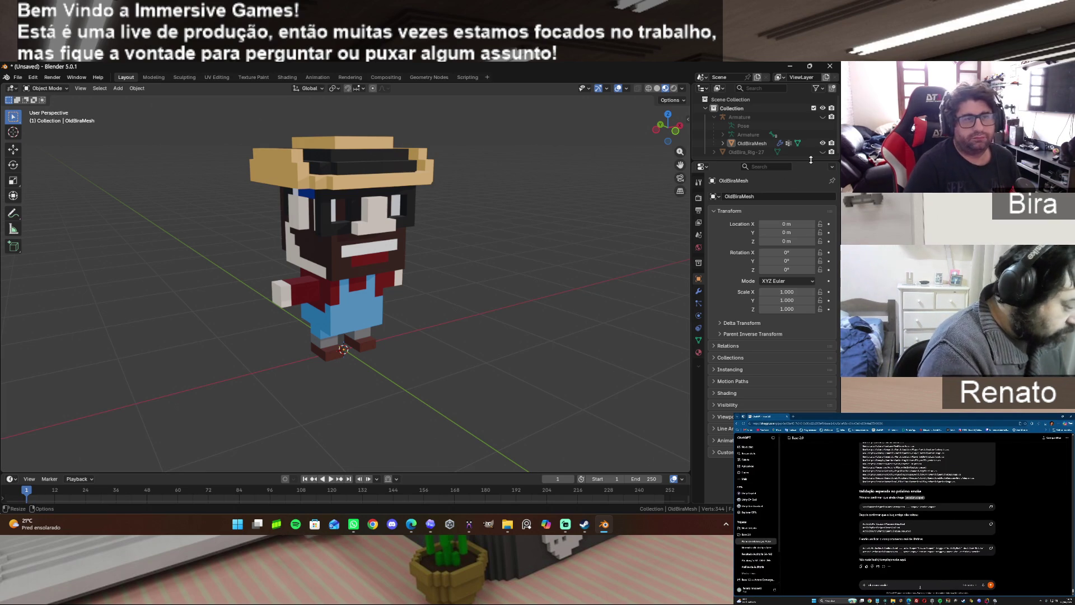
Hide the coloured OldBiraMesh and show the white OldBira_Rig-27 character instead.
click(821, 144)
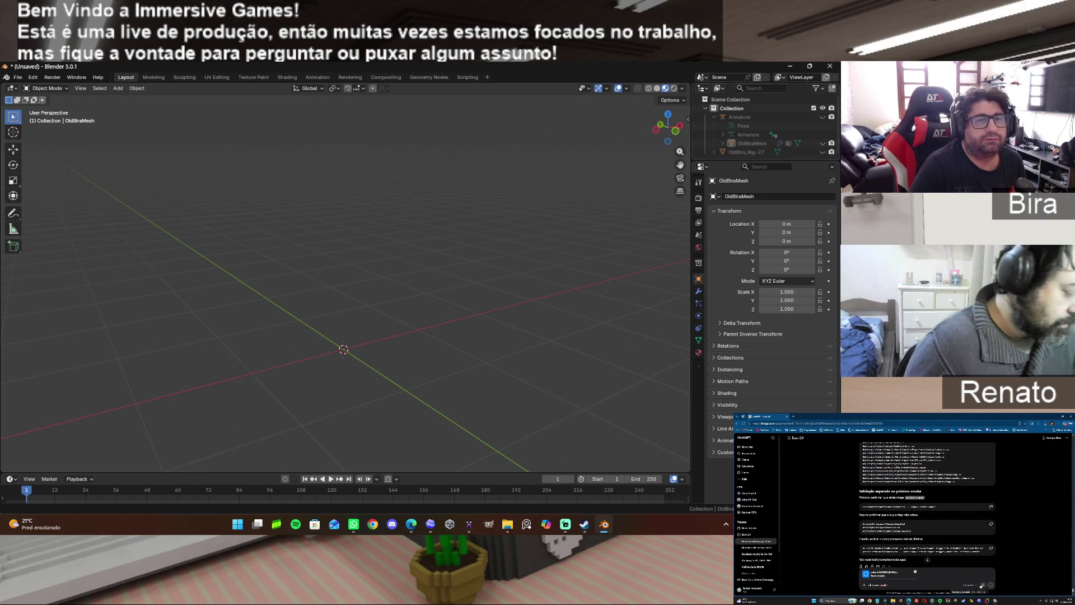
click(822, 152)
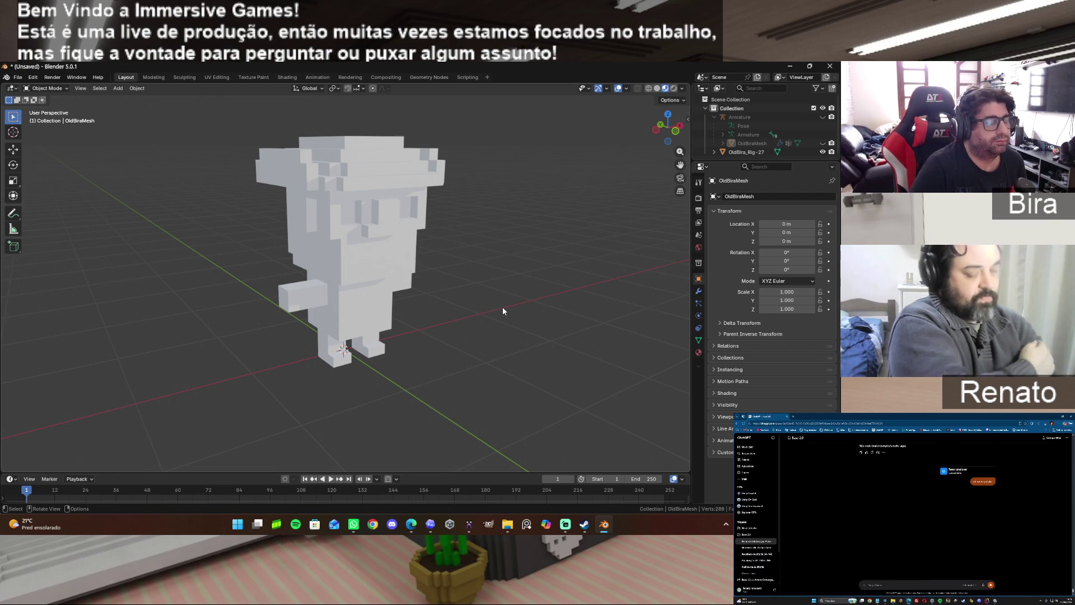
View the coloured OldBira render in MagicaVoxel, then switch to the Steam library on Blender's page.
mouse_move(484, 472)
mouse_down()
mouse_move(484, 404)
mouse_move(473, 482)
mouse_up()
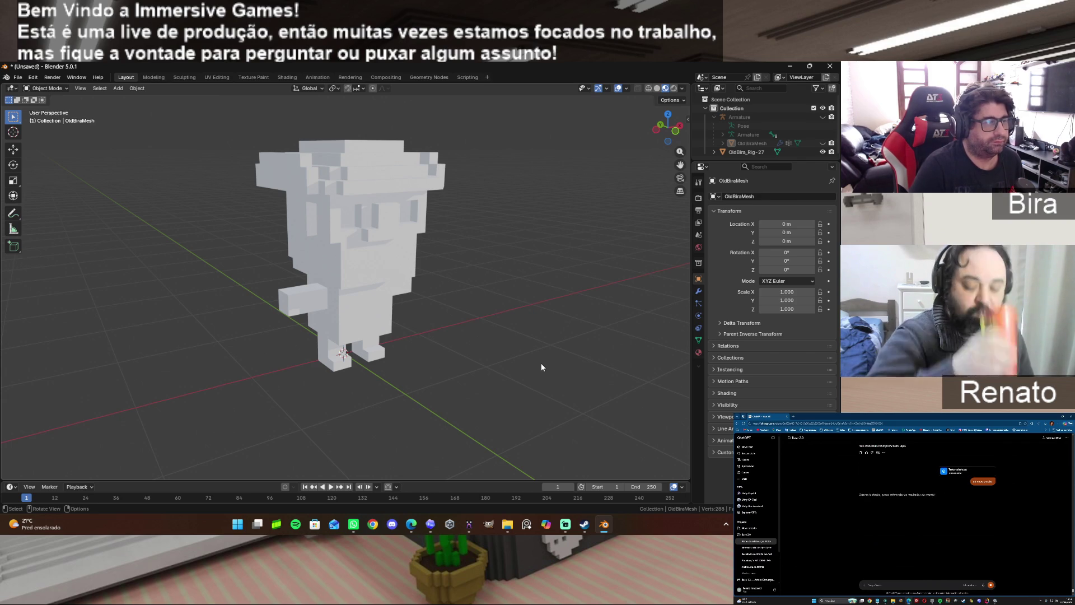
click(469, 525)
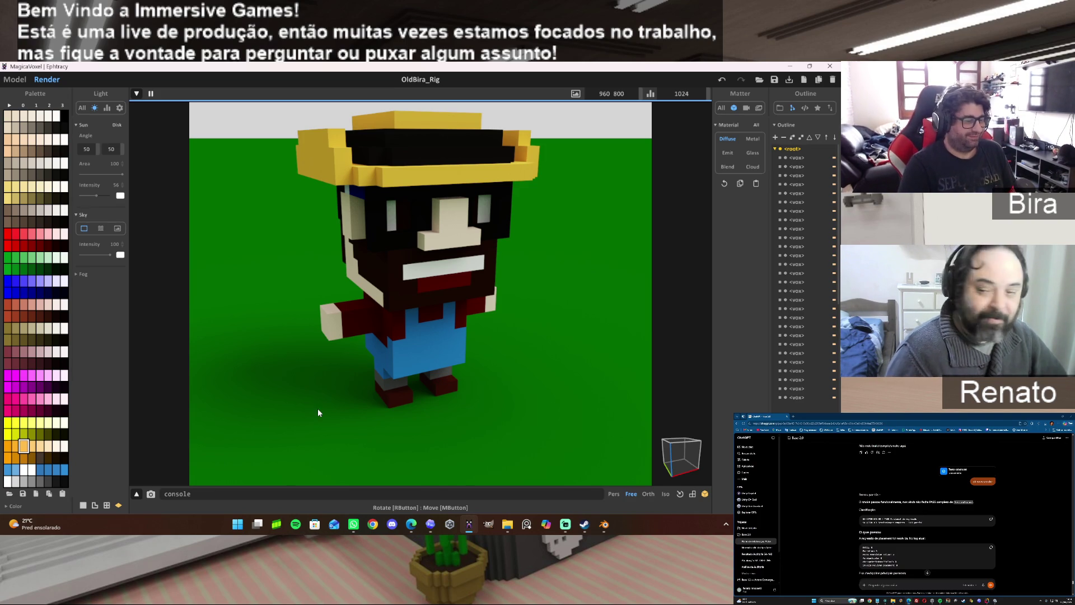
click(585, 524)
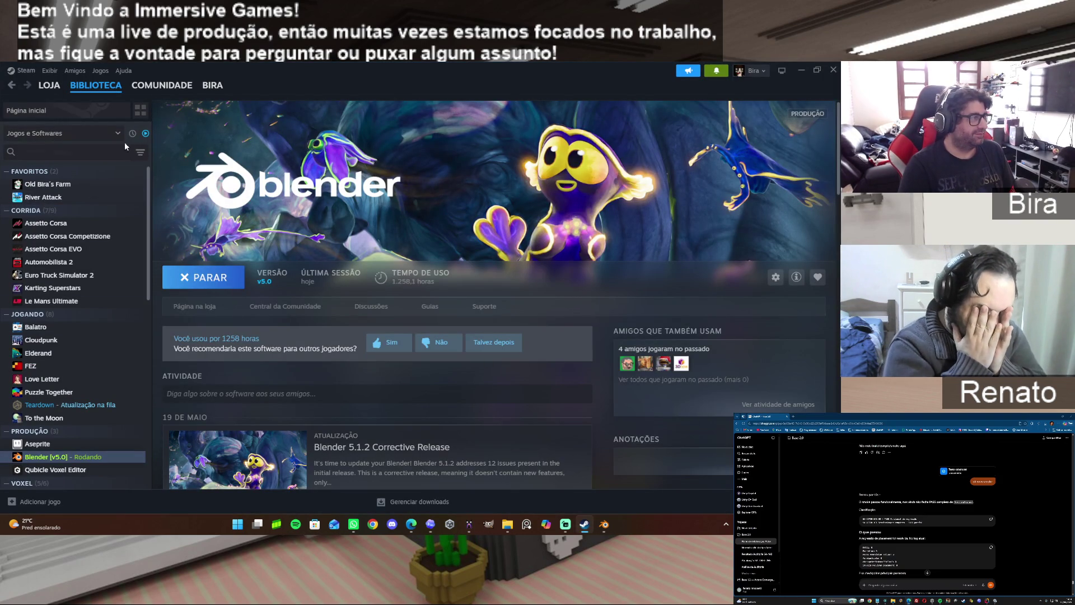
click(145, 132)
scroll(94, 353, down, 5)
scroll(93, 352, down, 5)
scroll(112, 326, down, 5)
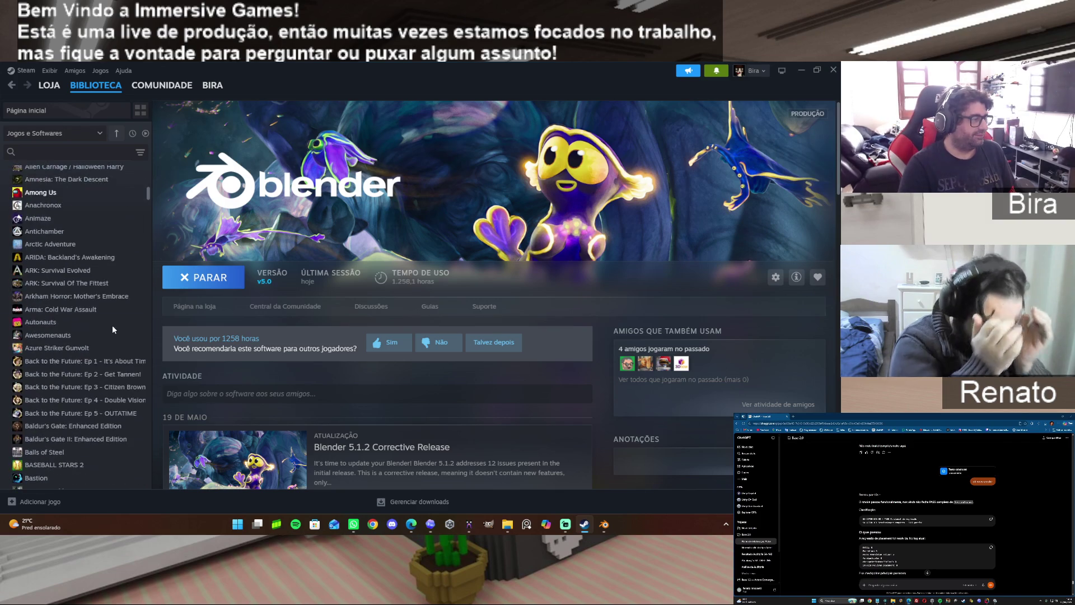
scroll(112, 324, down, 2)
scroll(112, 325, down, 2)
scroll(112, 325, down, 2)
scroll(112, 326, down, 2)
scroll(111, 325, down, 2)
scroll(112, 325, down, 2)
scroll(112, 325, down, 2)
scroll(112, 325, down, 3)
scroll(111, 326, down, 3)
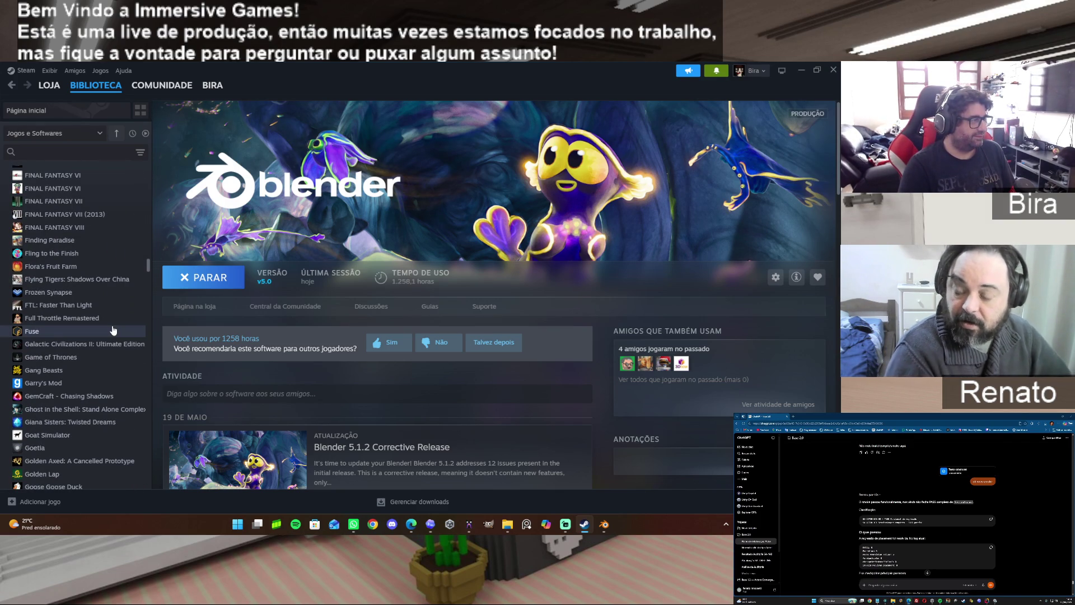
scroll(112, 330, up, 2)
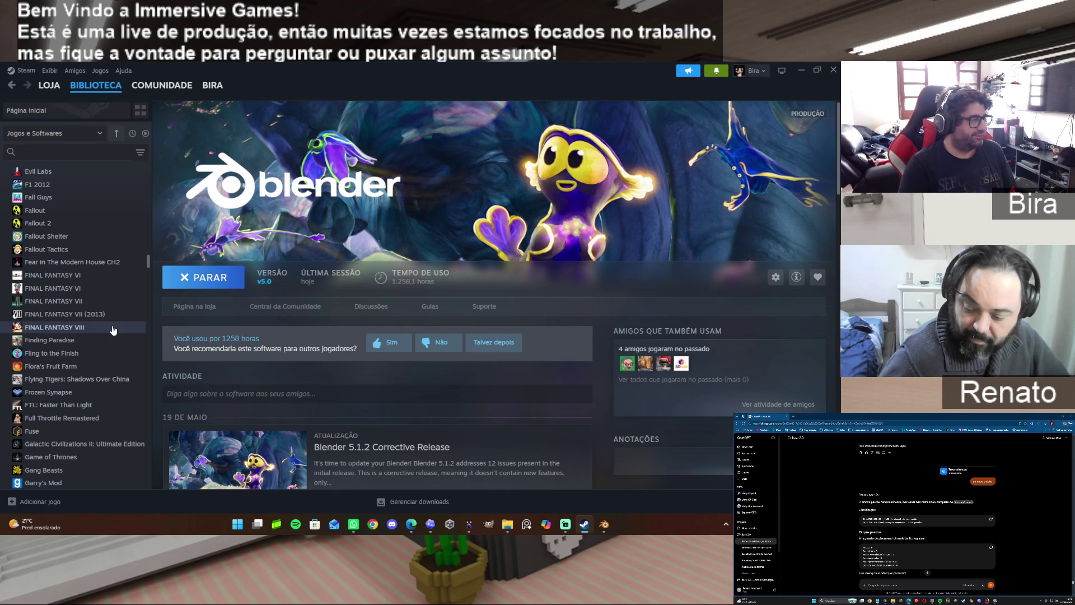
Show the Final Fantasy VI library page, then its other FINAL FANTASY VI entry.
click(75, 289)
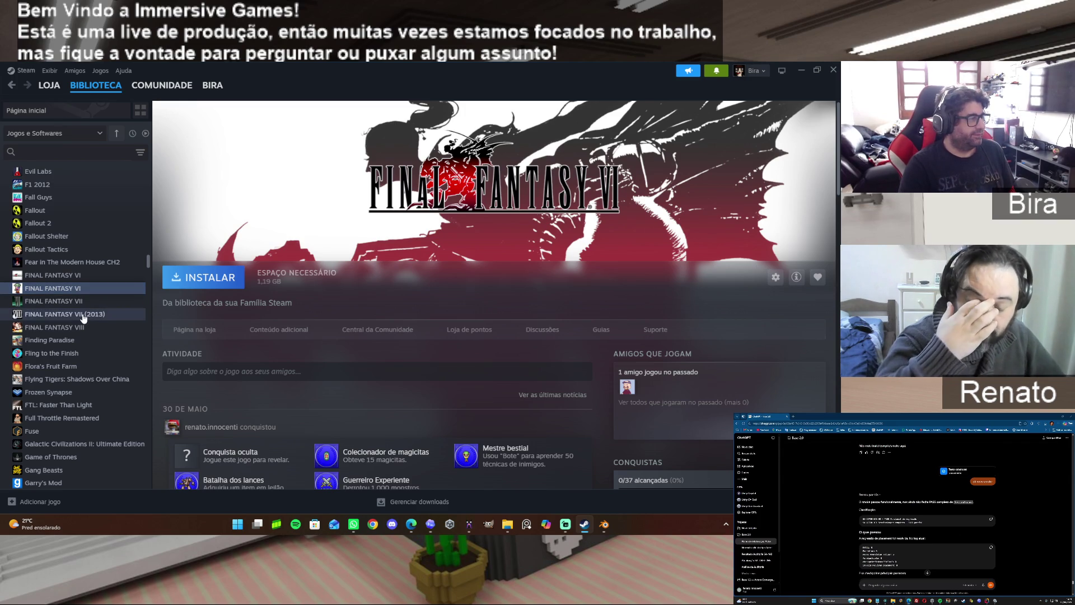
click(81, 277)
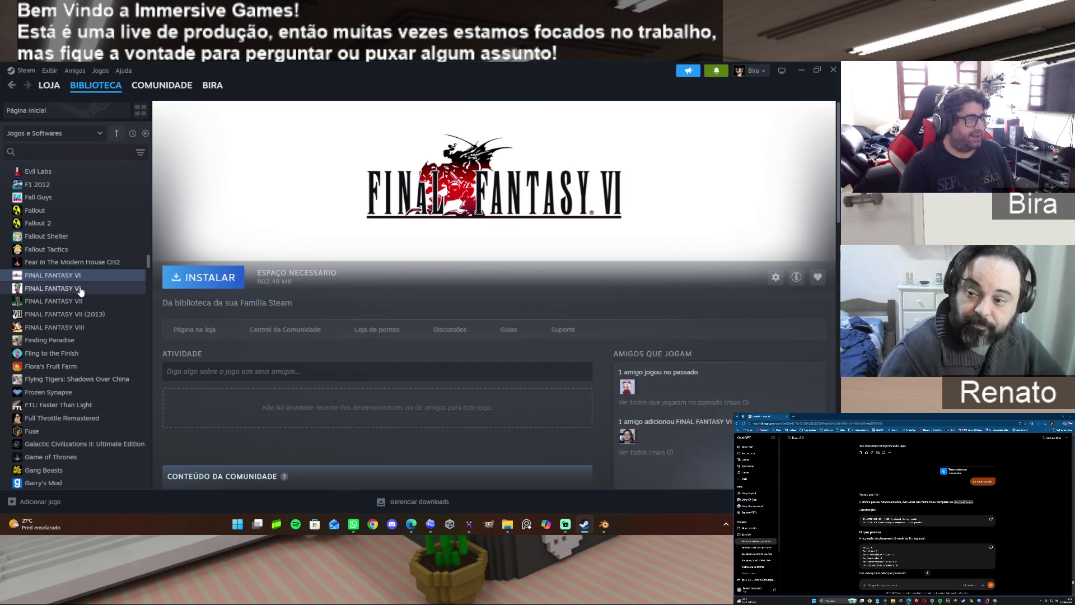
click(80, 288)
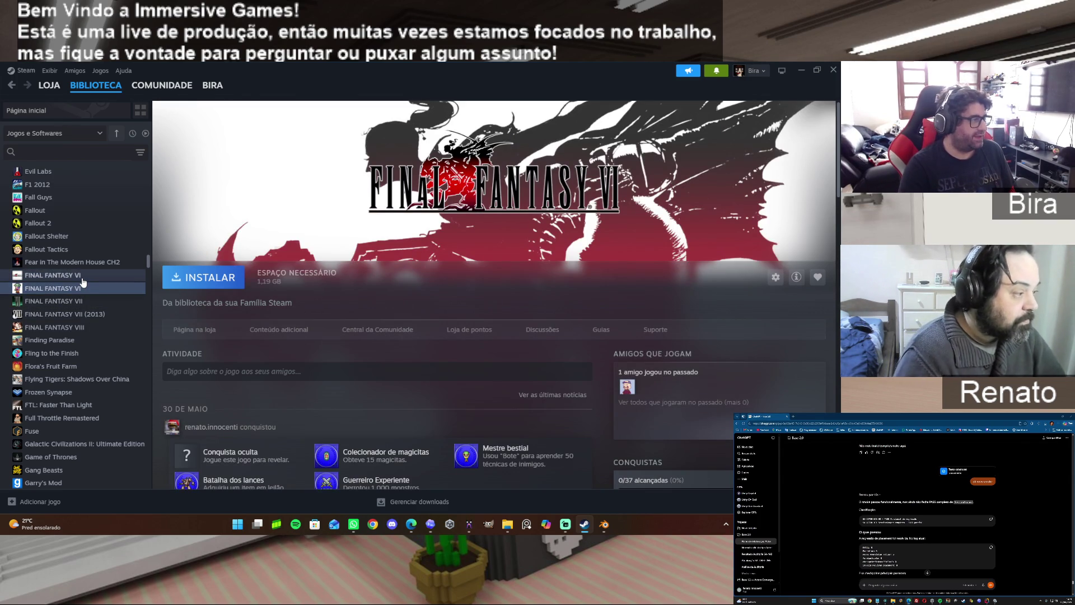
click(81, 280)
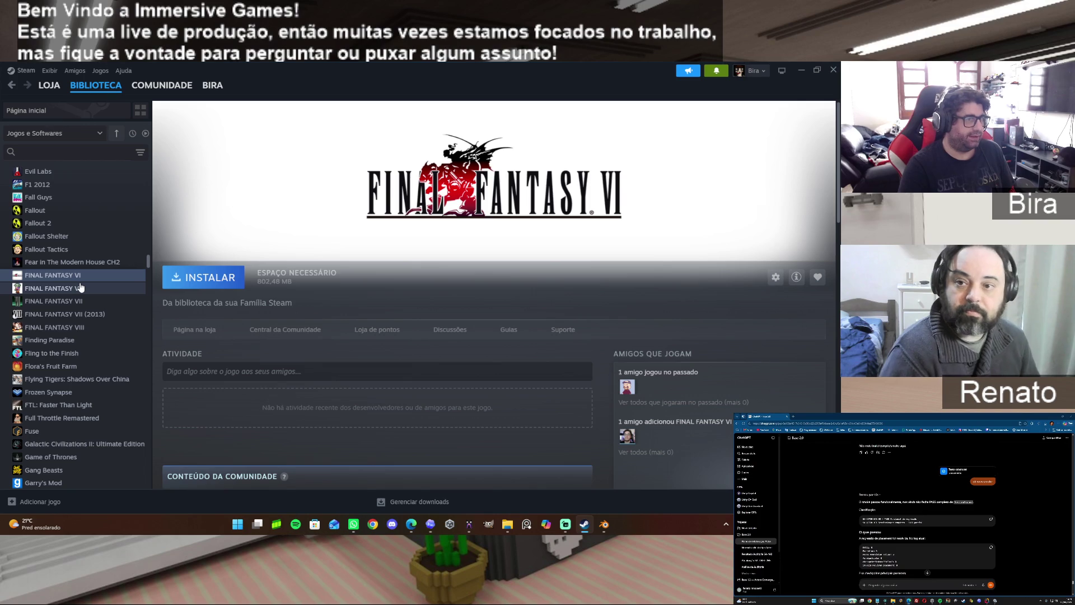
click(80, 288)
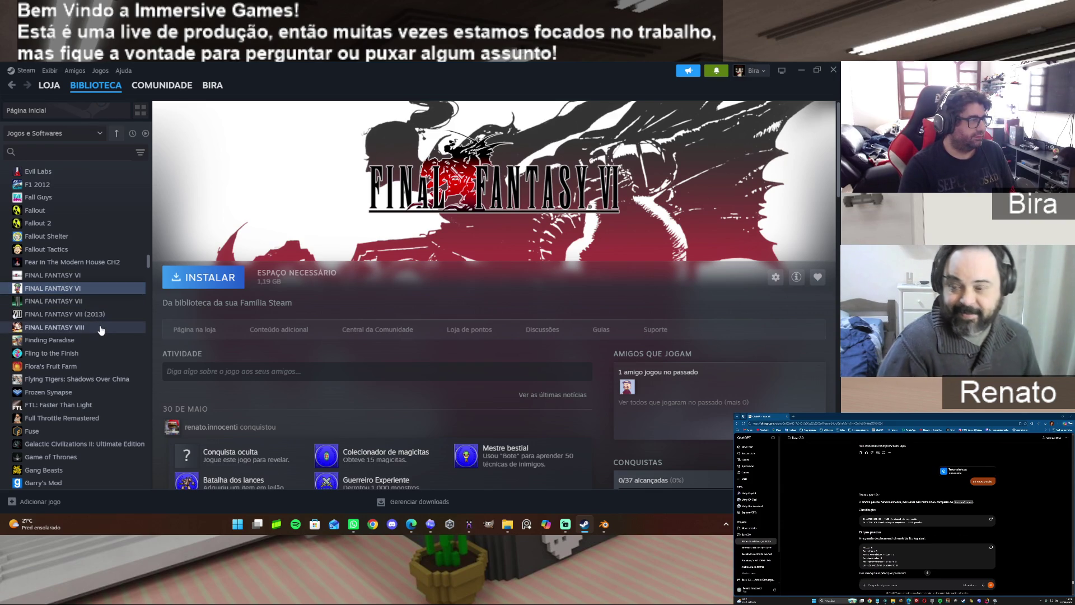
scroll(351, 307, down, 1)
scroll(352, 307, down, 5)
scroll(351, 310, up, 1)
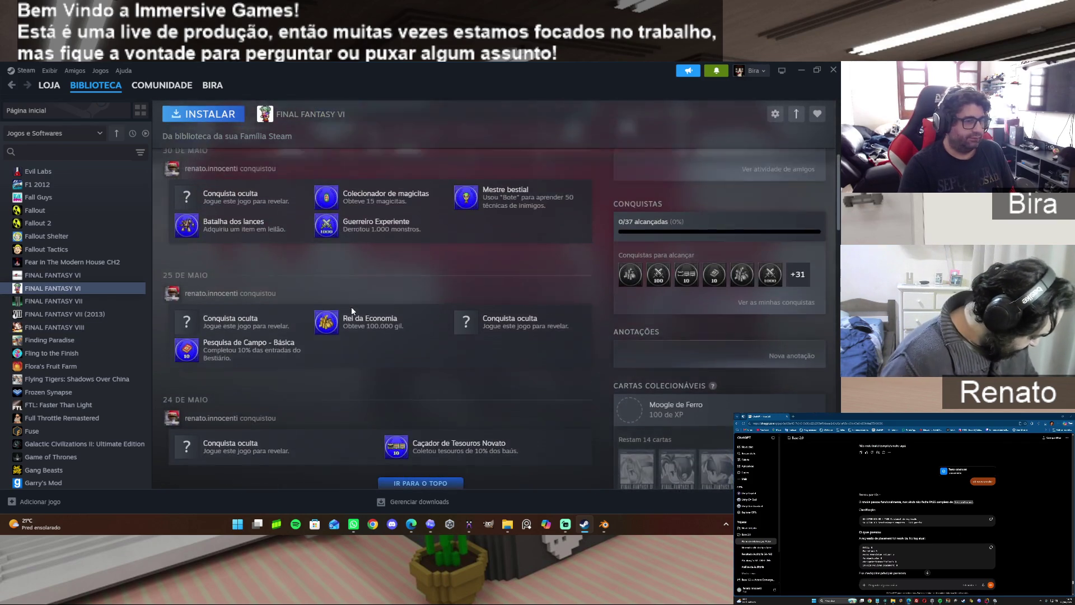
scroll(352, 306, up, 2)
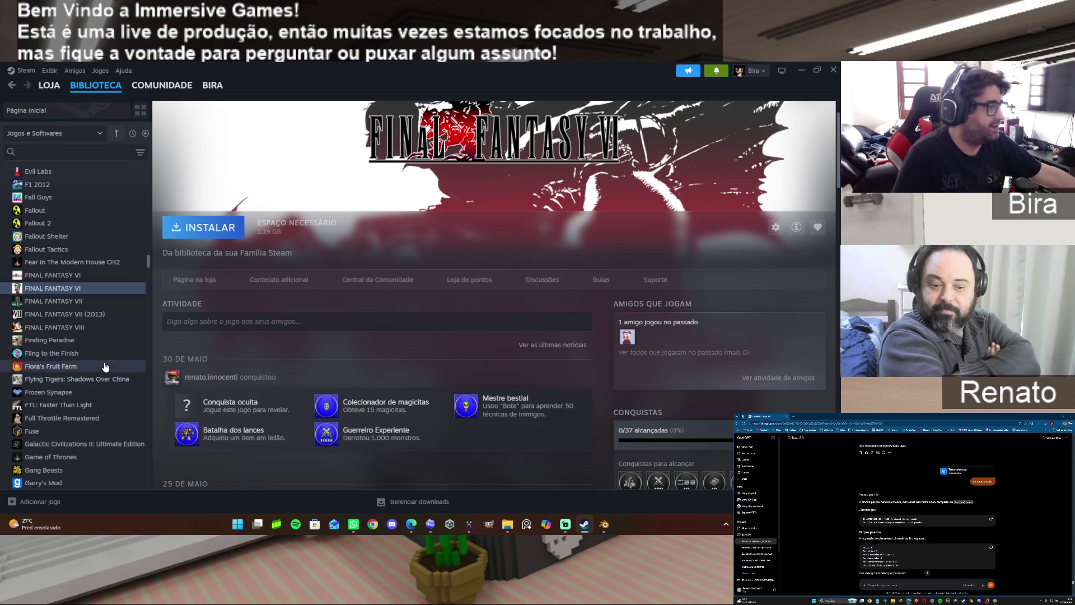
scroll(93, 353, up, 1)
scroll(93, 349, up, 3)
scroll(93, 327, up, 3)
scroll(92, 315, up, 3)
scroll(100, 293, up, 3)
scroll(96, 299, up, 3)
scroll(97, 298, up, 3)
scroll(97, 298, up, 3)
scroll(97, 299, up, 3)
scroll(96, 302, up, 5)
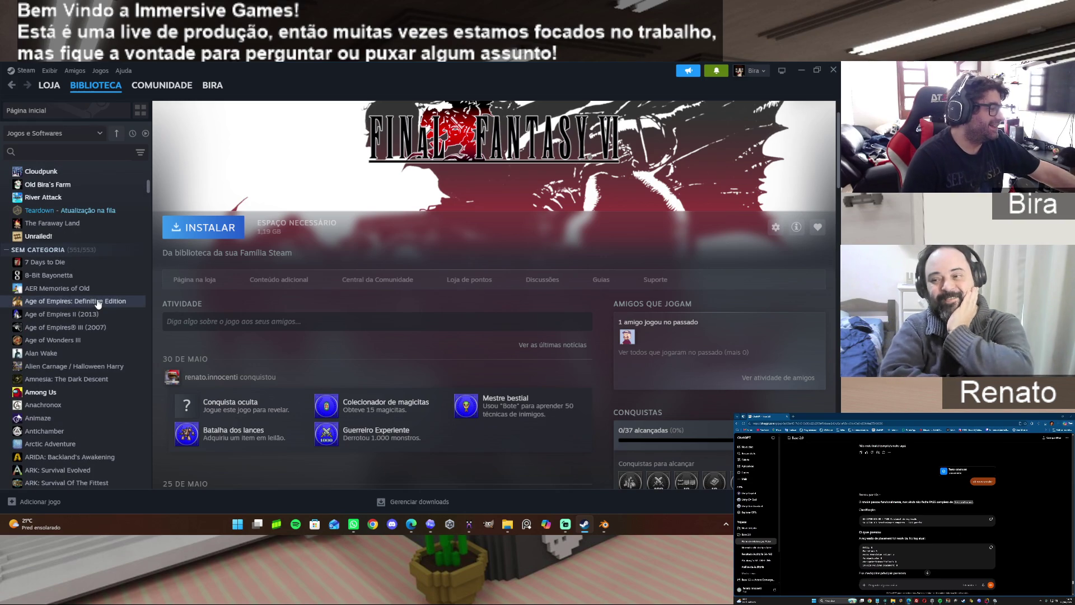
scroll(98, 304, up, 5)
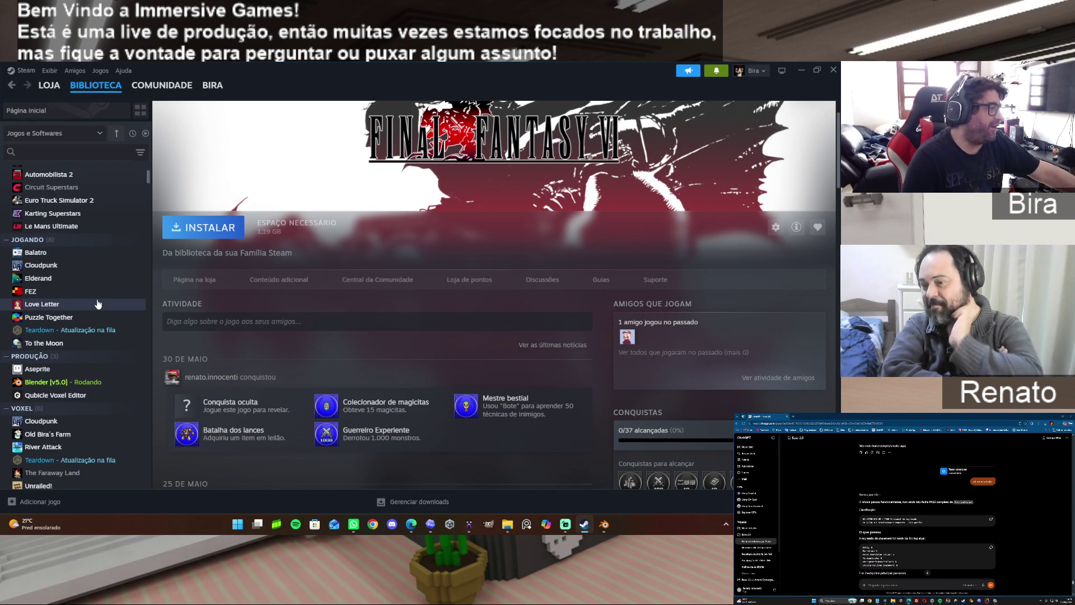
scroll(96, 303, down, 3)
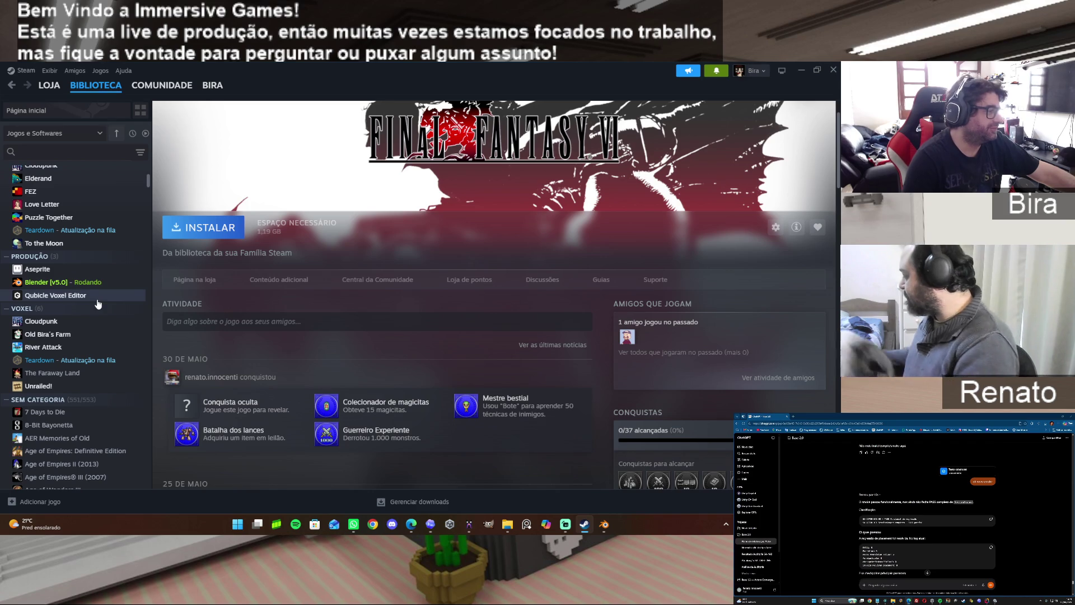
scroll(98, 304, up, 6)
scroll(98, 302, down, 5)
scroll(98, 302, down, 5)
scroll(98, 303, down, 5)
scroll(97, 302, down, 5)
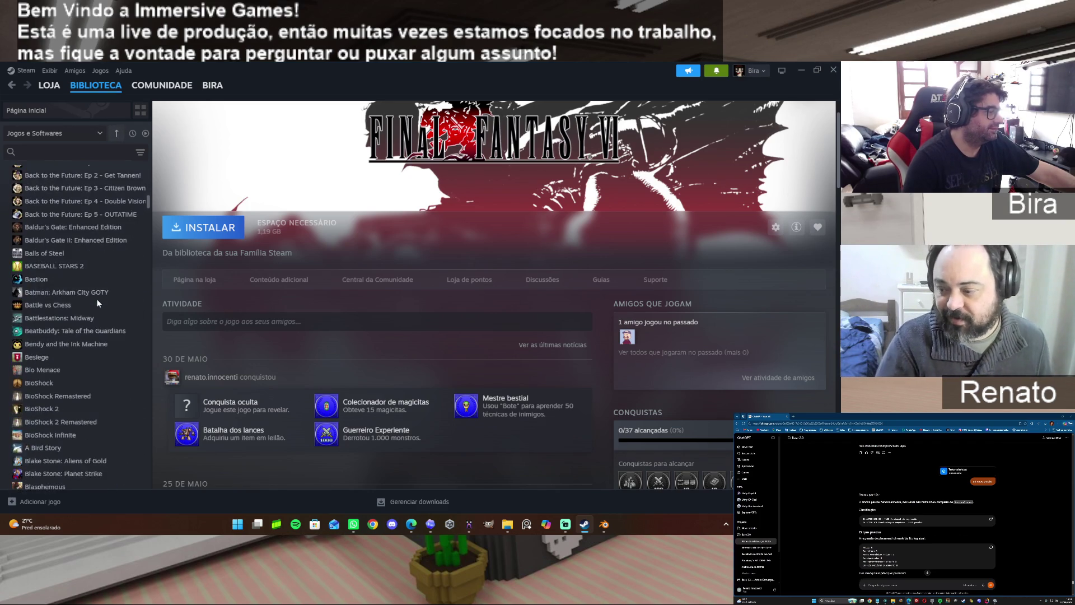
scroll(96, 298, down, 3)
scroll(97, 299, down, 1)
scroll(96, 302, down, 2)
scroll(96, 303, down, 3)
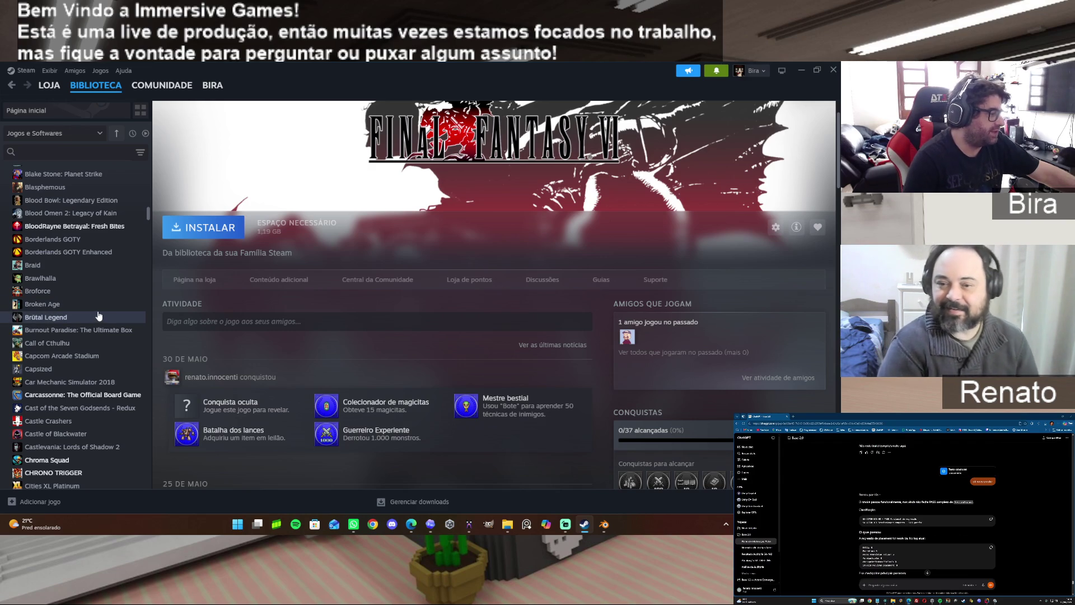
scroll(94, 319, down, 2)
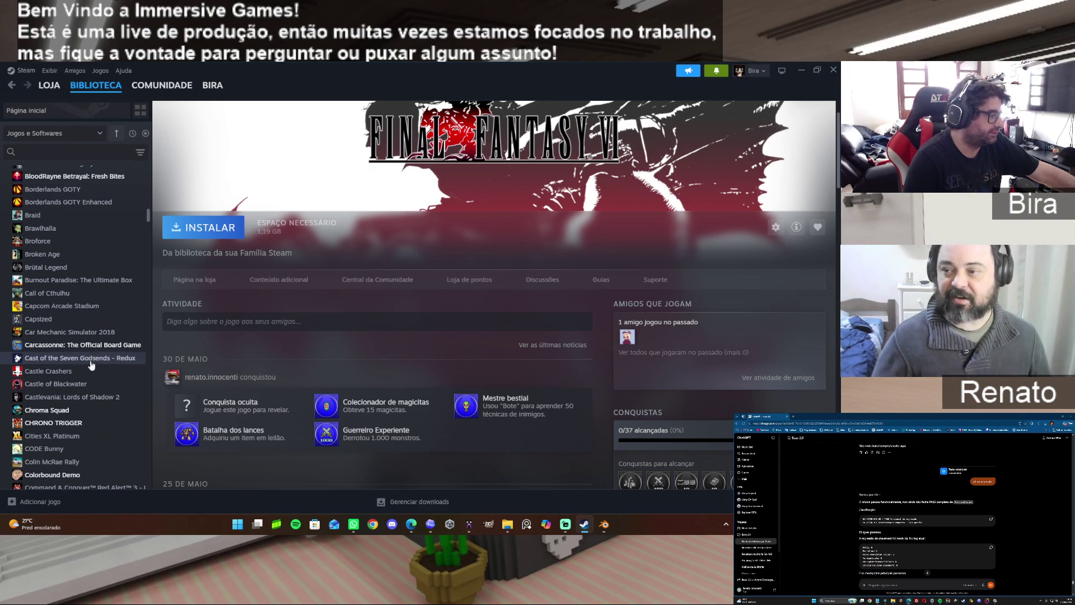
Show the CHRONO TRIGGER library page in place of Final Fantasy VI.
click(81, 423)
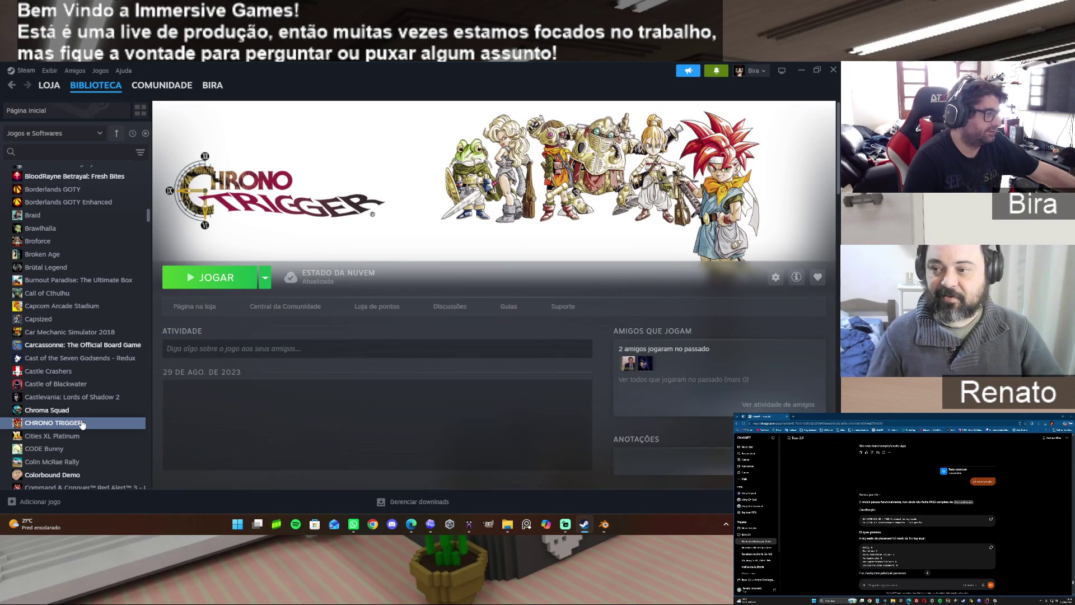
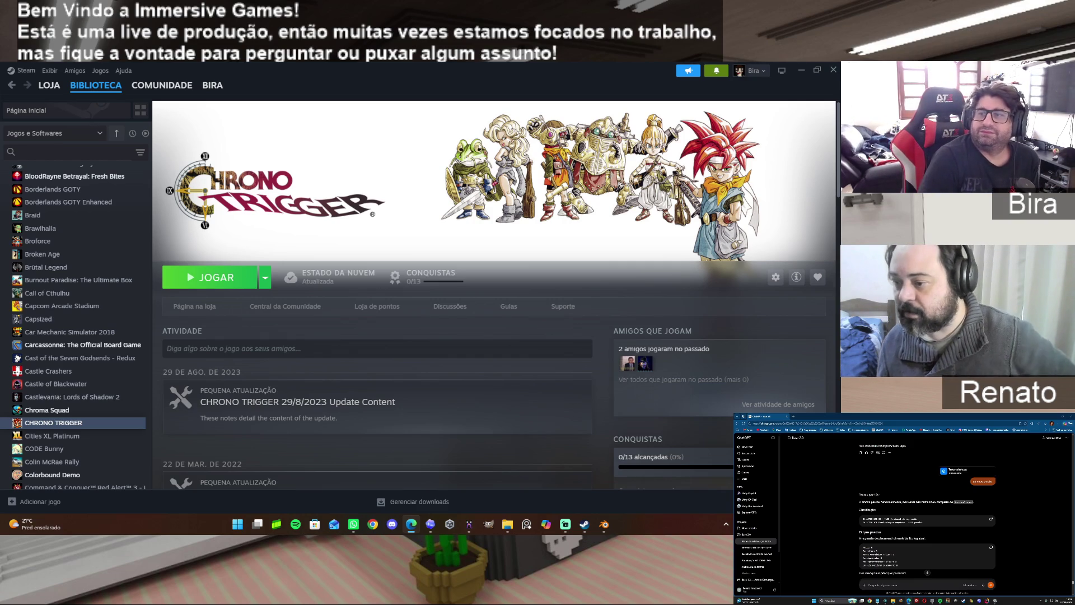
Return to the Steam library and filter it to ready-to-play titles only.
key(alt+Tab)
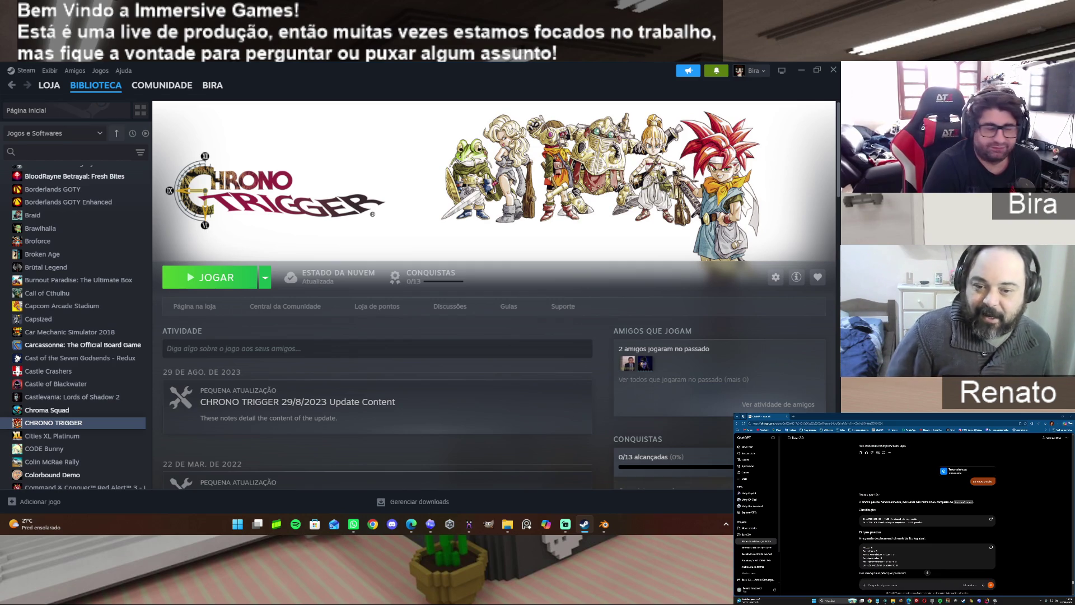
click(603, 526)
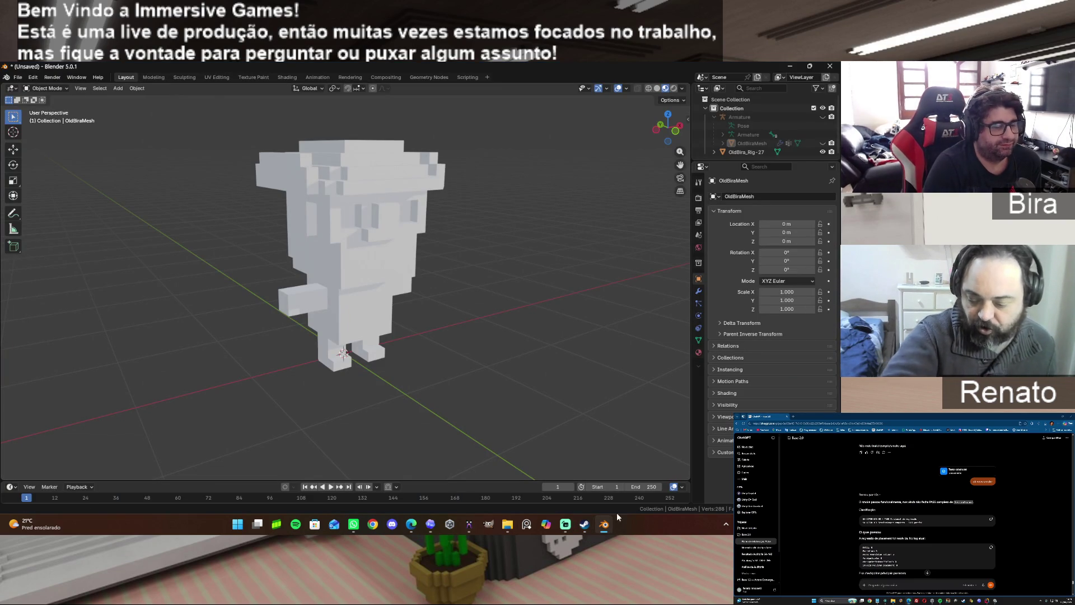
click(584, 525)
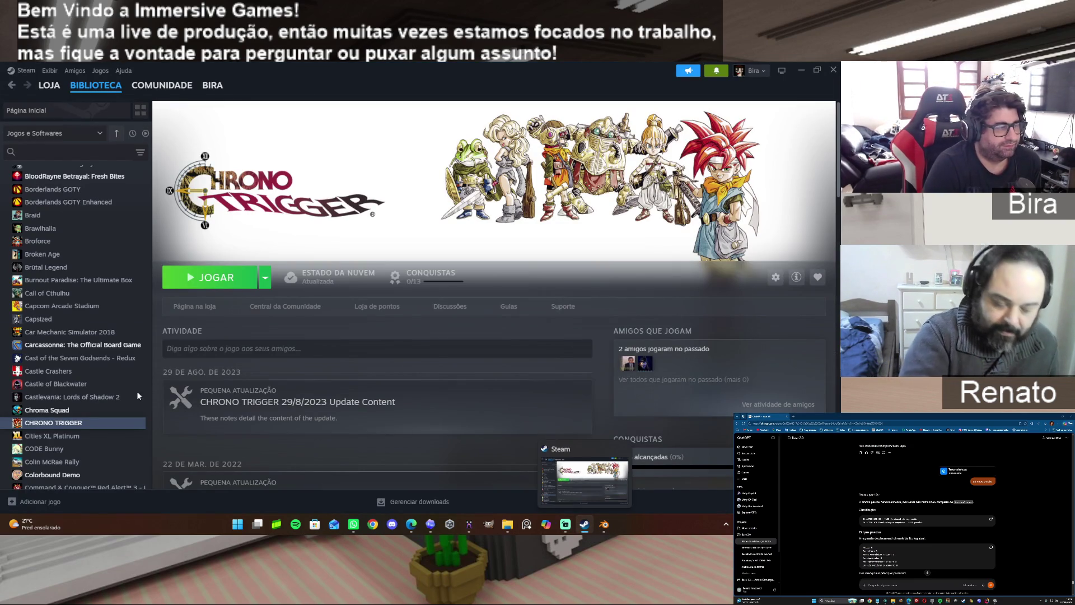
scroll(117, 231, up, 10)
scroll(117, 232, up, 10)
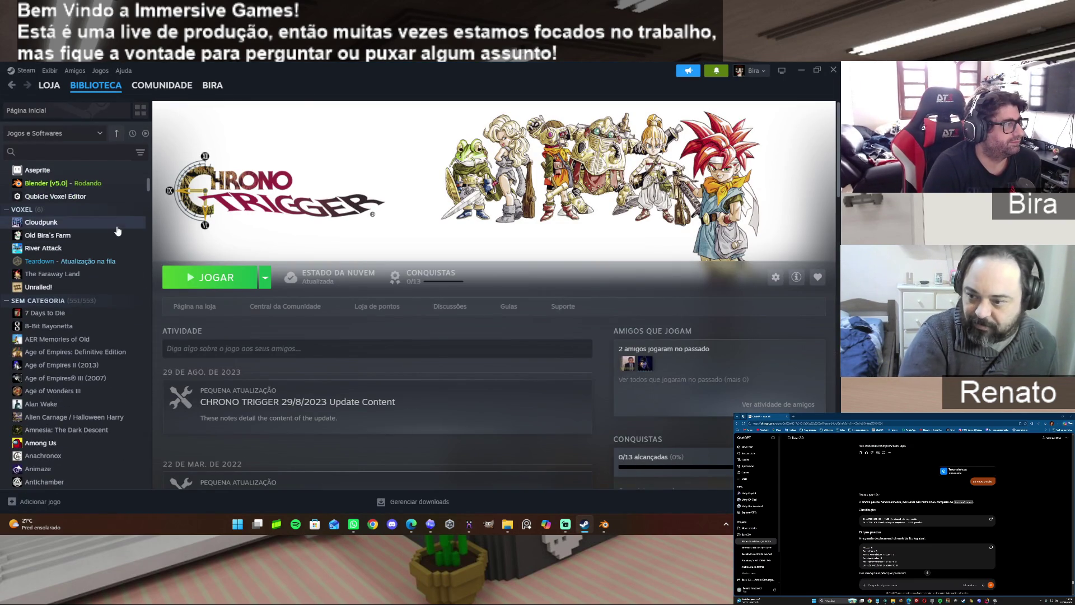
click(145, 134)
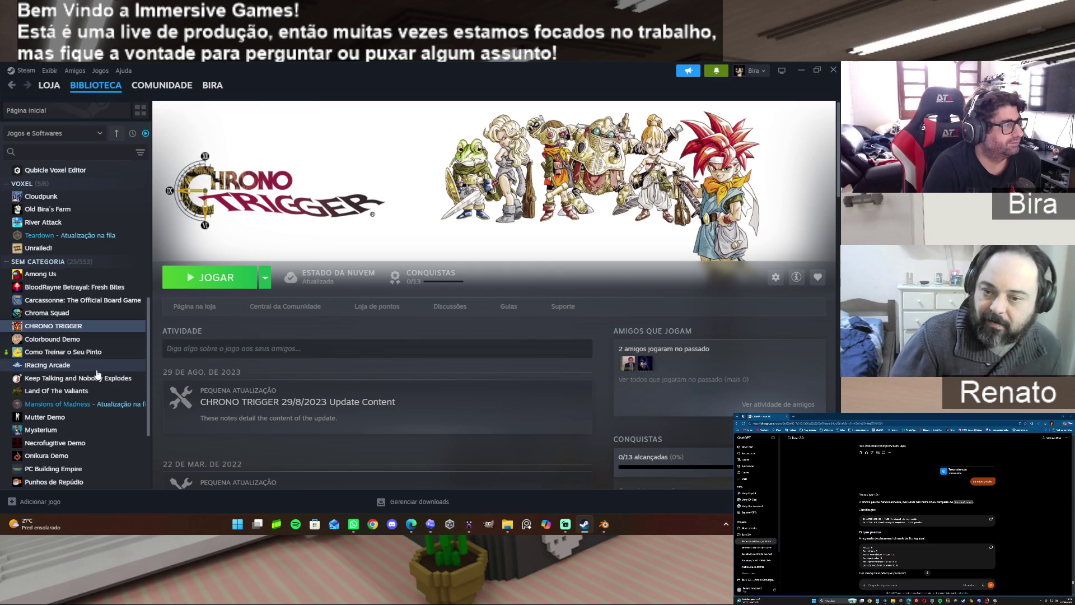
scroll(97, 374, up, 4)
scroll(97, 373, up, 1)
Select Aseprite in the library and launch it.
click(67, 345)
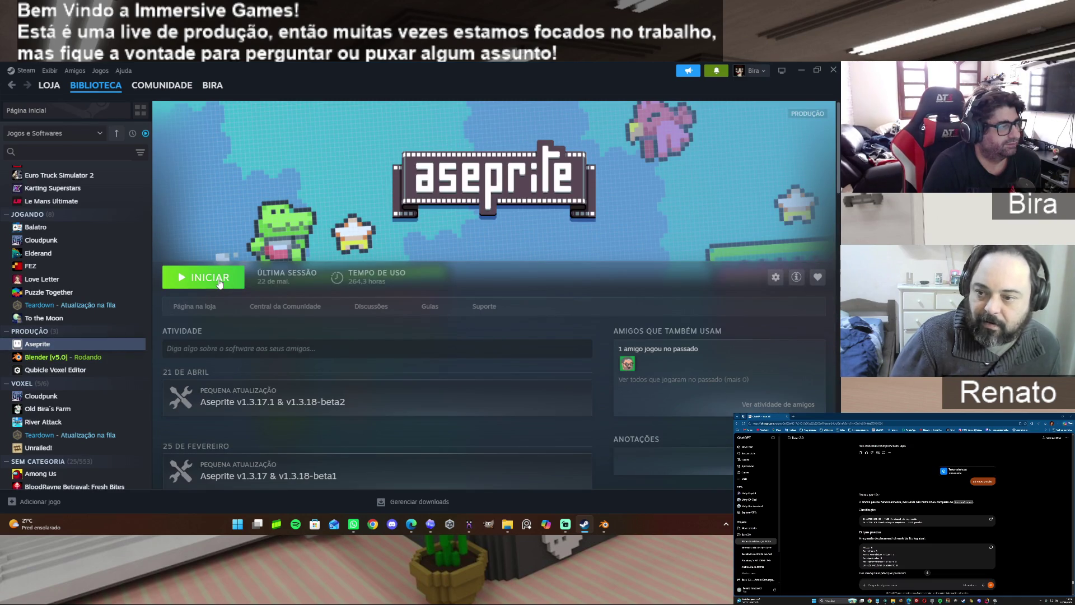
click(219, 281)
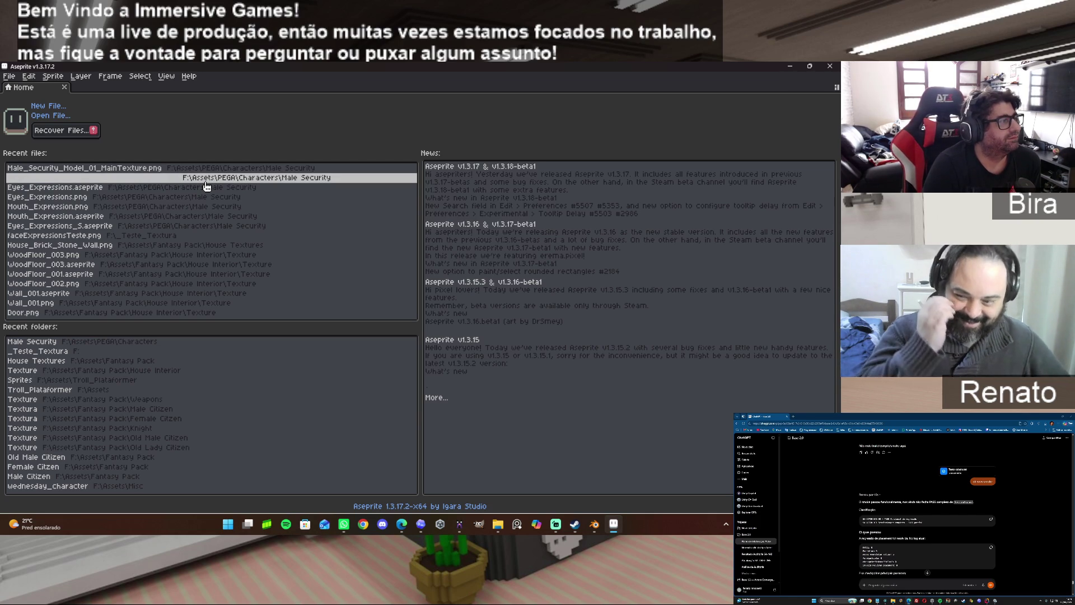
Create a new 256×256 sprite with a transparent background via File > New.
click(9, 76)
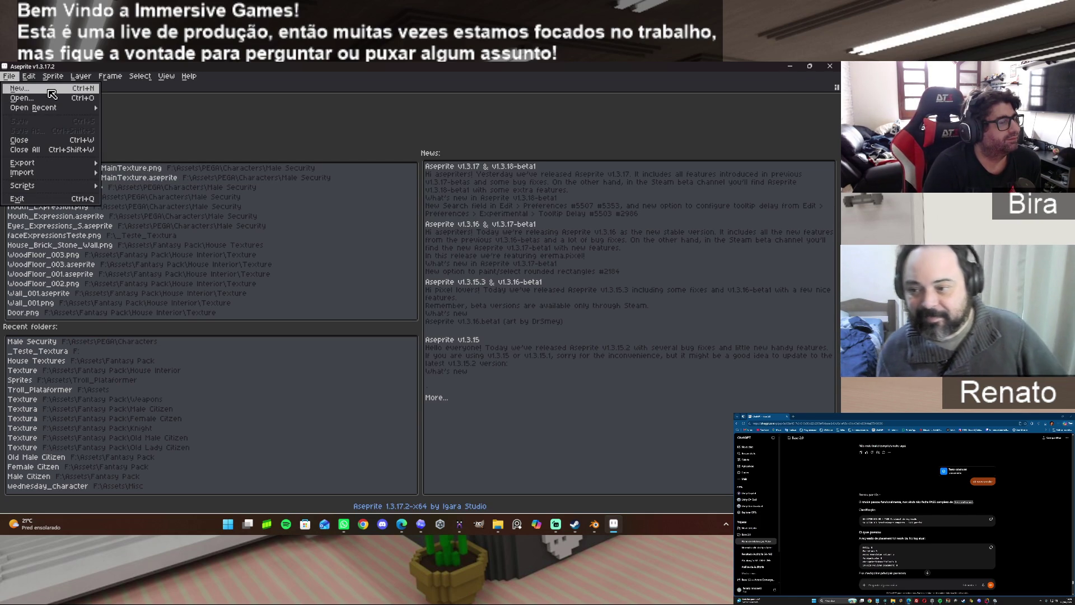
click(18, 88)
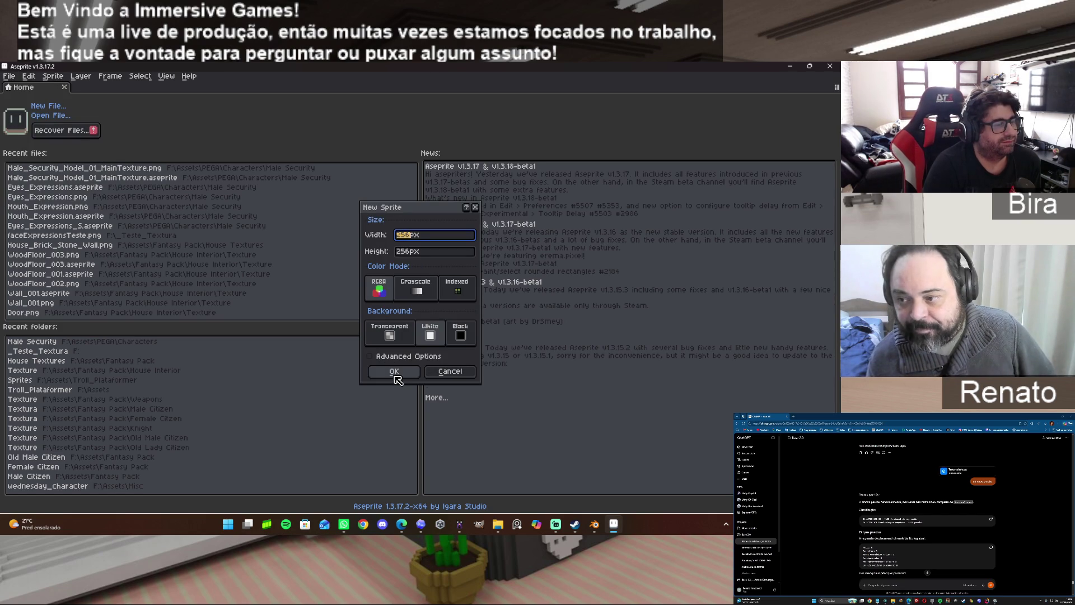
click(392, 335)
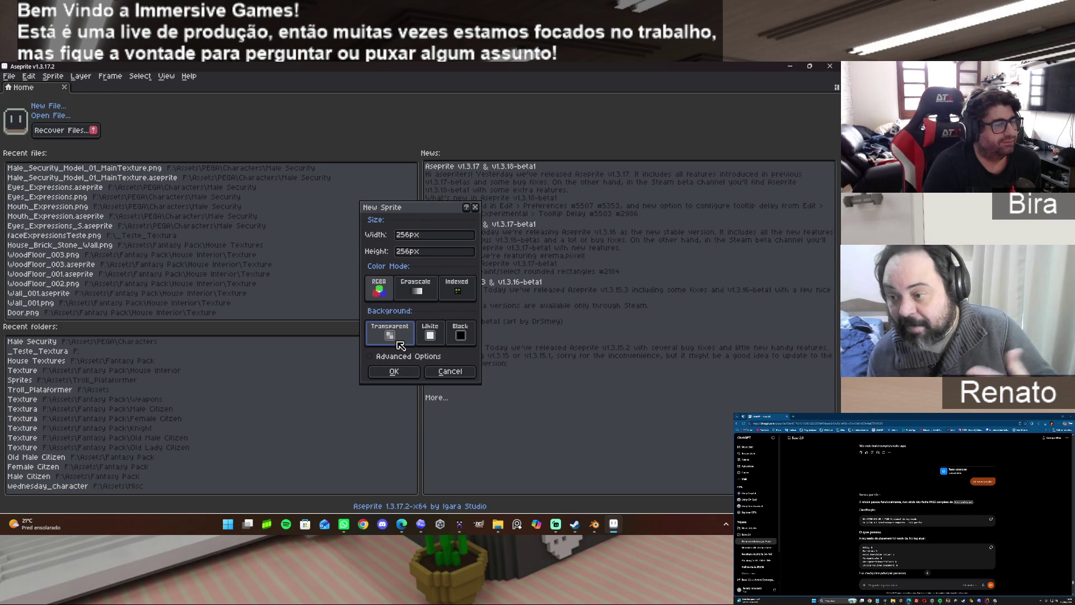
click(394, 371)
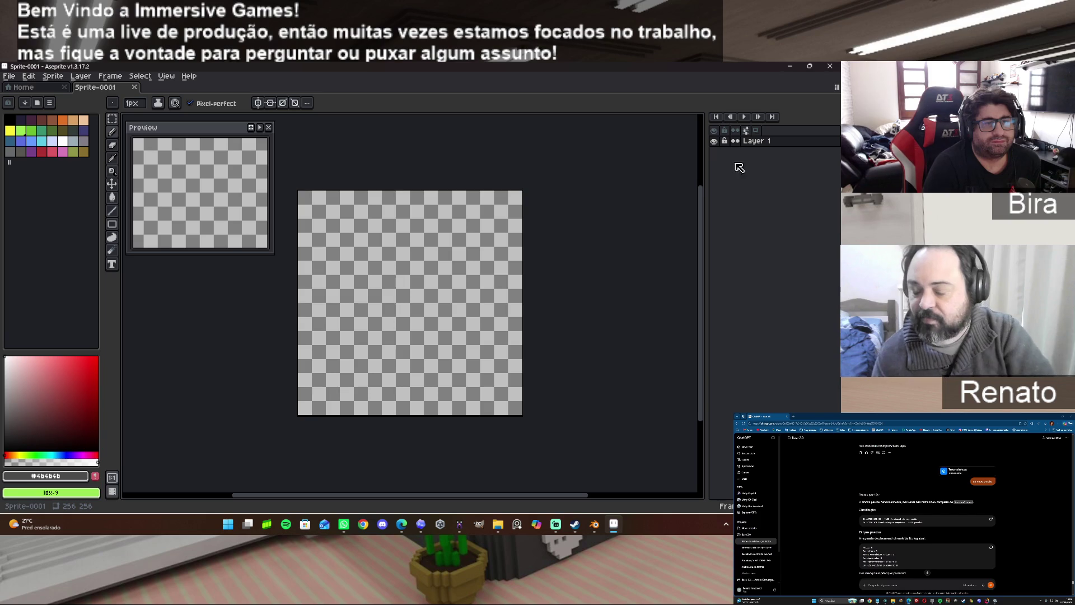
Rename Layer 1 to BG through its Layer Properties.
right_click(758, 145)
click(757, 142)
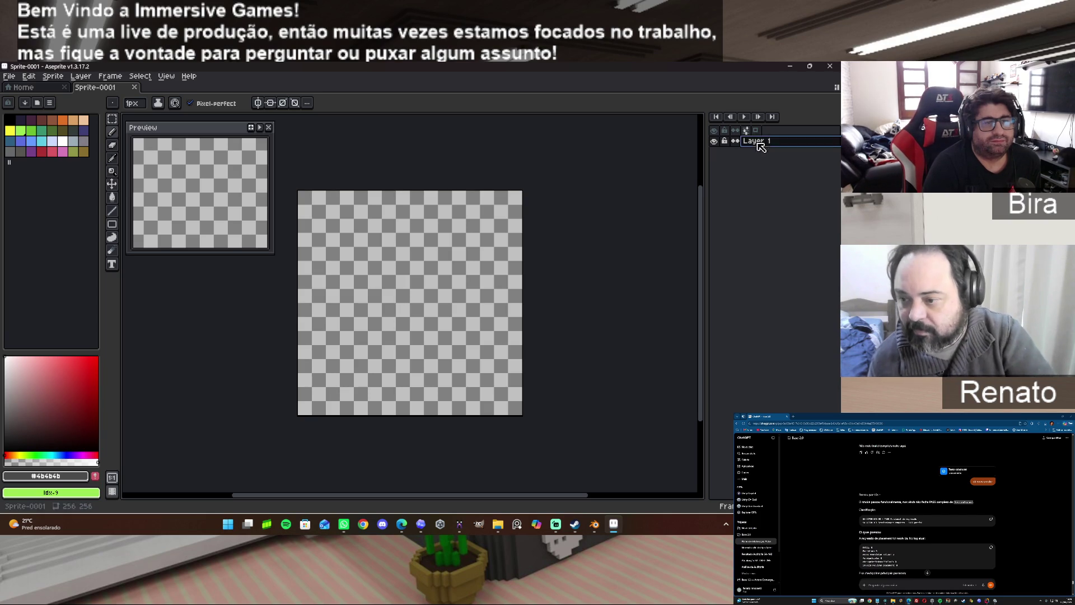
double_click(778, 143)
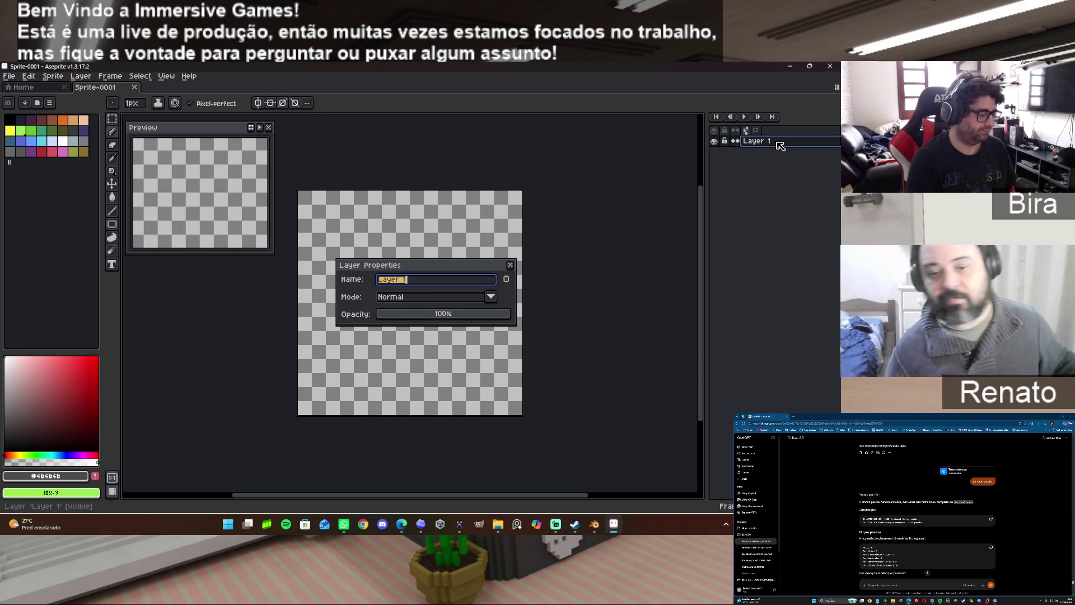
text(BG)
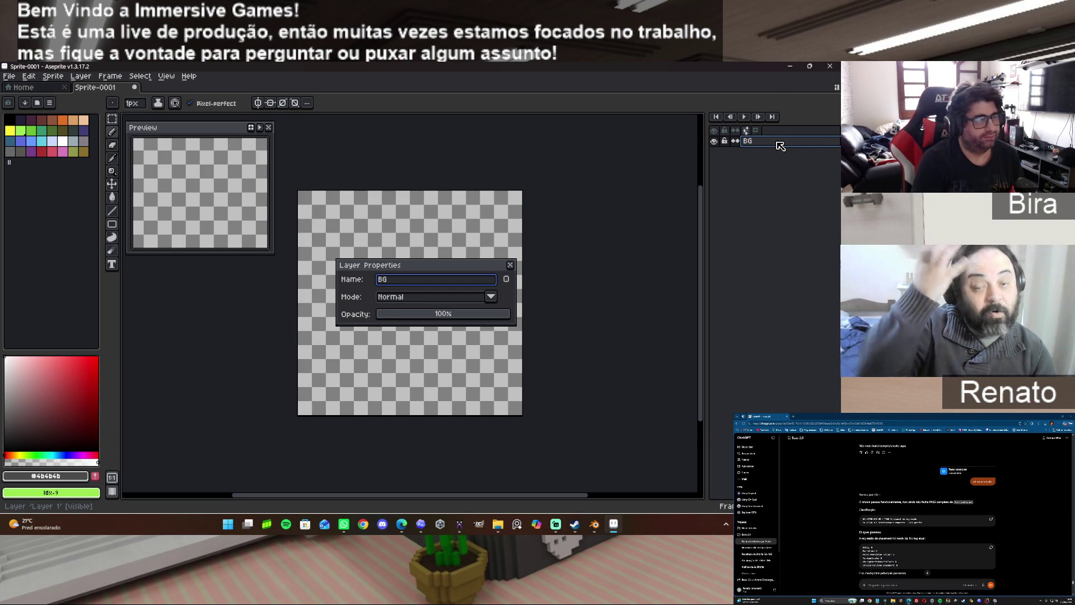
key(Return)
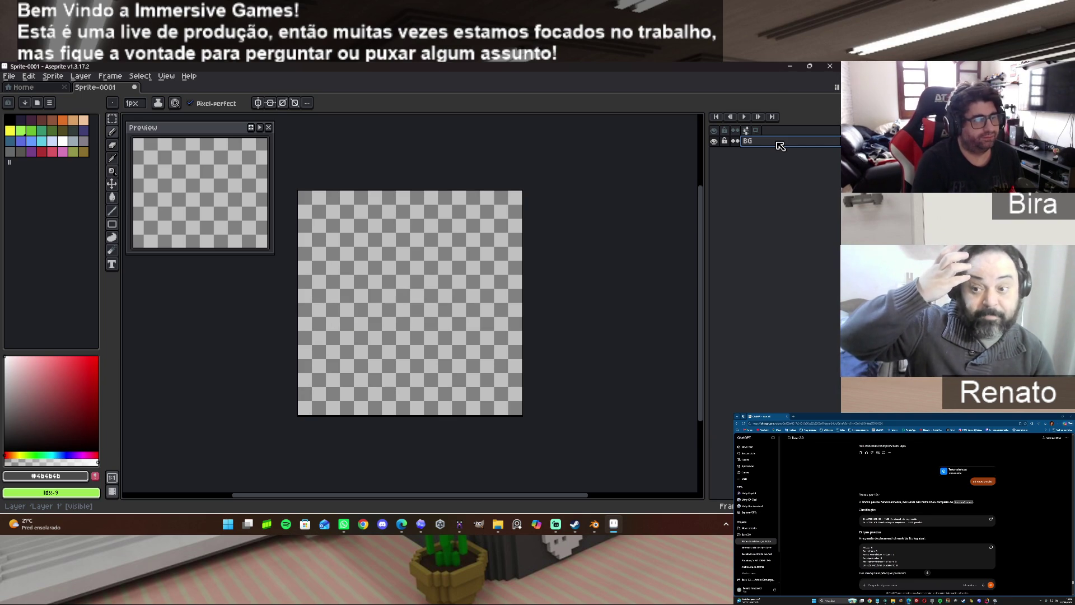
scroll(570, 272, up, 2)
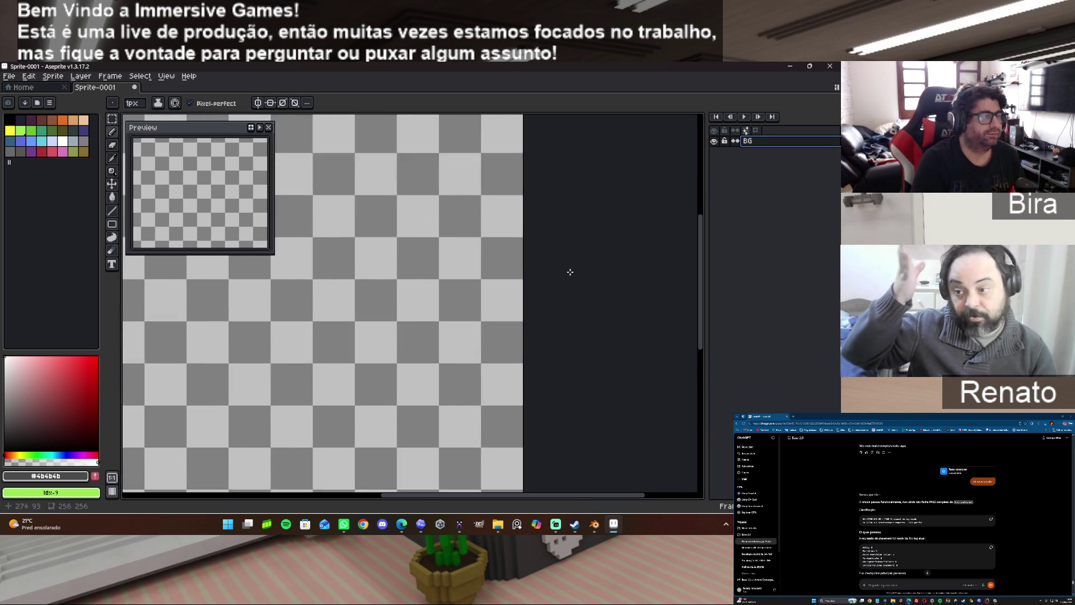
scroll(570, 272, down, 2)
Set the canvas grid to 8×8-pixel cells in Grid Settings and apply it.
click(141, 77)
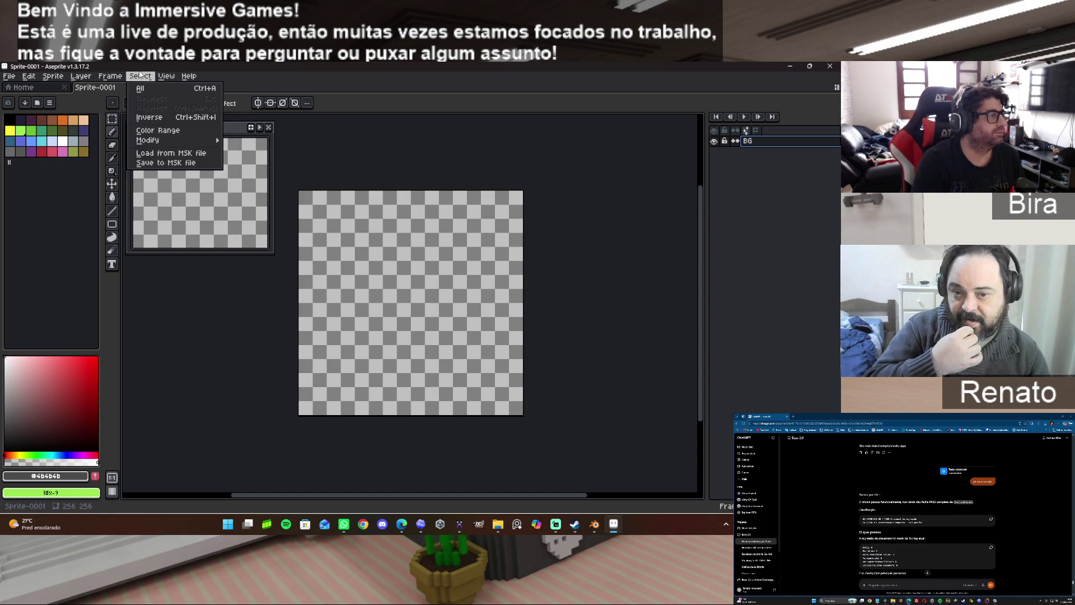
mouse_move(165, 76)
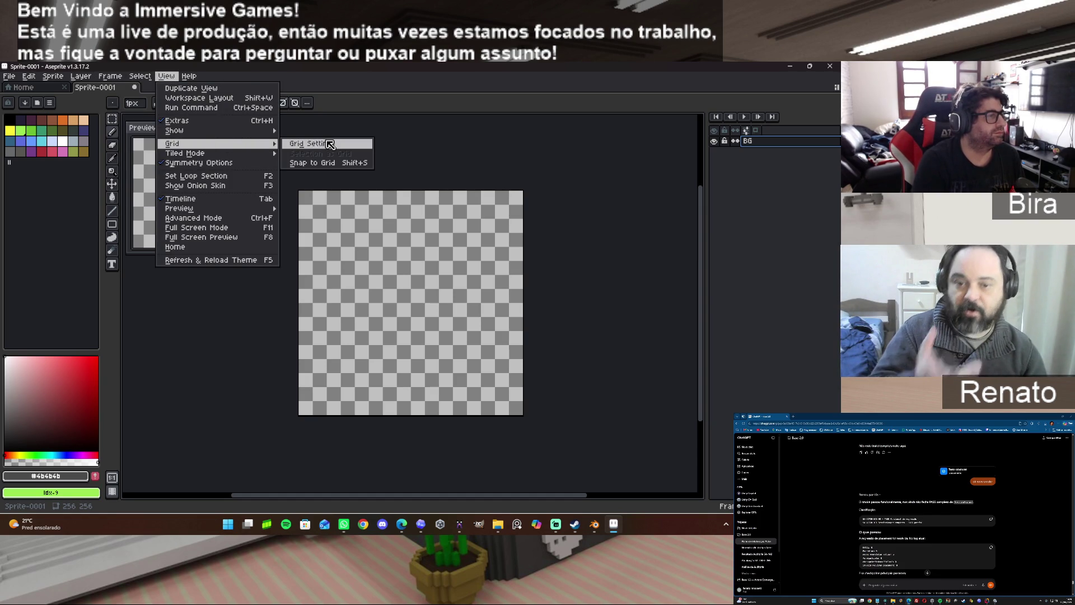
mouse_move(172, 144)
click(324, 140)
click(399, 293)
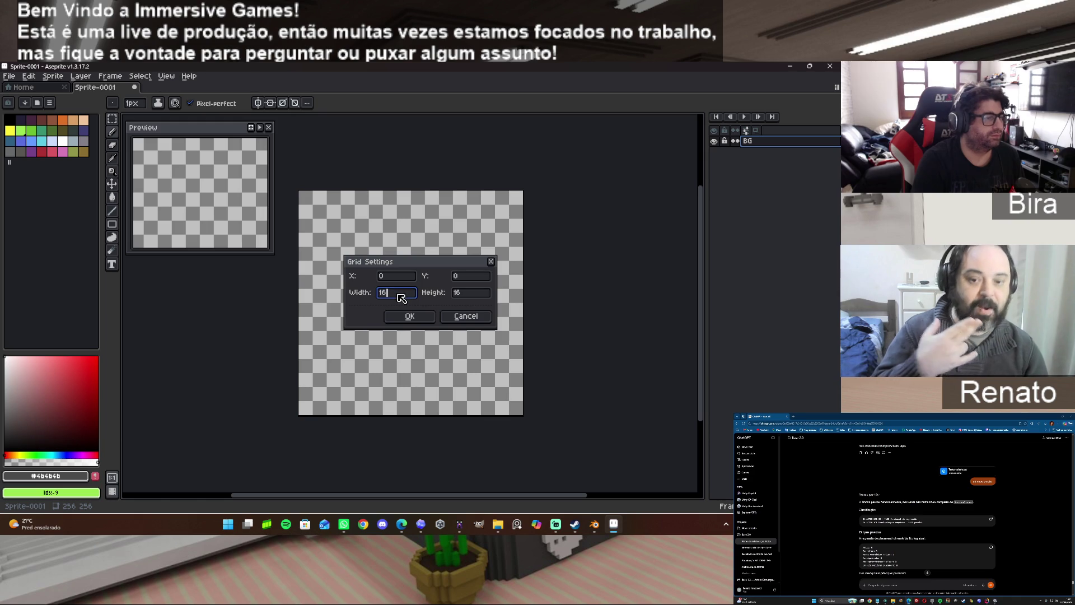
text(8)
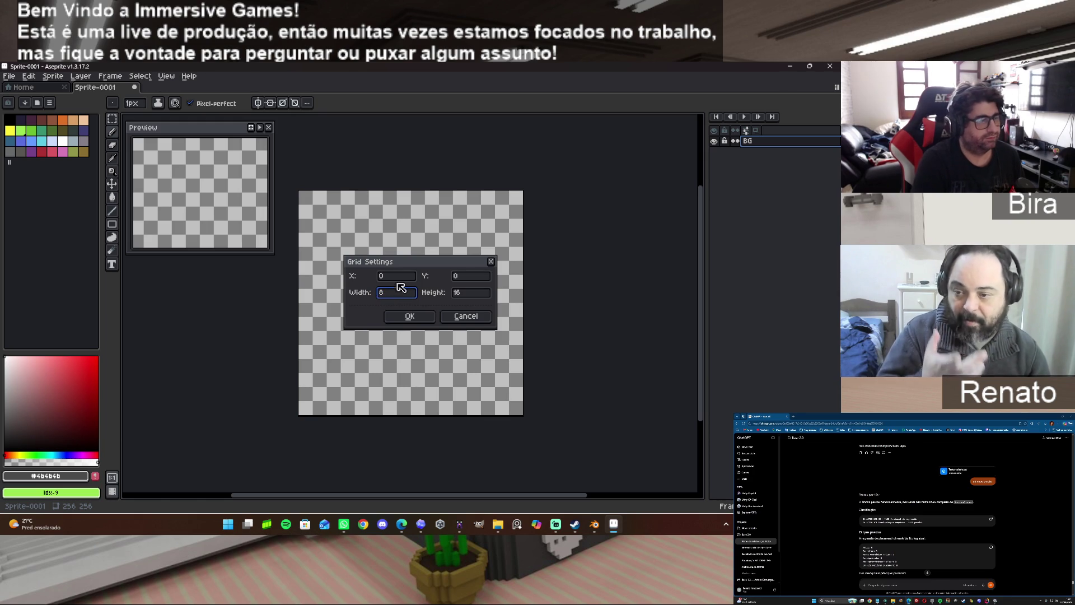
click(462, 293)
text(8)
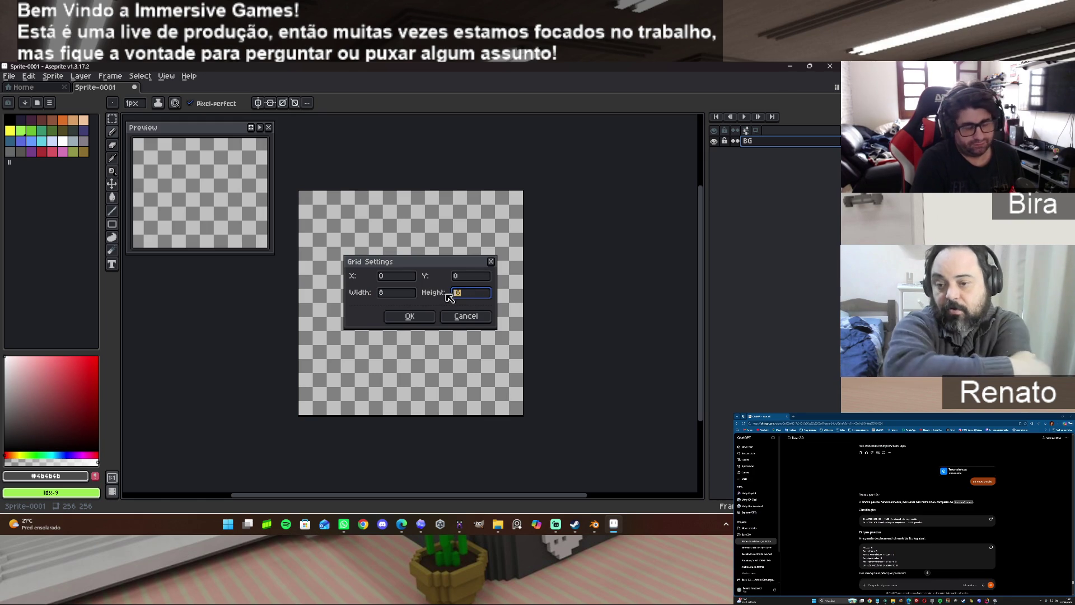
click(410, 315)
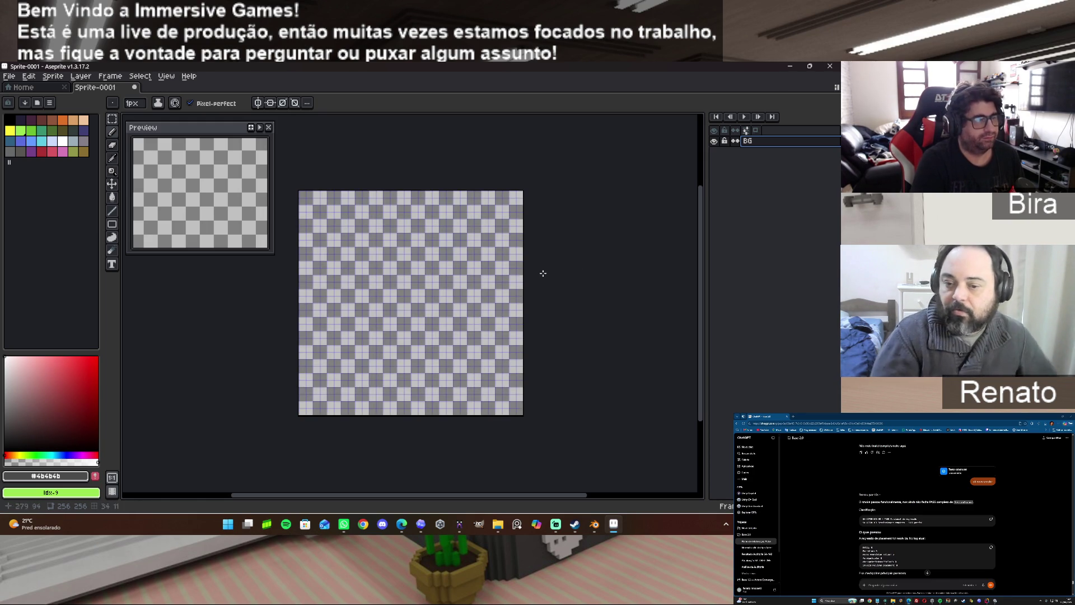
scroll(387, 226, up, 2)
scroll(387, 227, down, 2)
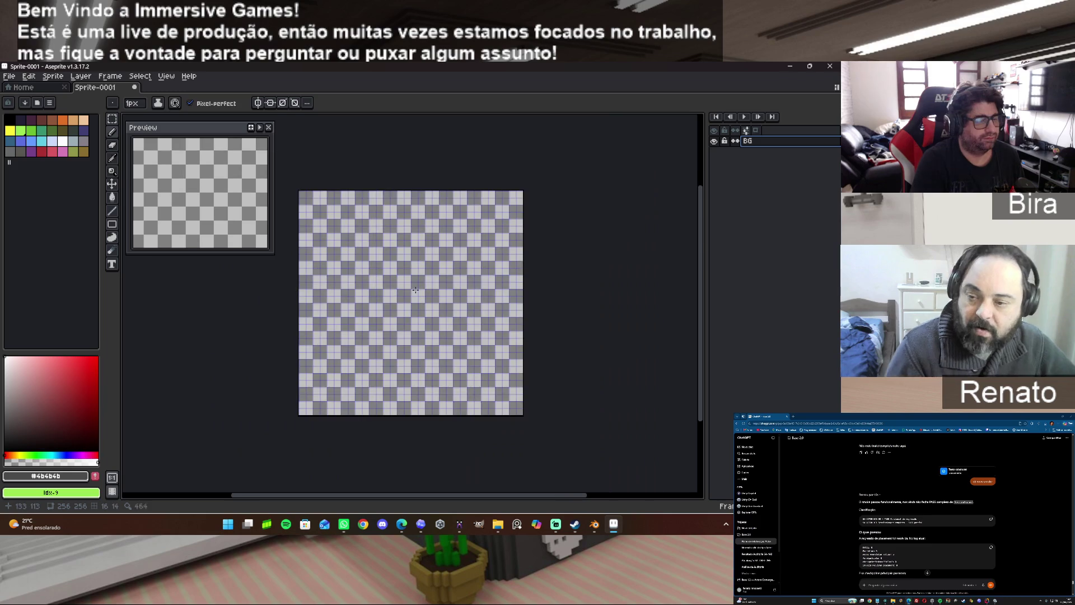
scroll(387, 226, up, 1)
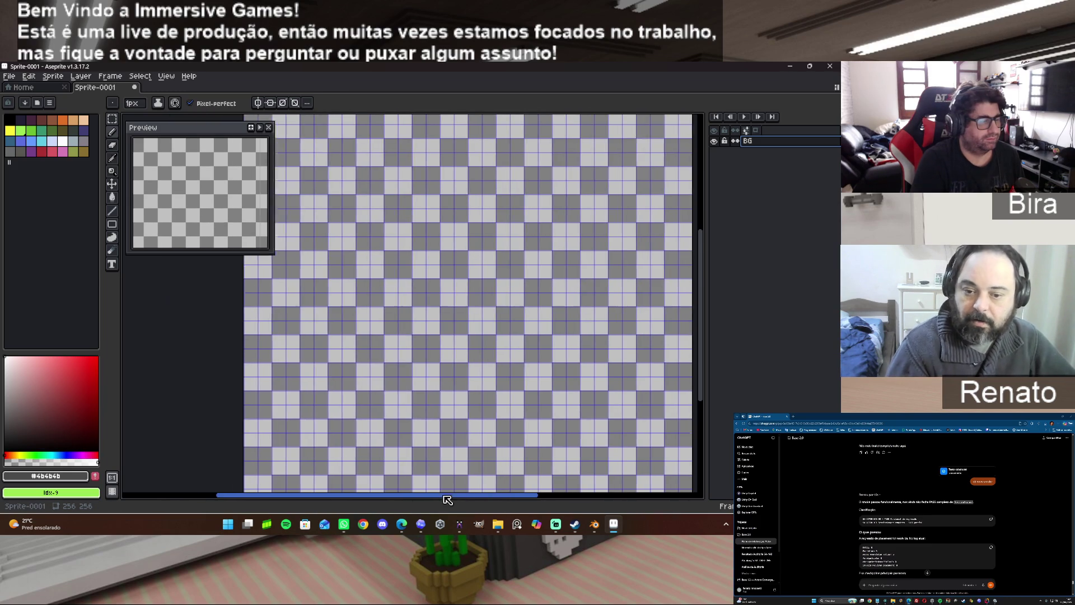
drag(490, 497, 393, 497)
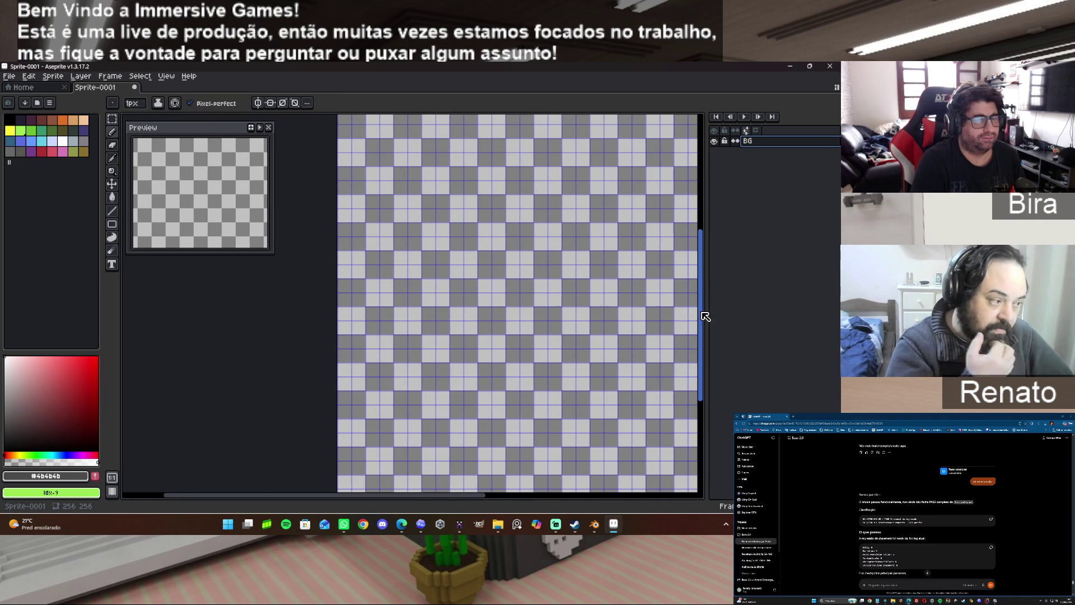
drag(702, 315, 699, 250)
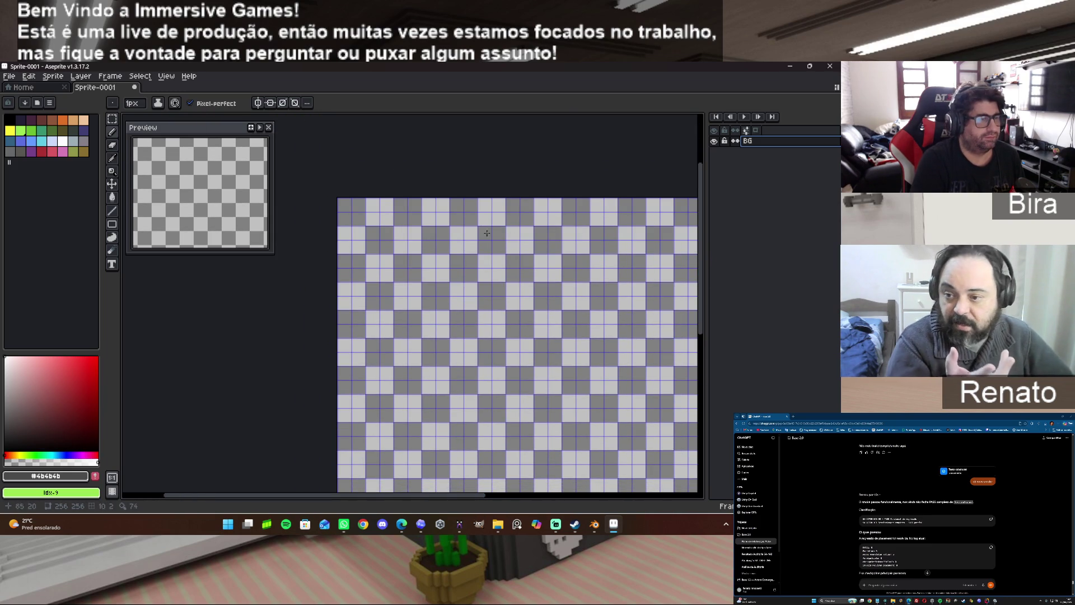
scroll(453, 211, up, 1)
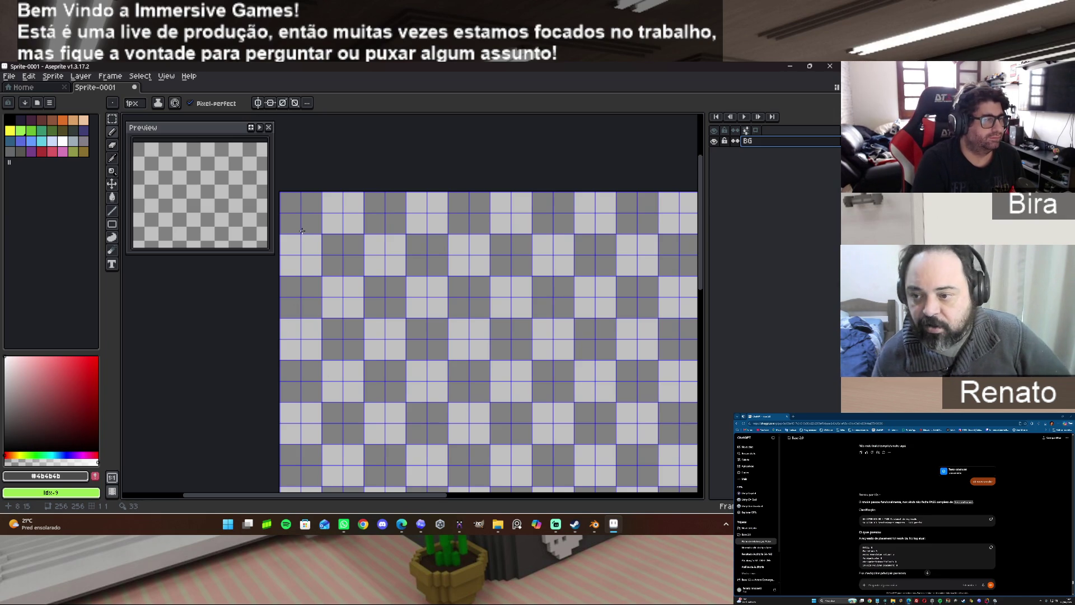
In MagicaVoxel, hide the legs, body, mouth, beard, nose and left-side face pieces.
click(458, 524)
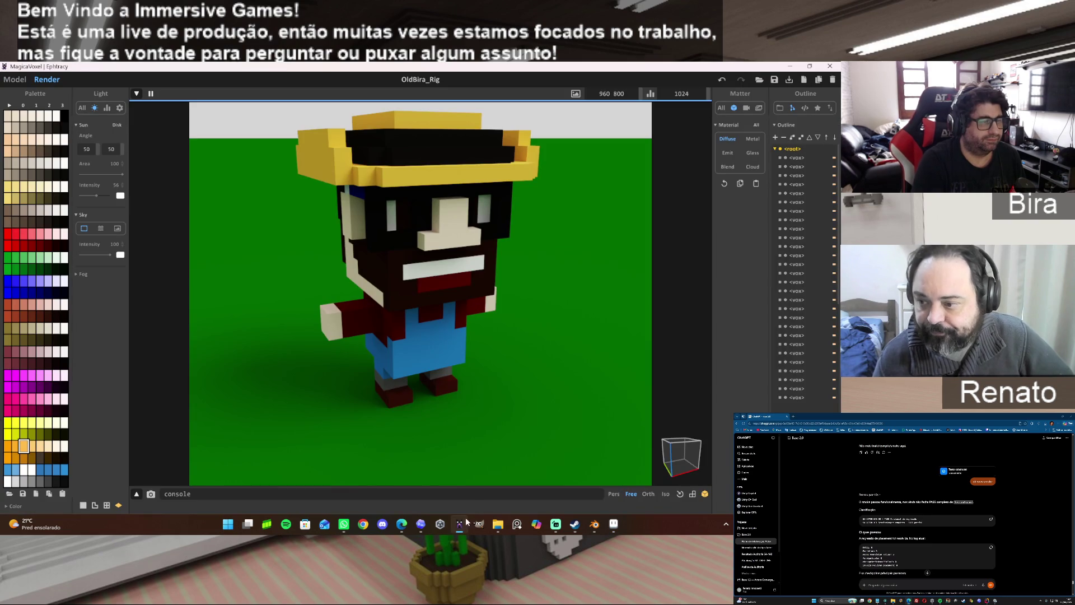
click(14, 79)
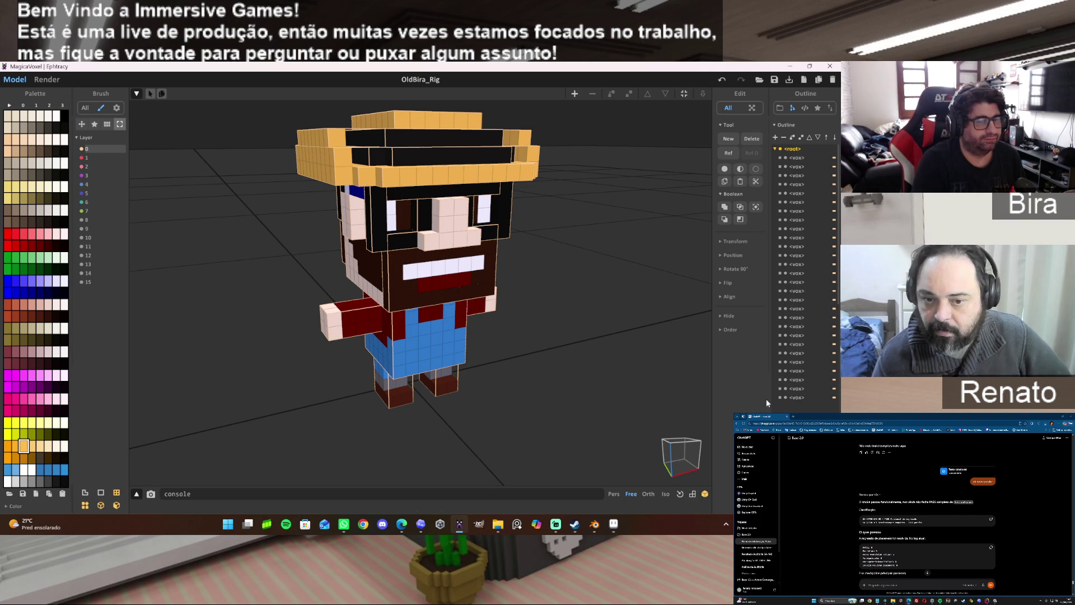
click(796, 398)
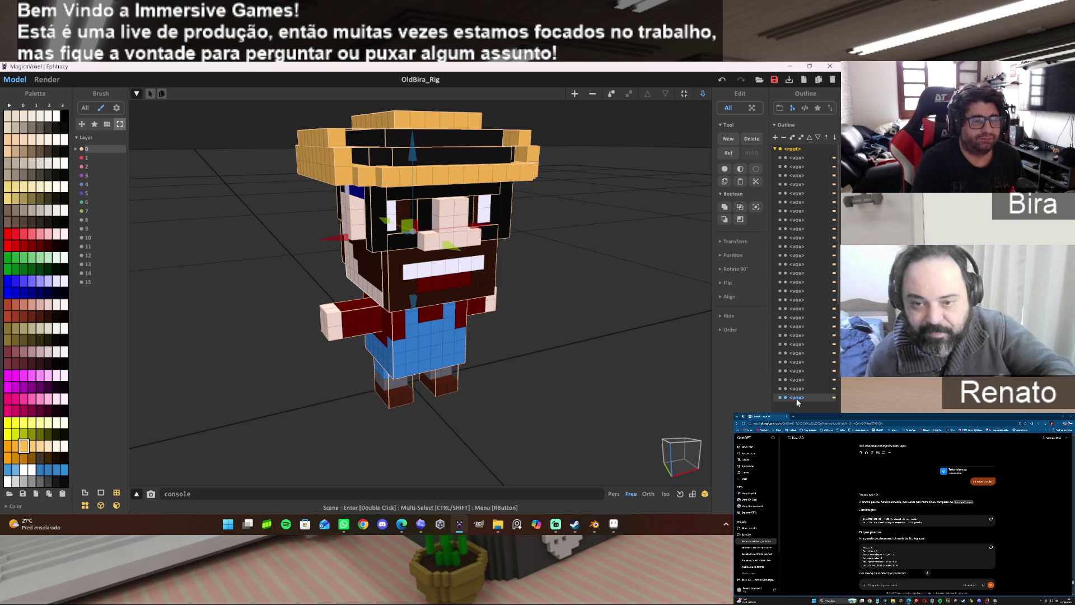
click(783, 389)
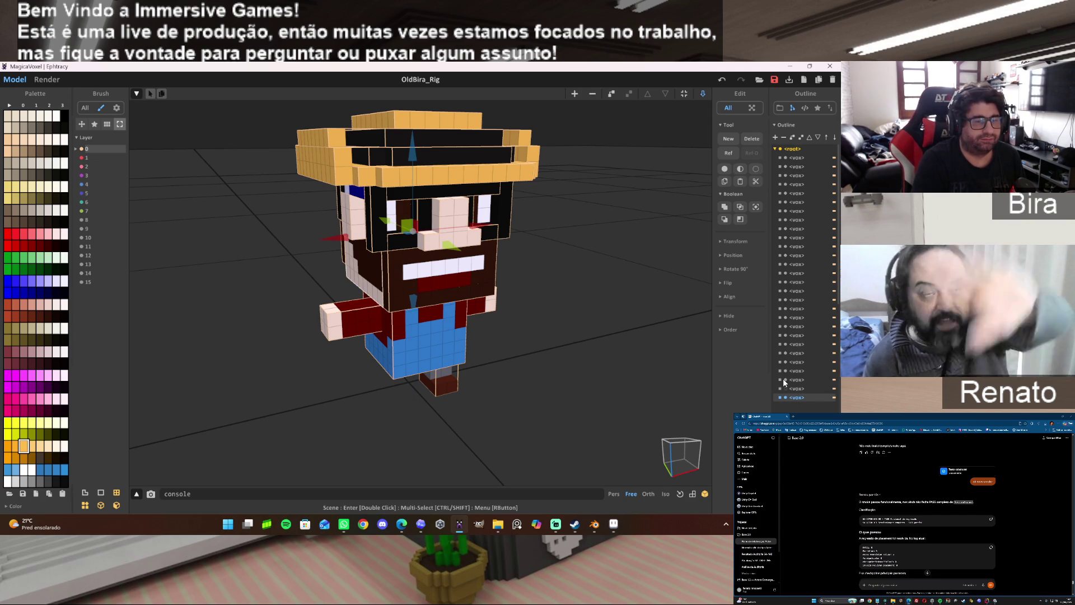
click(784, 371)
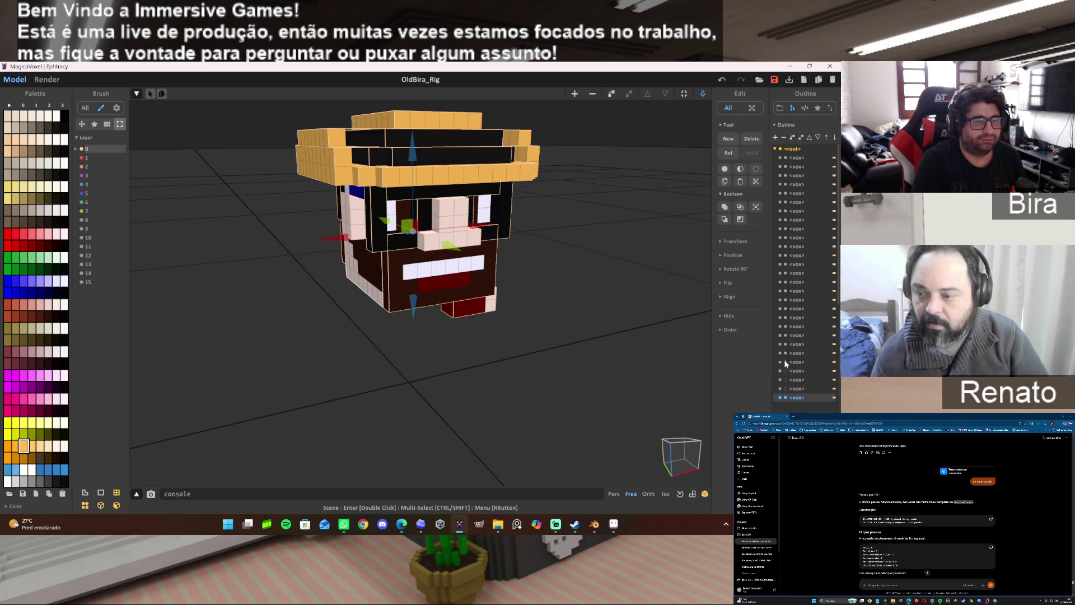
click(785, 353)
click(784, 335)
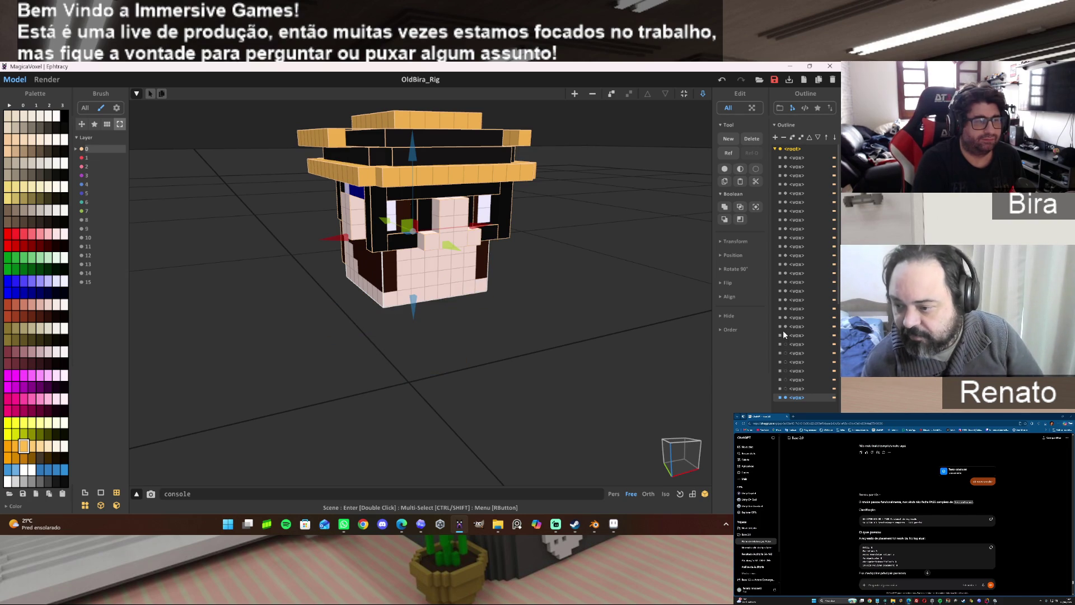
click(783, 331)
click(787, 327)
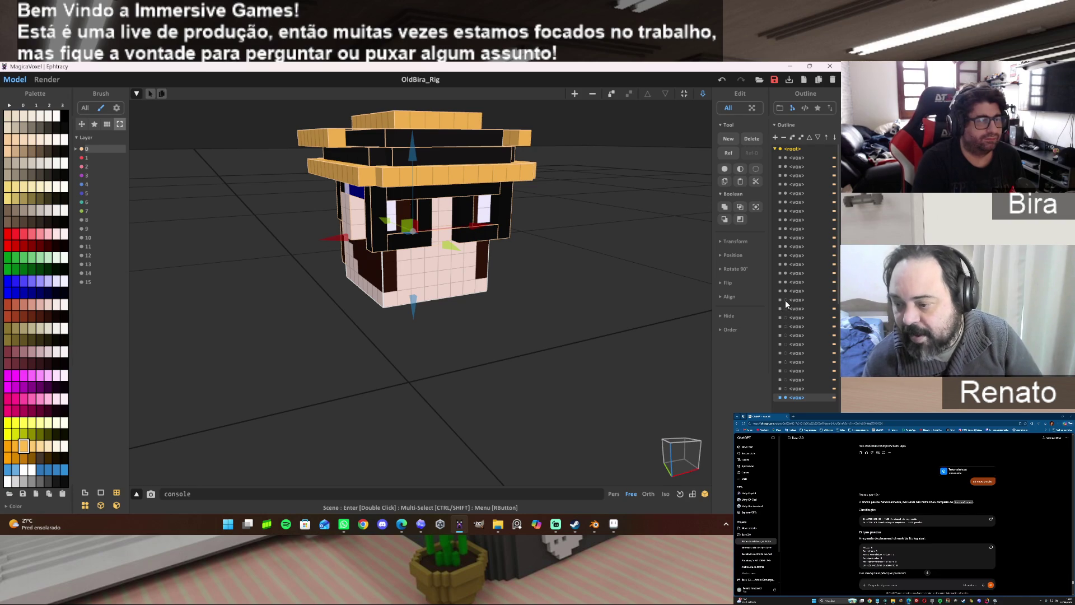
click(785, 299)
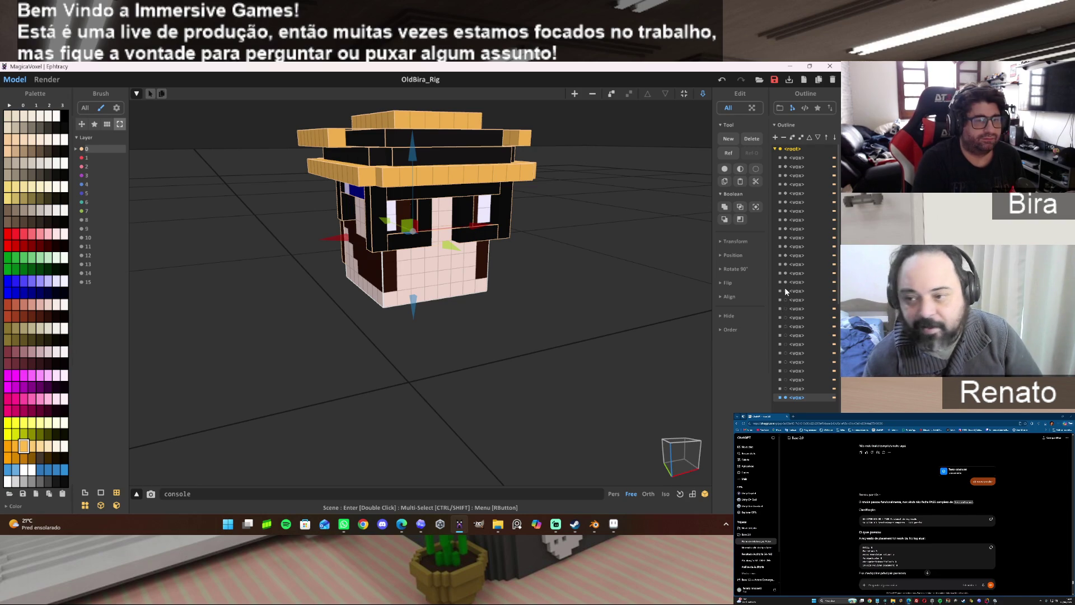
Hide the hat brim, band, top, glasses and head-edge pieces, leaving the bare head cube.
click(787, 158)
click(786, 175)
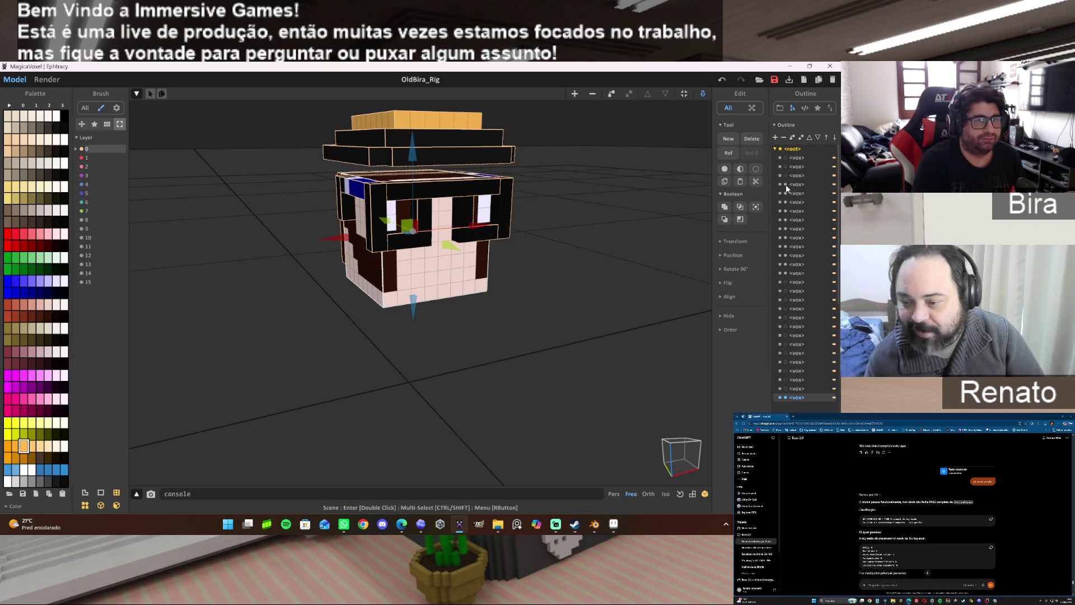
click(784, 194)
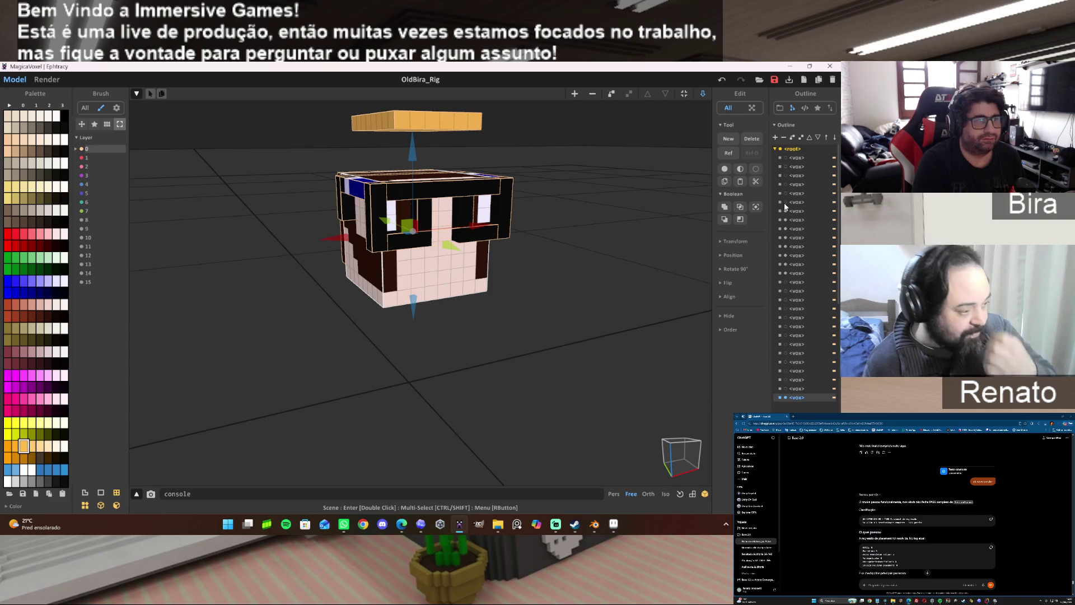
click(784, 213)
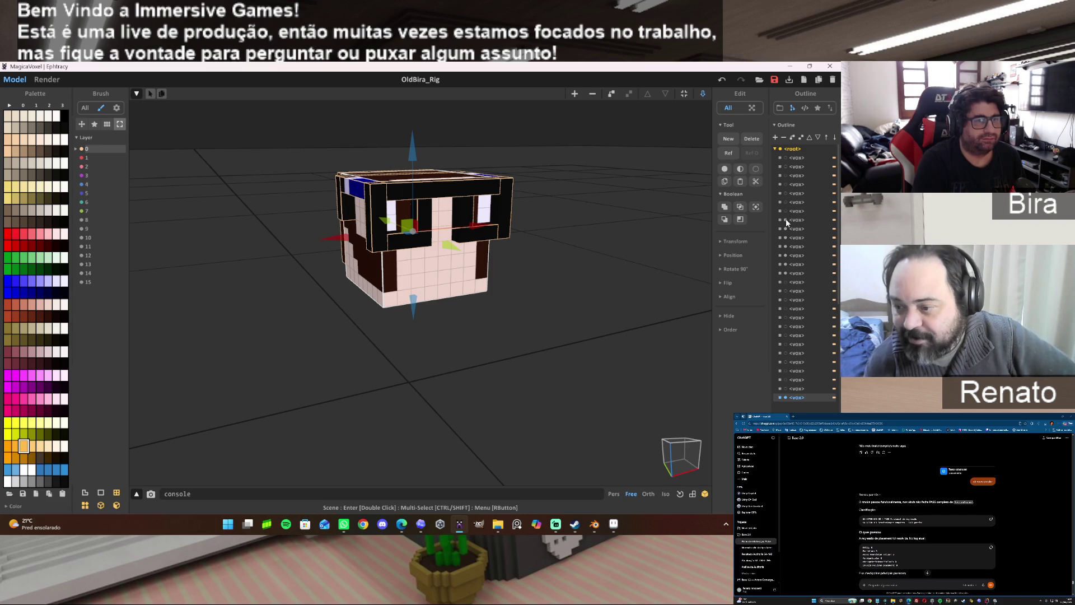
click(785, 219)
click(786, 229)
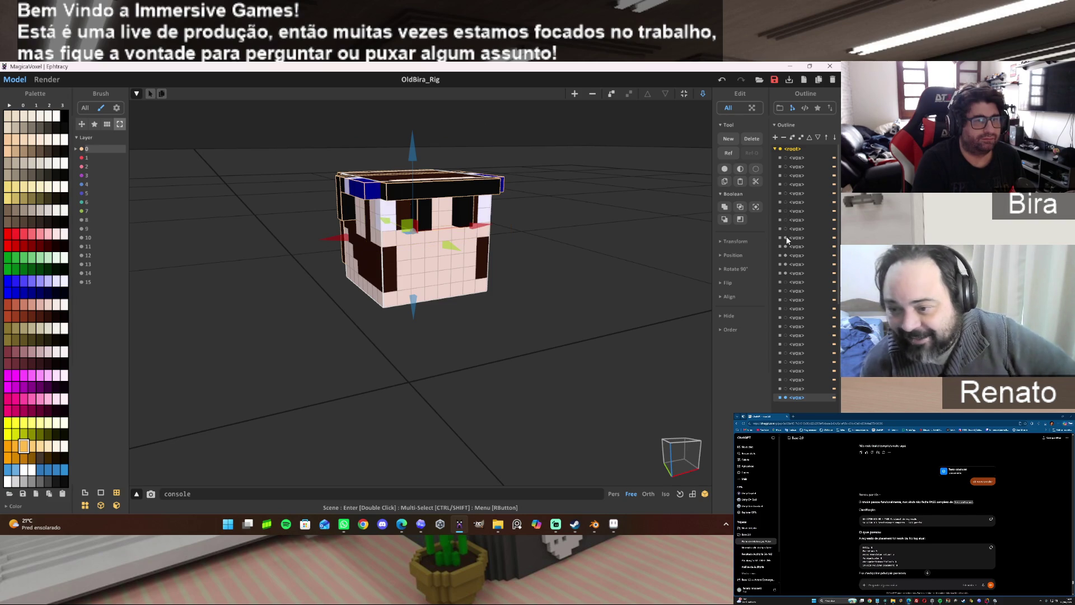
click(784, 245)
click(786, 256)
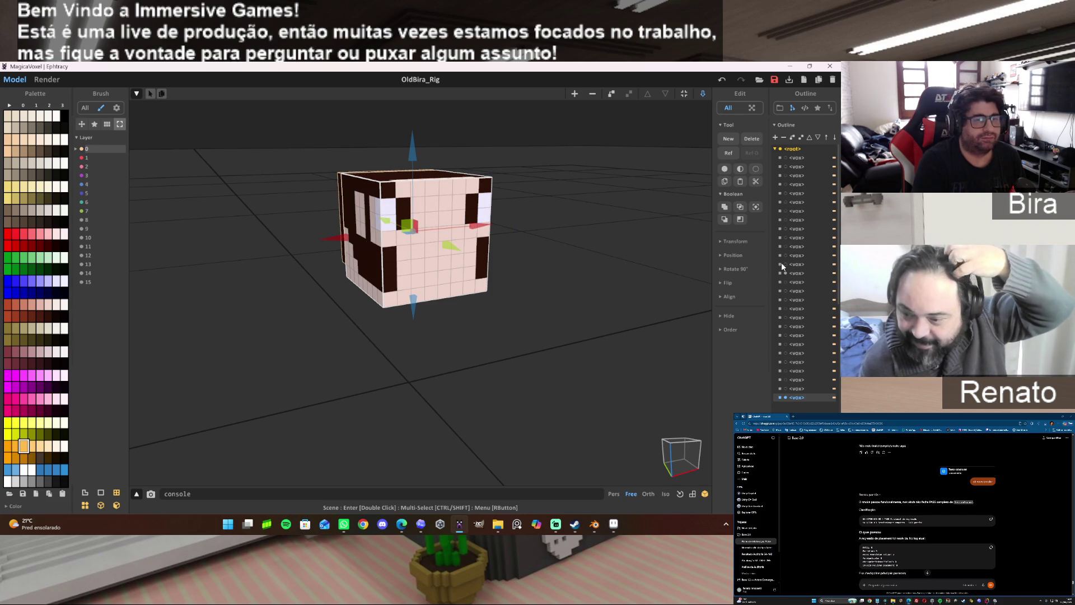
mouse_move(594, 289)
right_down()
mouse_move(616, 295)
mouse_move(589, 293)
right_up()
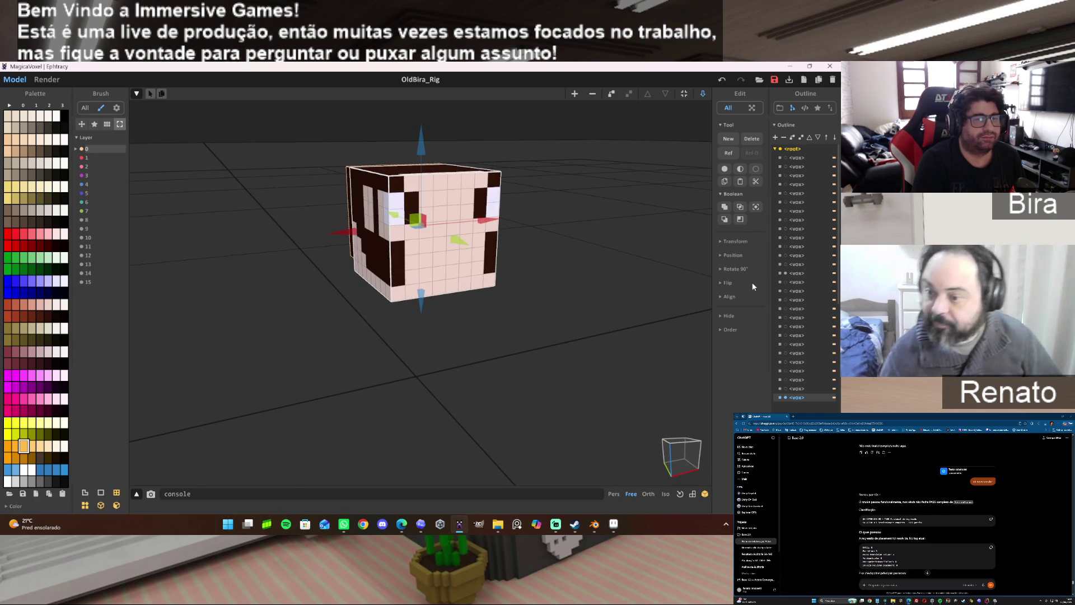
click(785, 272)
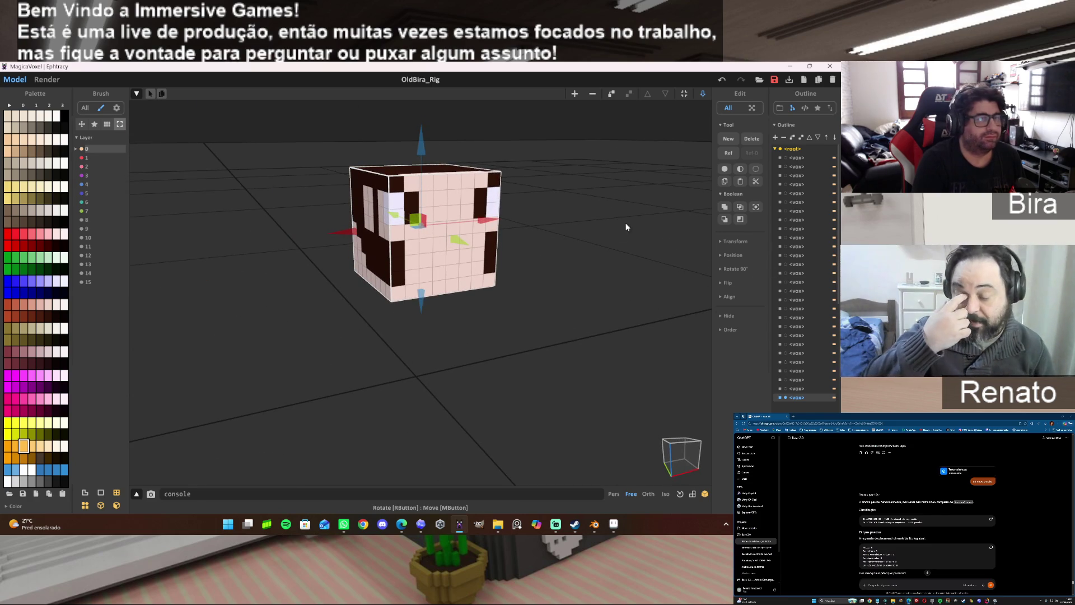
mouse_move(607, 328)
right_down()
mouse_move(598, 307)
mouse_move(682, 310)
mouse_move(493, 328)
mouse_move(617, 324)
mouse_move(616, 364)
mouse_move(595, 303)
mouse_move(395, 275)
right_up()
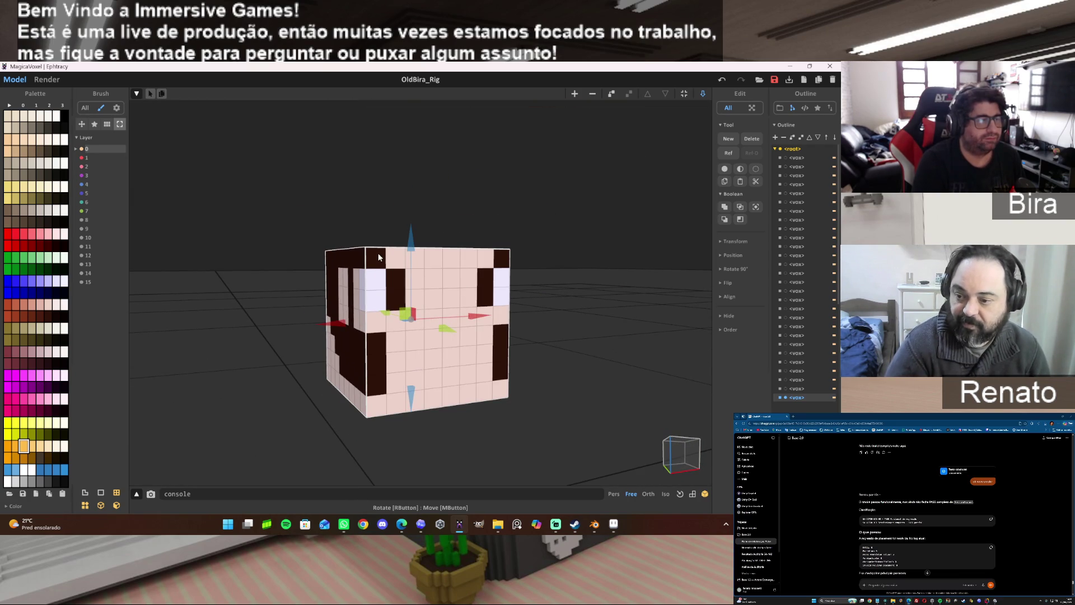
Enter Model mode on the head, then select the OldBira_Rig-27 object in Blender.
key(Tab)
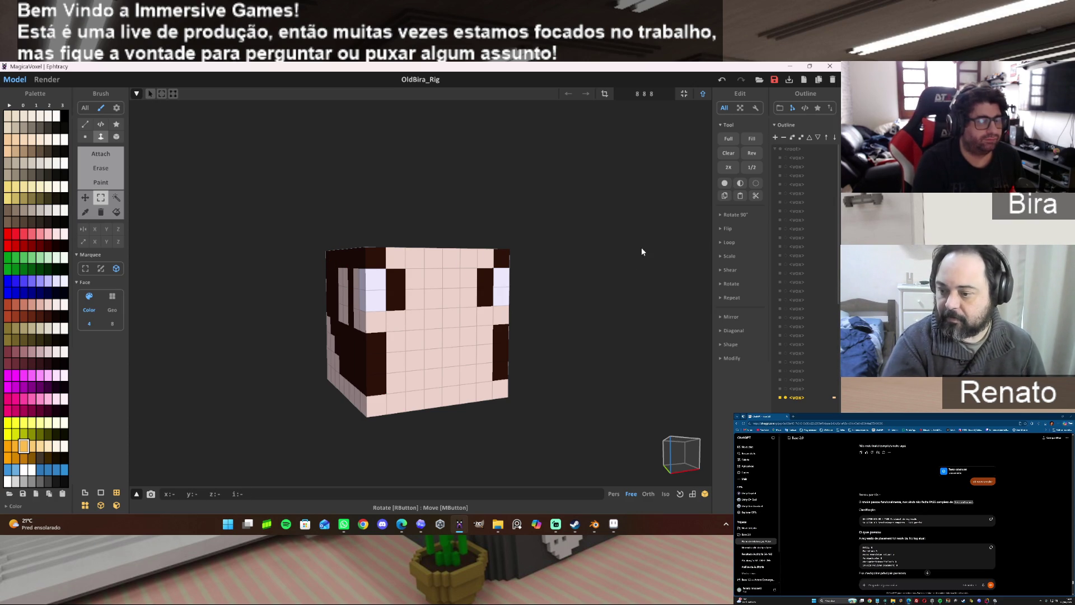
mouse_move(614, 524)
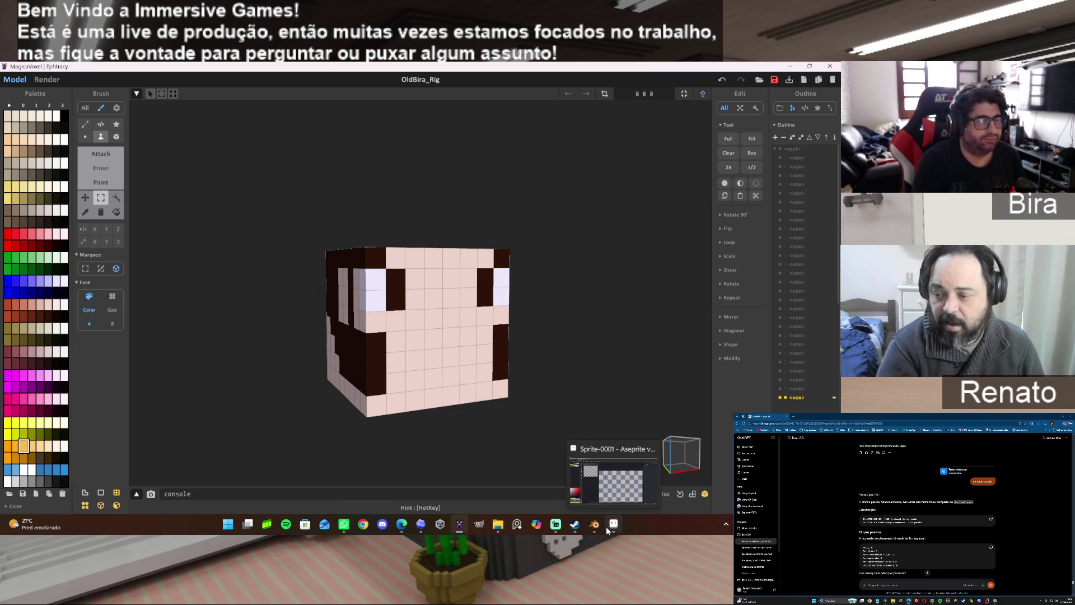
click(594, 524)
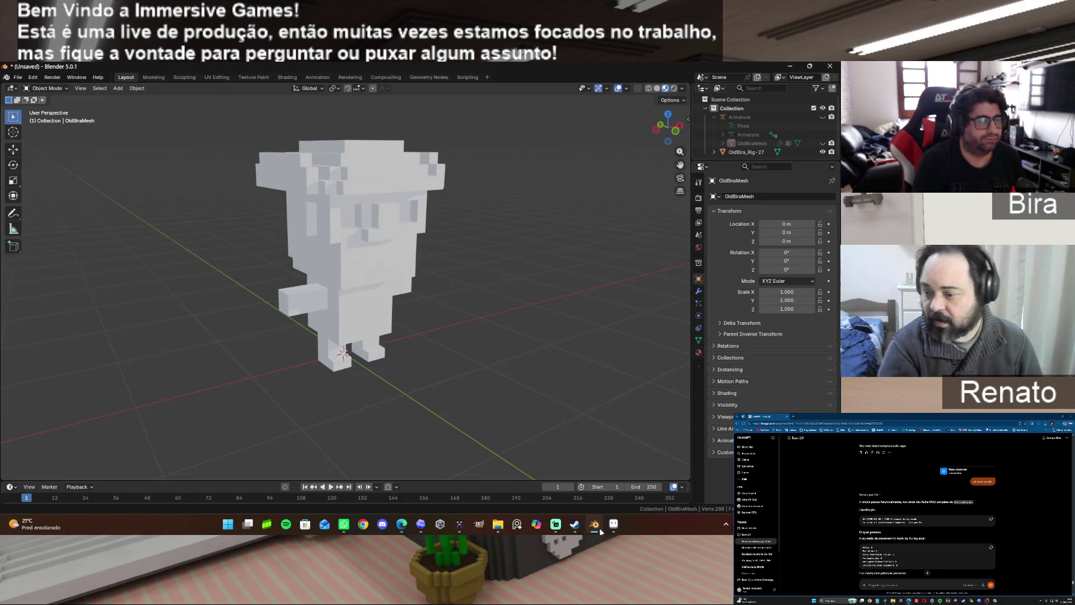
click(416, 265)
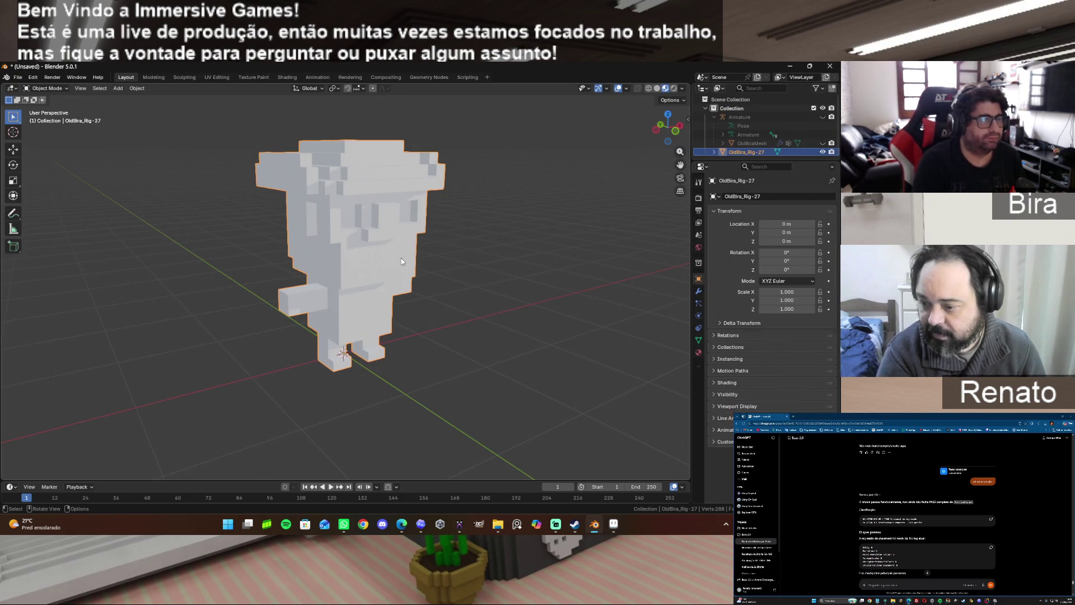
Inspect the character mesh in Edit Mode from side and three-quarter views, then return to MagicaVoxel.
key(Tab)
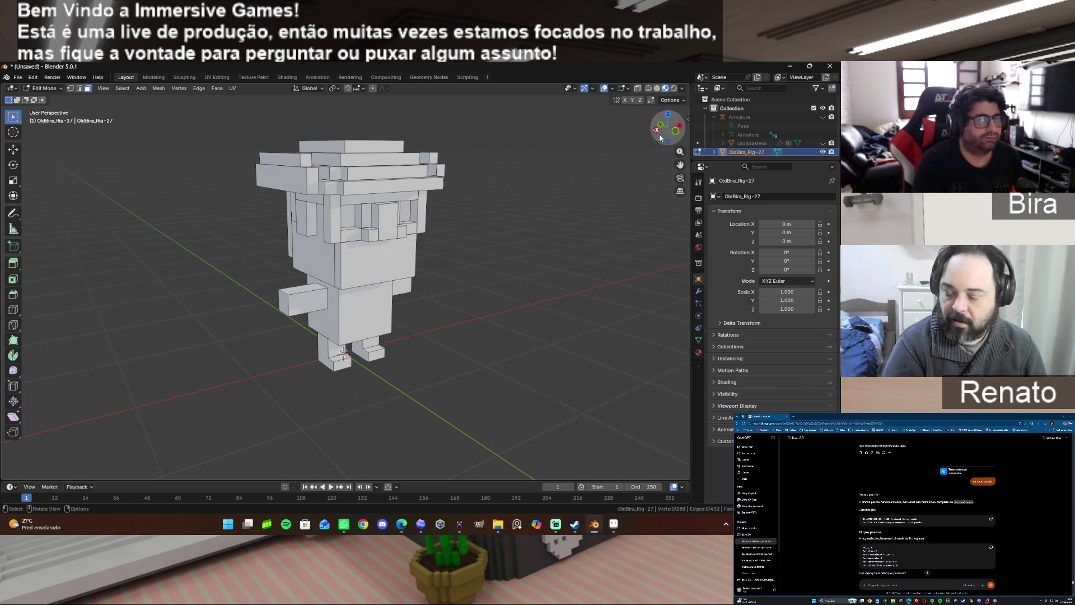
mouse_move(660, 137)
mouse_down()
mouse_move(638, 138)
mouse_move(626, 168)
mouse_move(593, 156)
mouse_up()
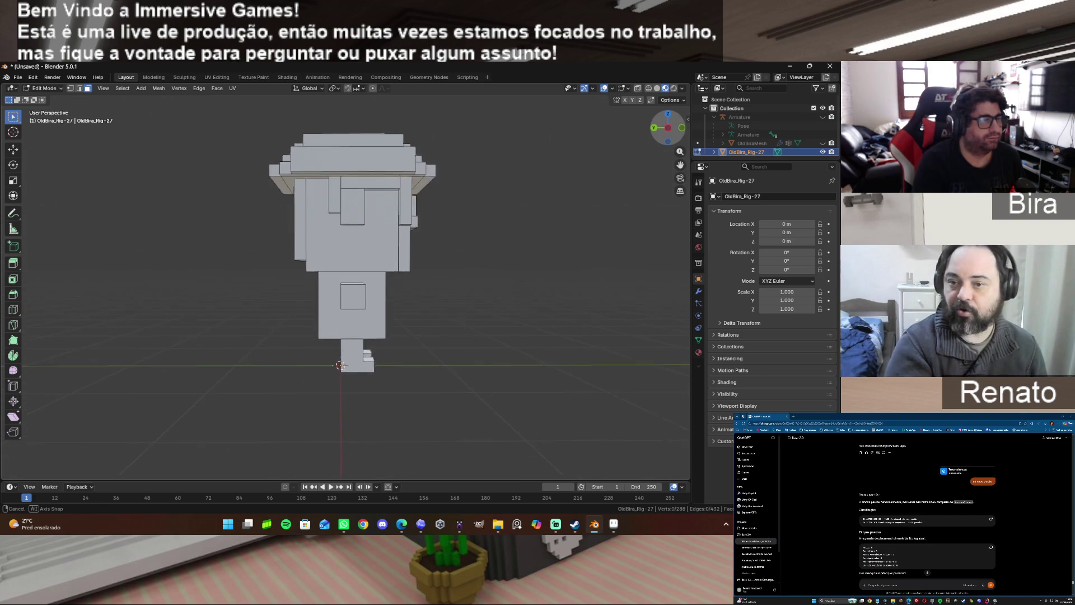
middle_drag(592, 156, 554, 147)
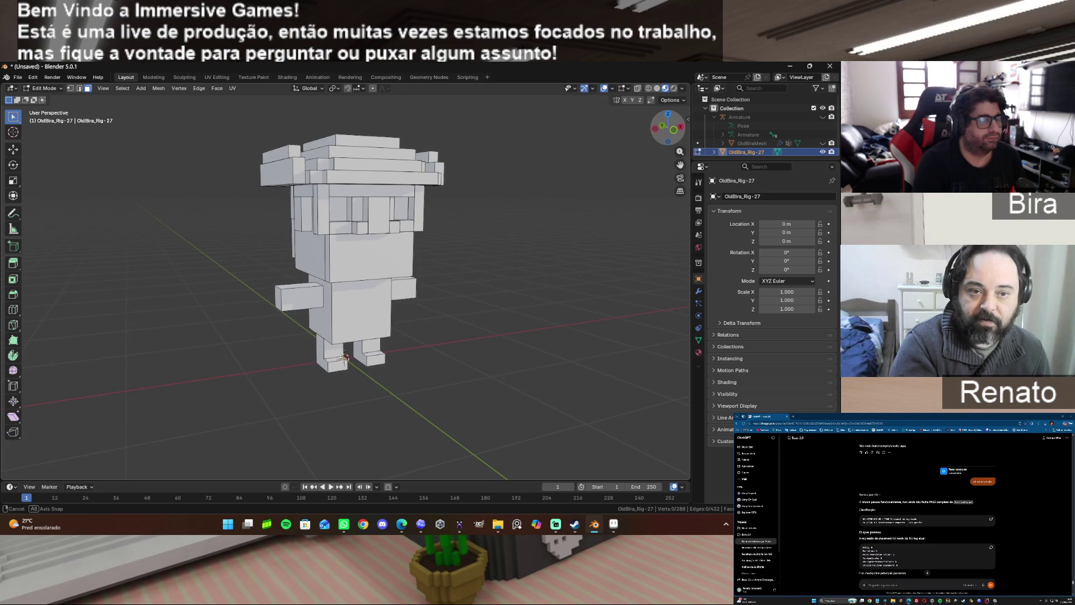
click(459, 525)
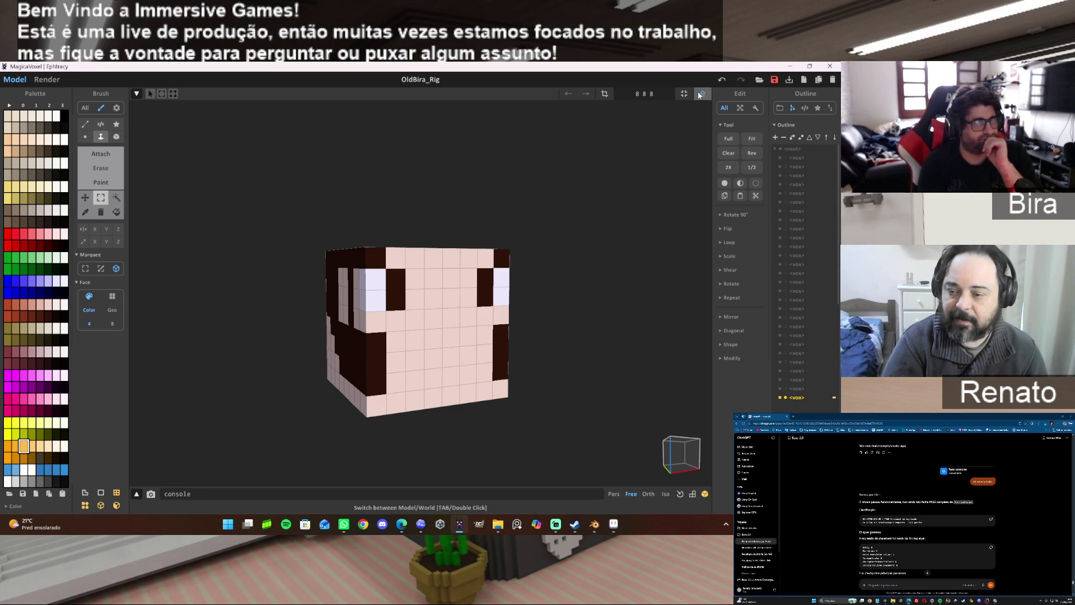
Back in World mode, preview and re-hide the glasses, dark left piece, eye and left-edge pieces.
key(Tab)
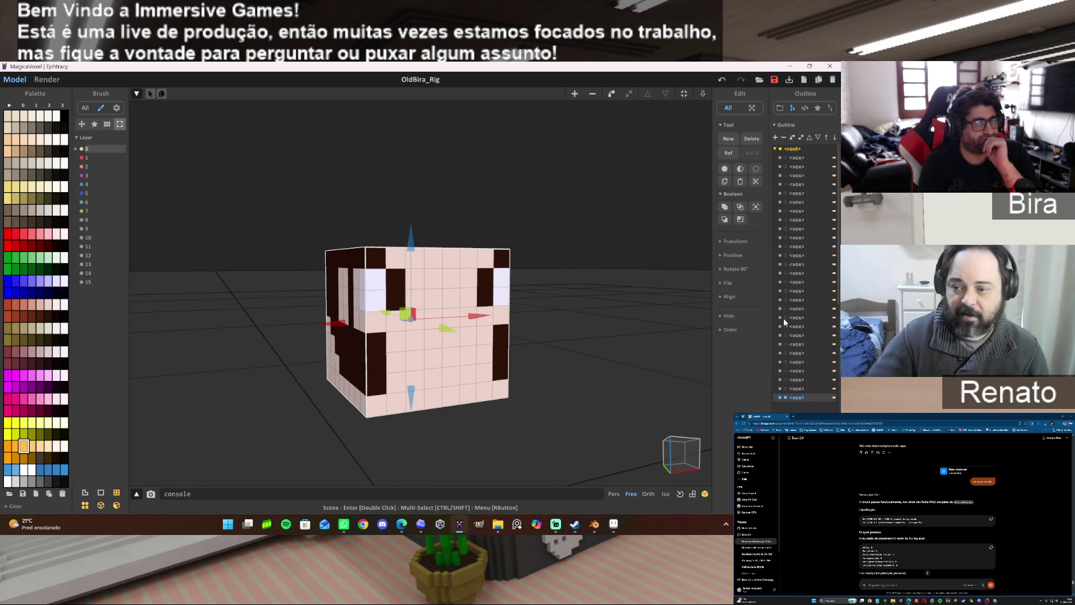
click(785, 220)
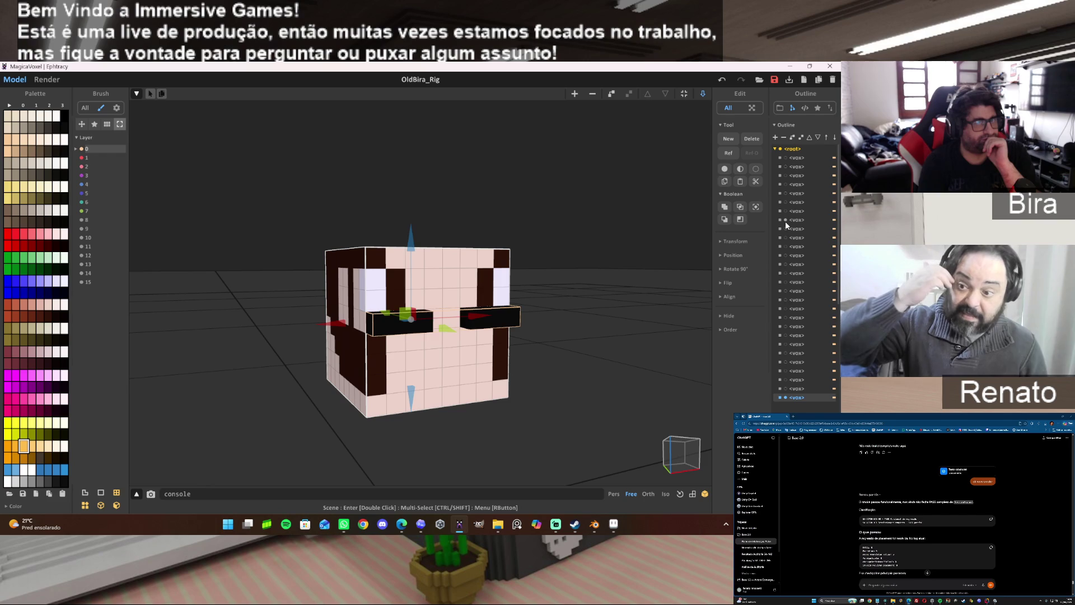
click(785, 221)
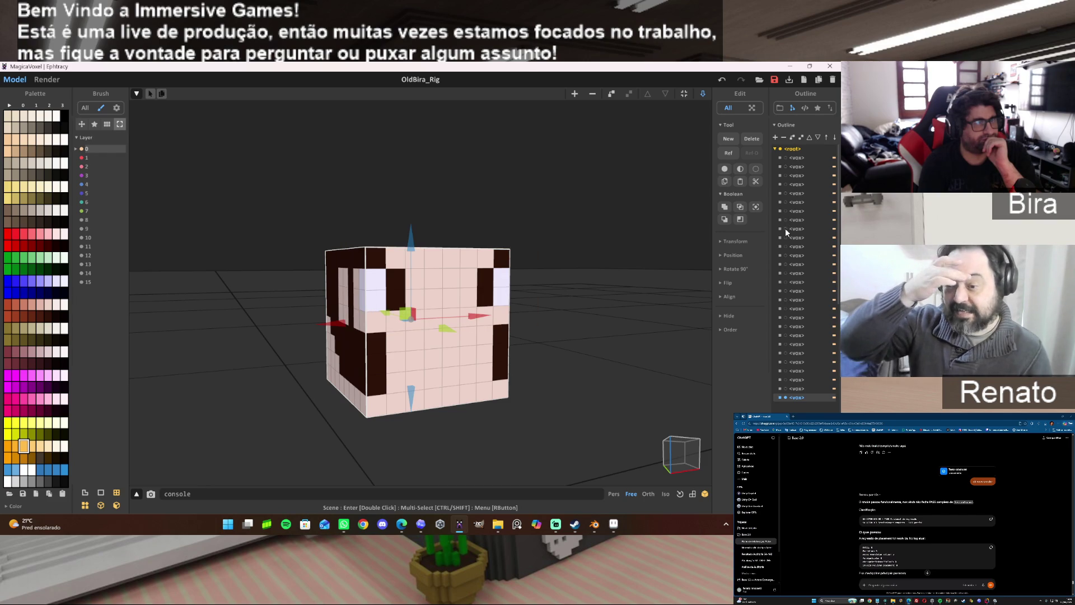
click(786, 238)
click(787, 248)
click(786, 255)
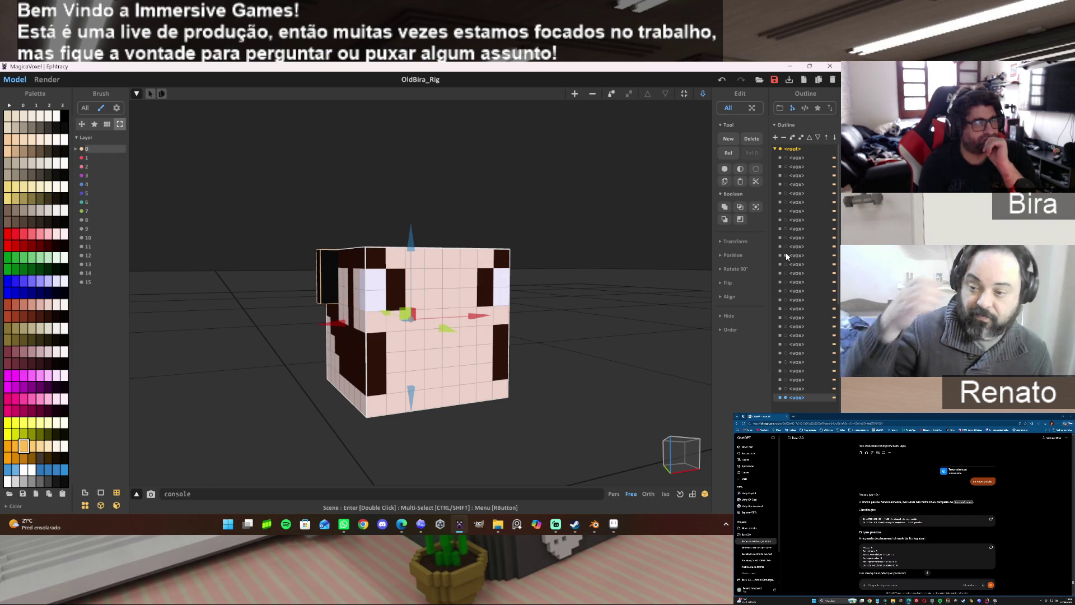
click(786, 255)
click(785, 264)
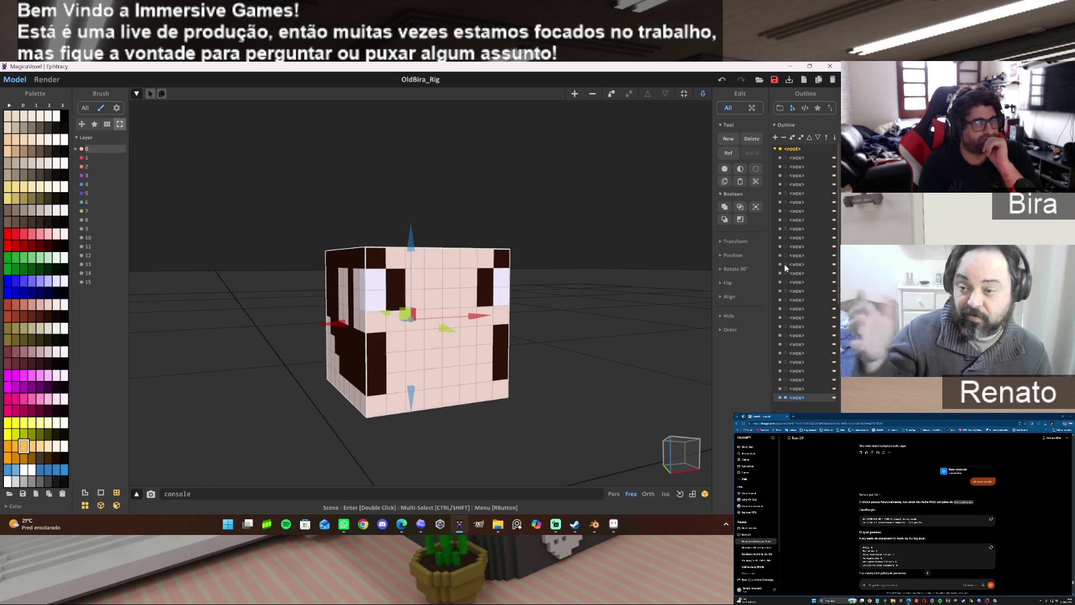
click(784, 273)
click(784, 273)
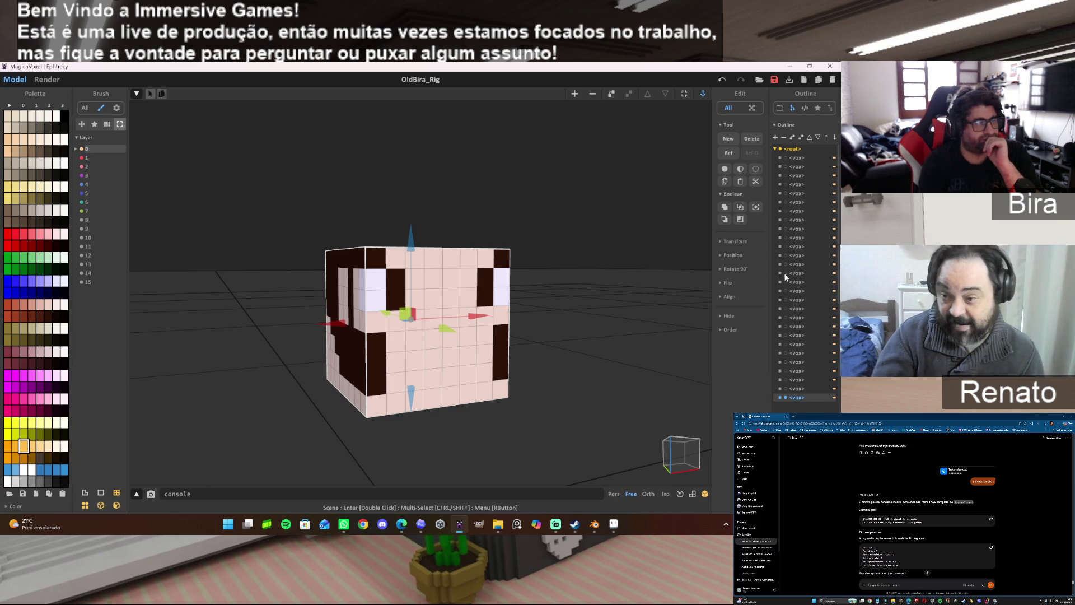
Show the dark hair top, skin strips, nose and mouth pieces on the head.
click(787, 282)
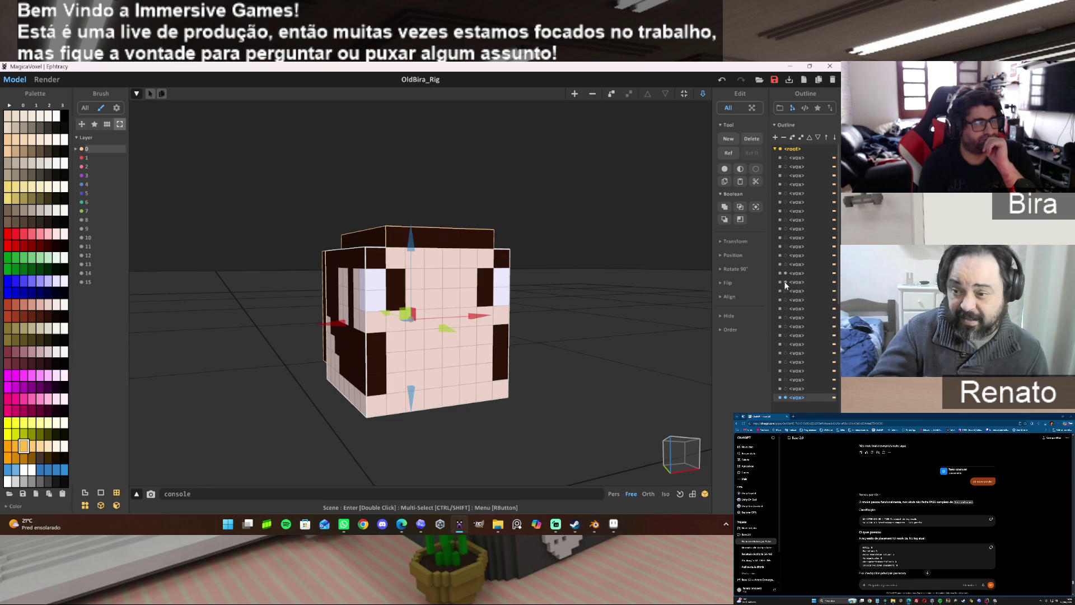
click(786, 296)
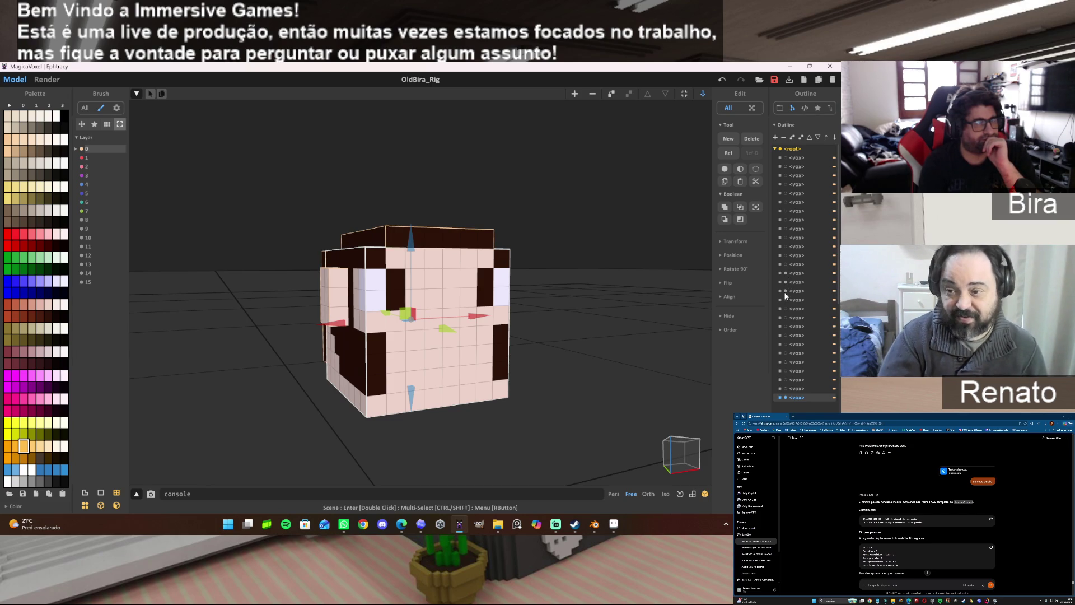
click(785, 308)
click(786, 316)
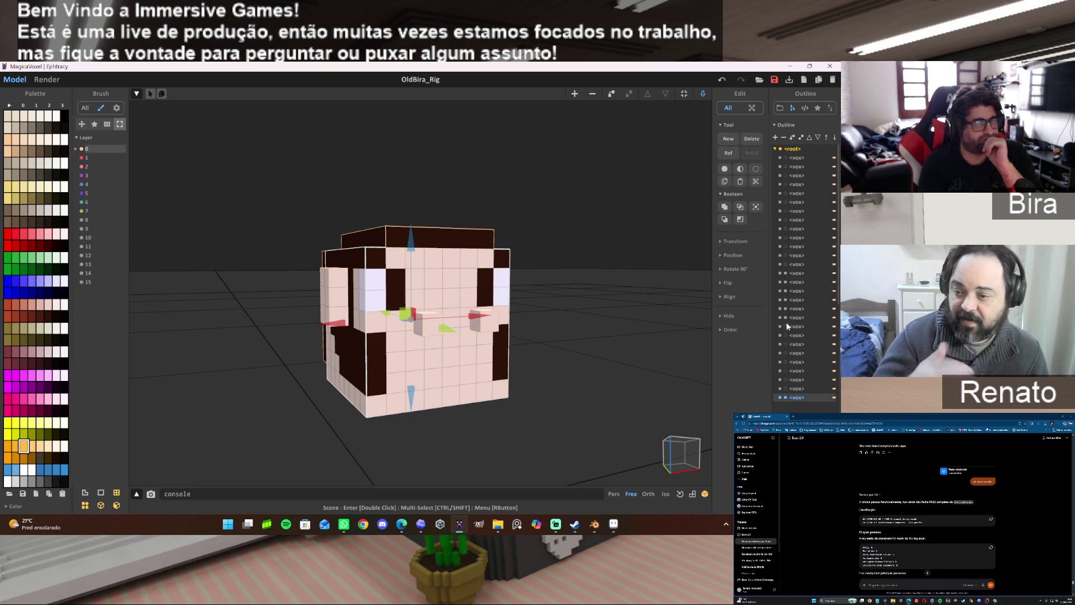
click(784, 335)
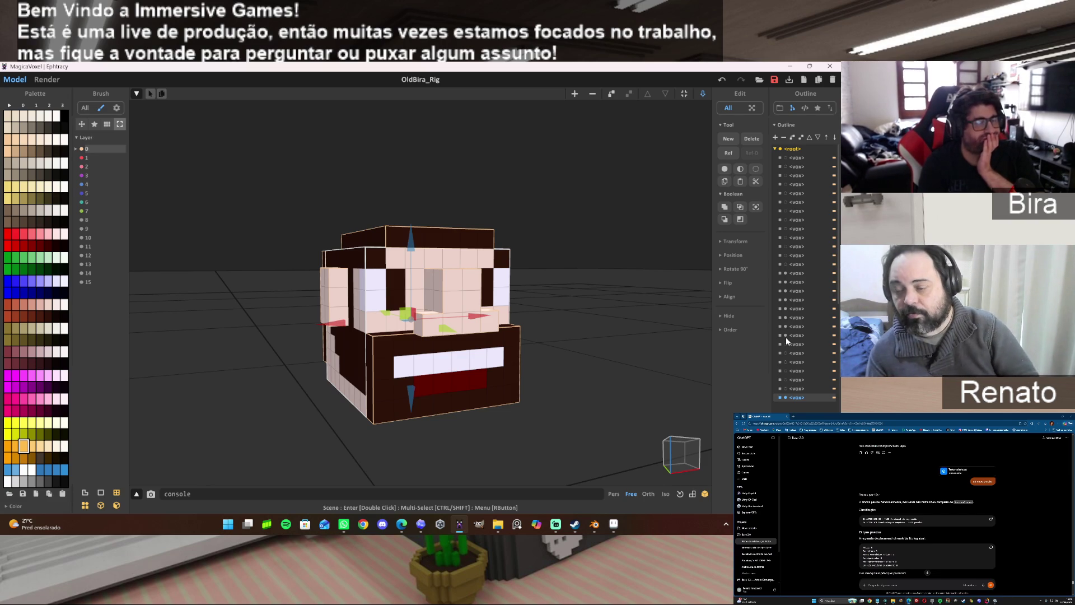
mouse_move(613, 524)
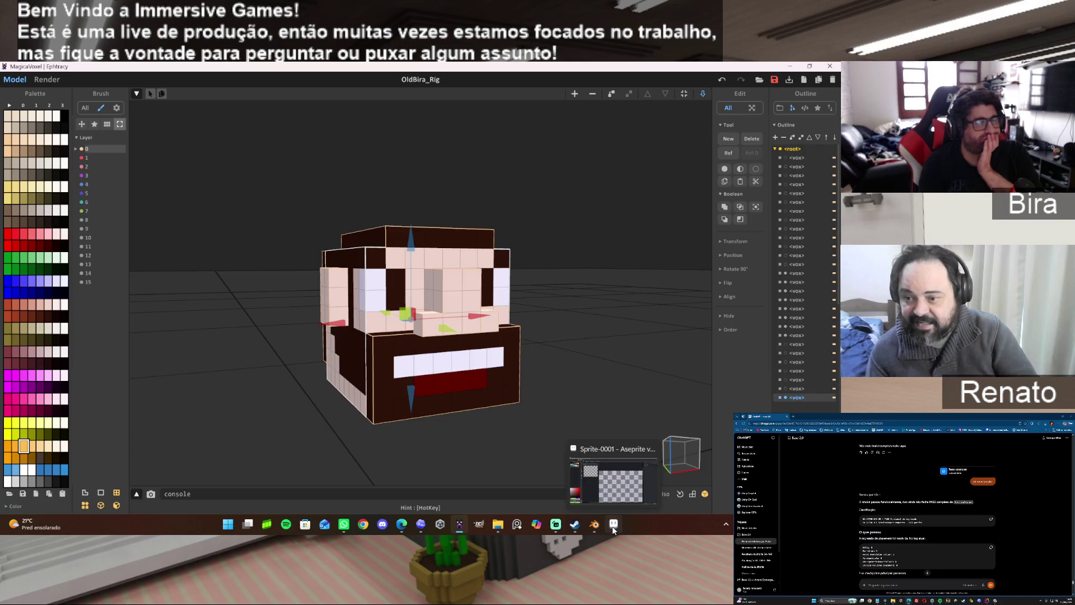
click(613, 525)
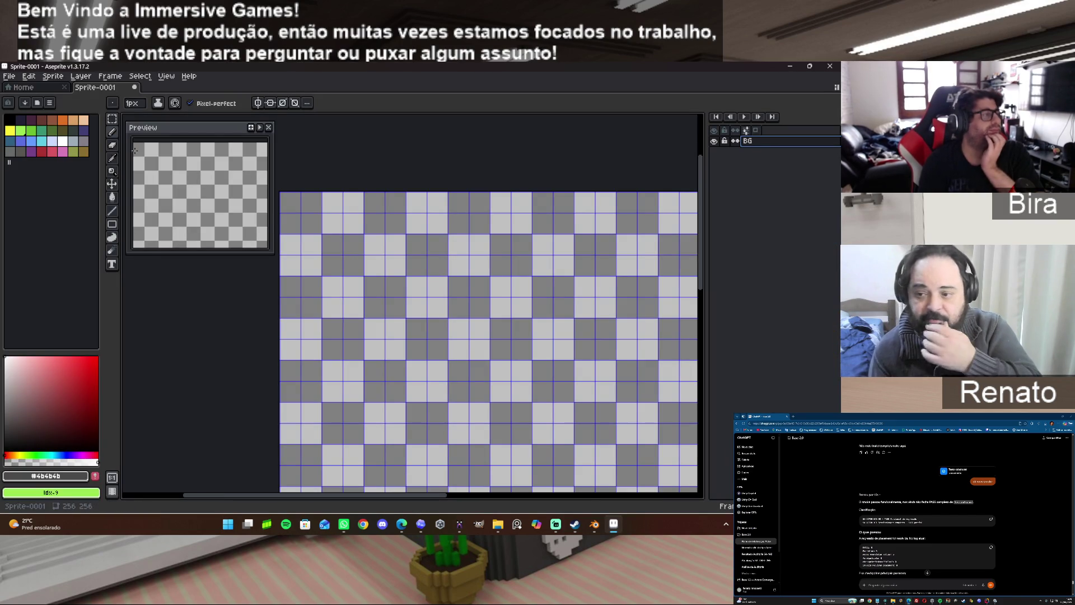
Load the AAP-64 preset palette into the sprite, then bring MagicaVoxel forward for reference.
click(38, 104)
click(91, 168)
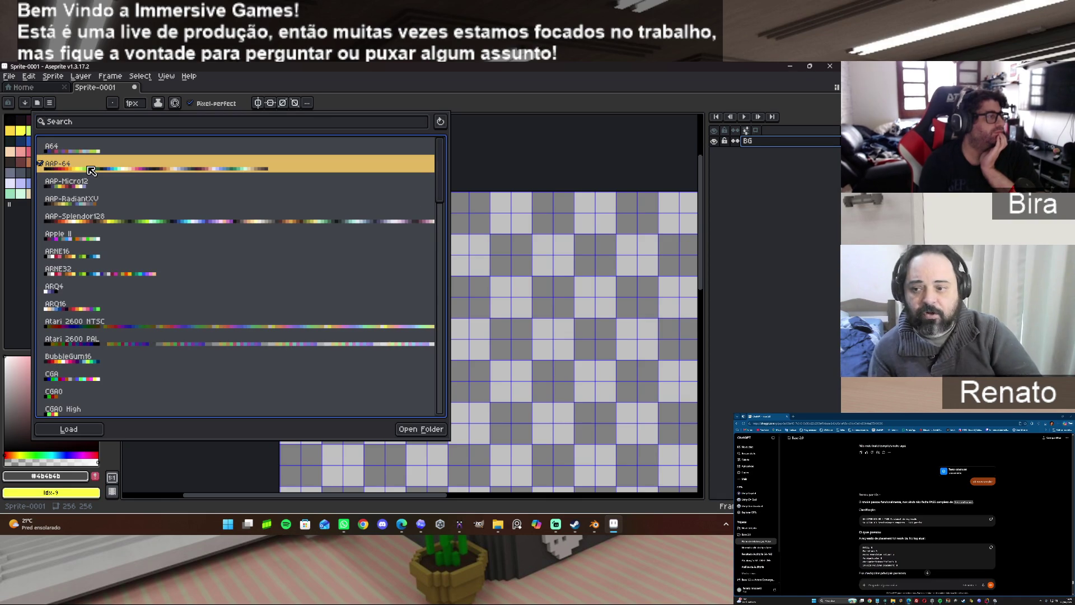
click(220, 475)
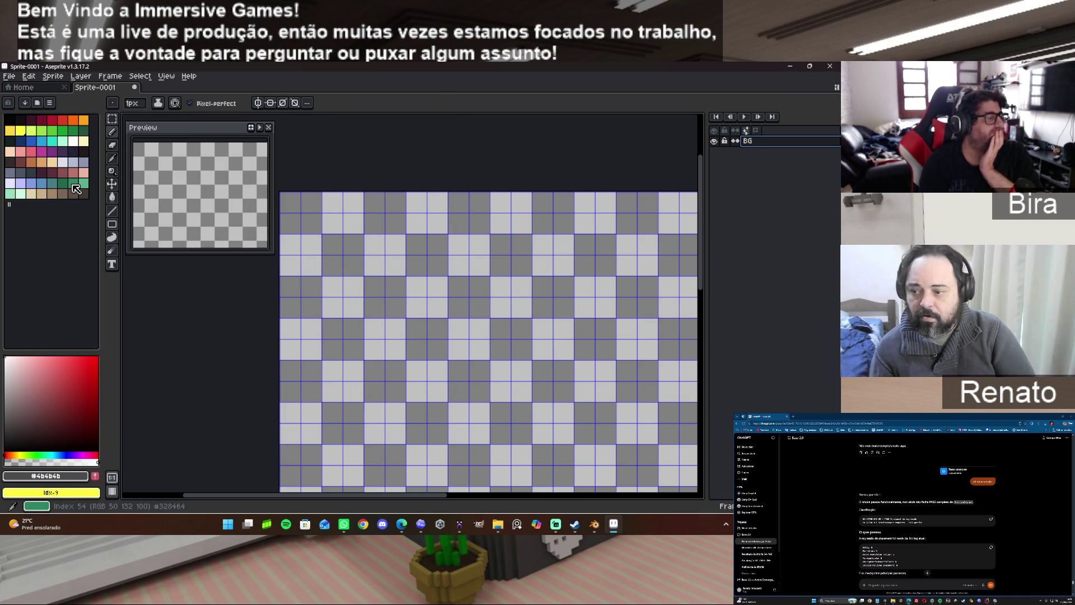
click(460, 523)
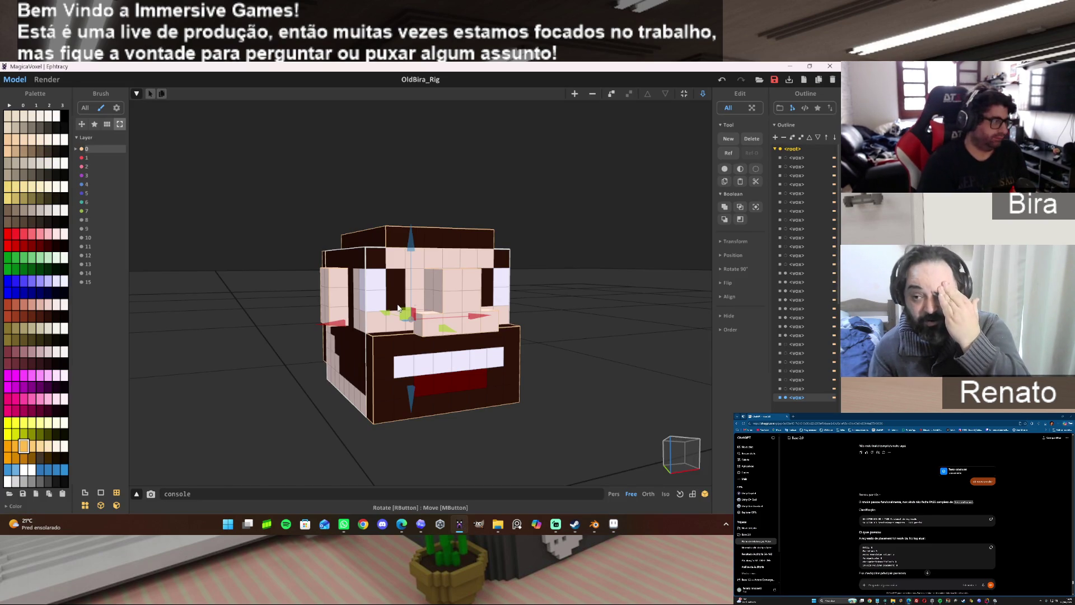
Eyedrop the face's skin colour fbe2c8, copy its hex value, and return to World mode.
double_click(453, 289)
alt+click(461, 300)
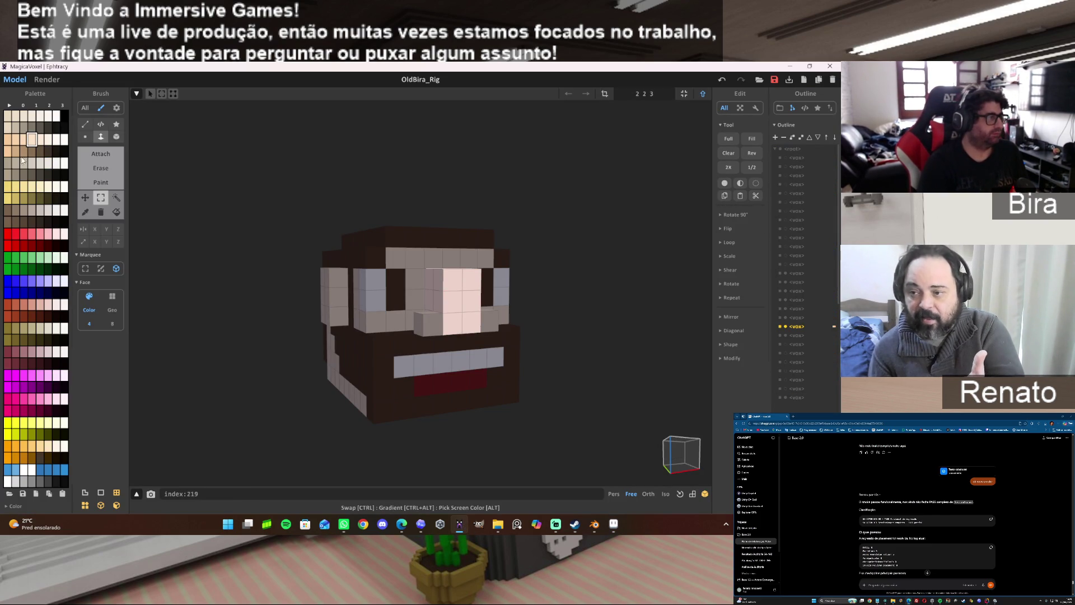
click(8, 507)
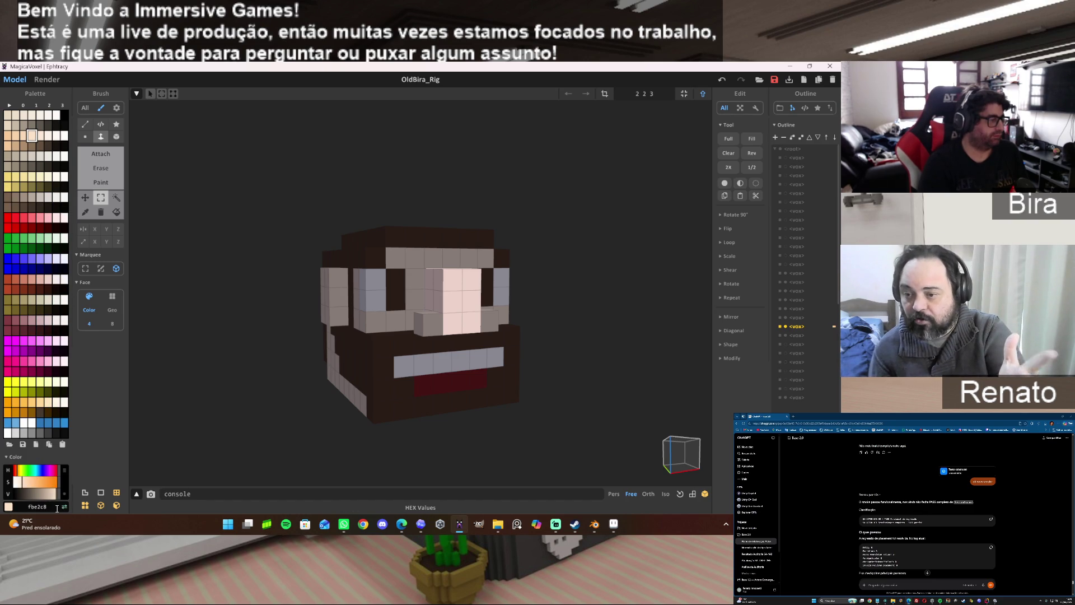
click(37, 506)
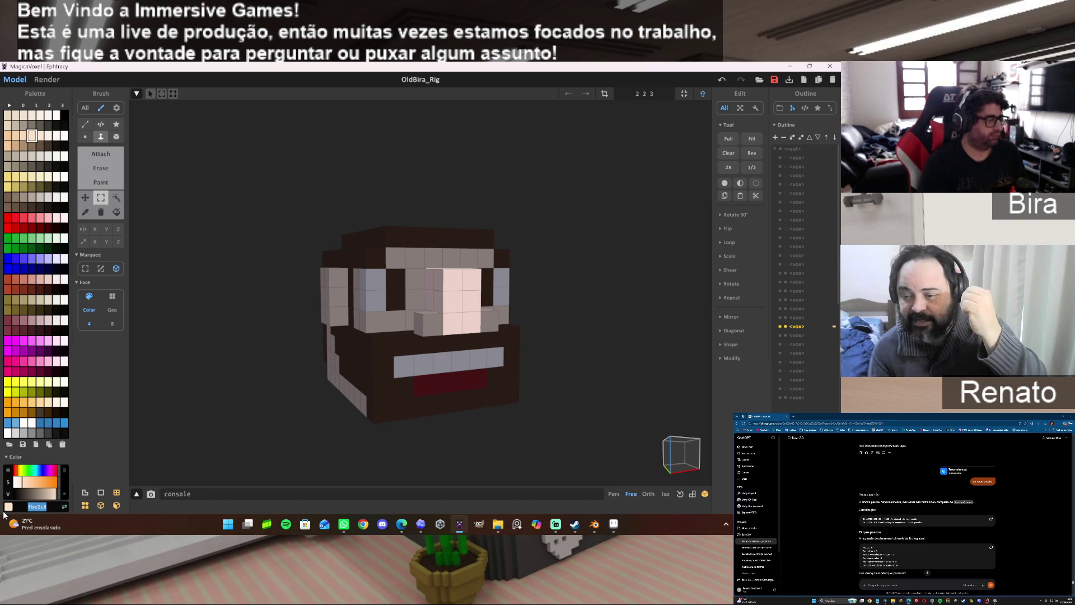
key(Return)
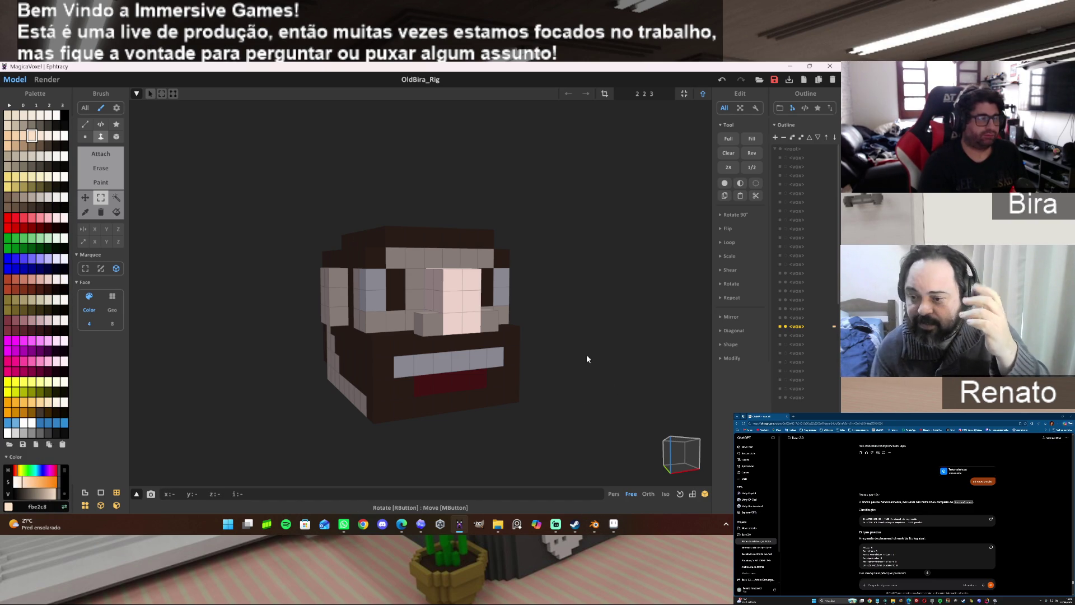
click(696, 96)
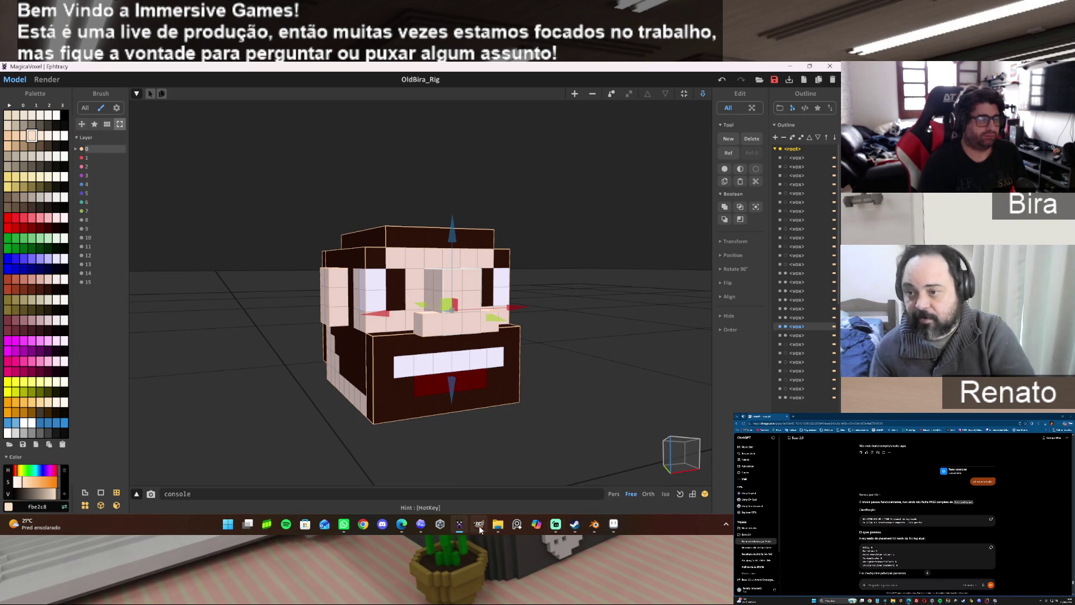
Back in Aseprite, set the foreground colour to skin tone #fbe2c8 and add it as a palette swatch.
click(459, 525)
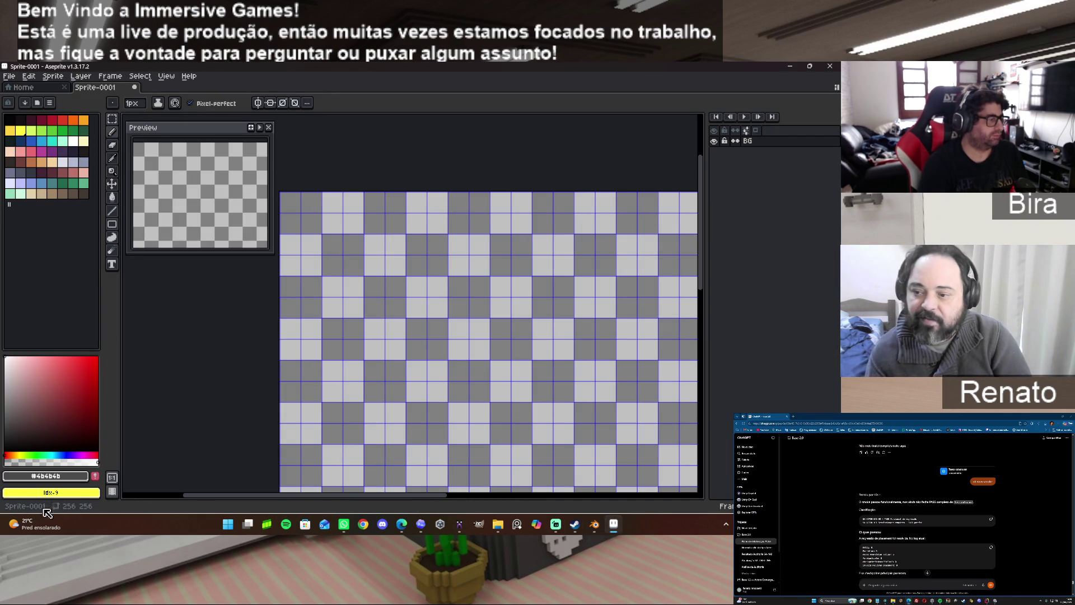
click(66, 479)
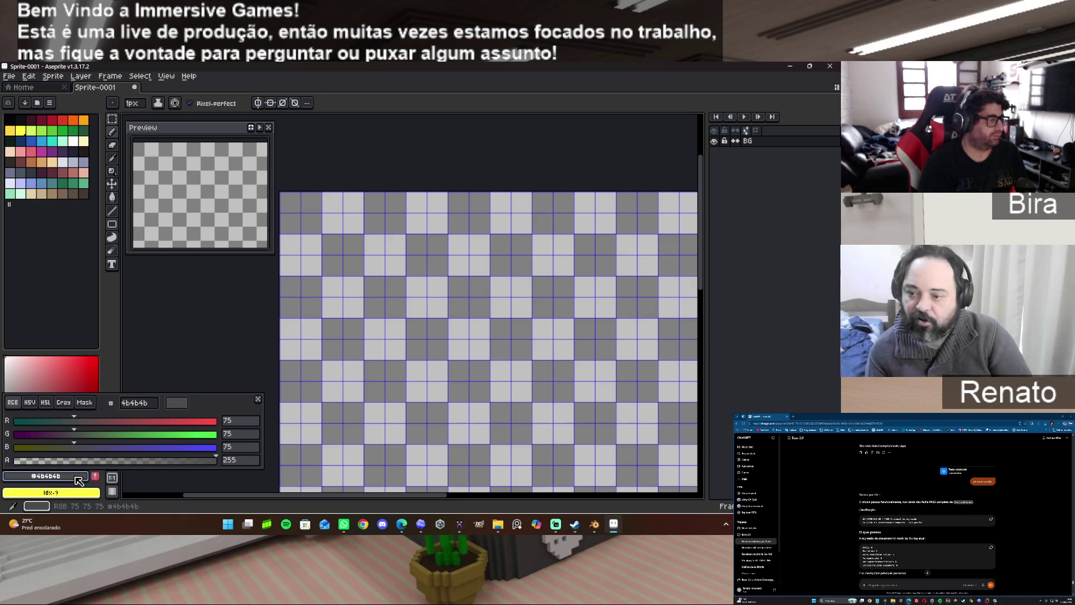
text(333333)
key(Return)
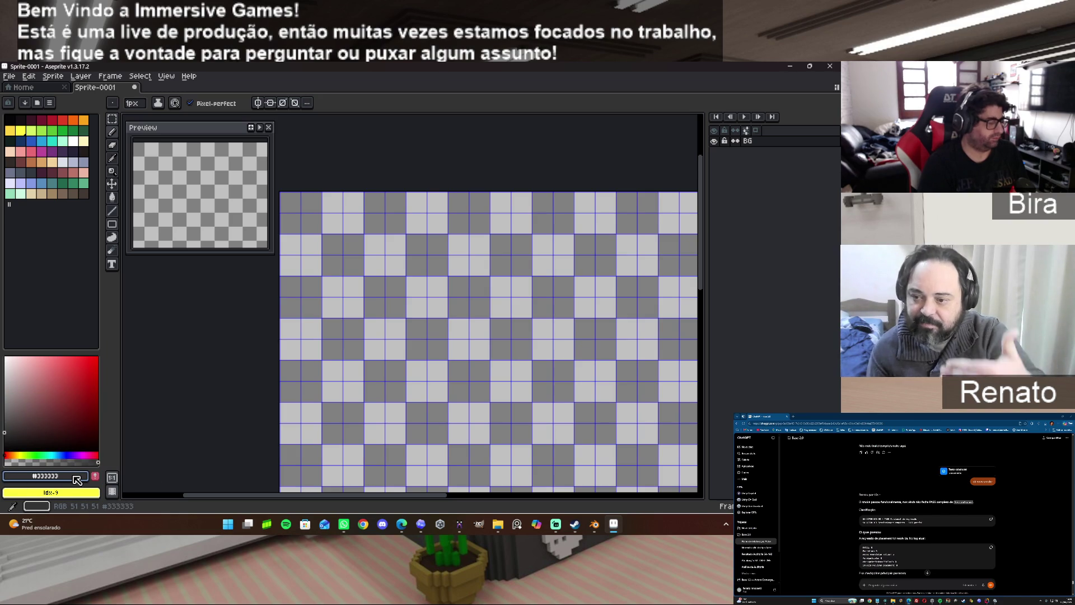
click(78, 479)
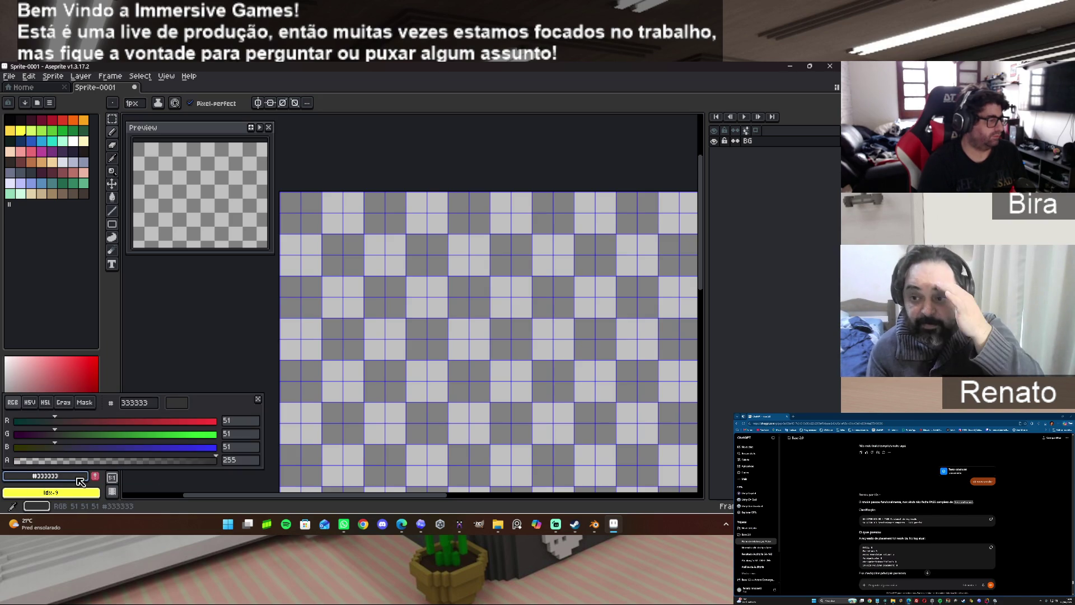
click(156, 404)
text(fbe2c8)
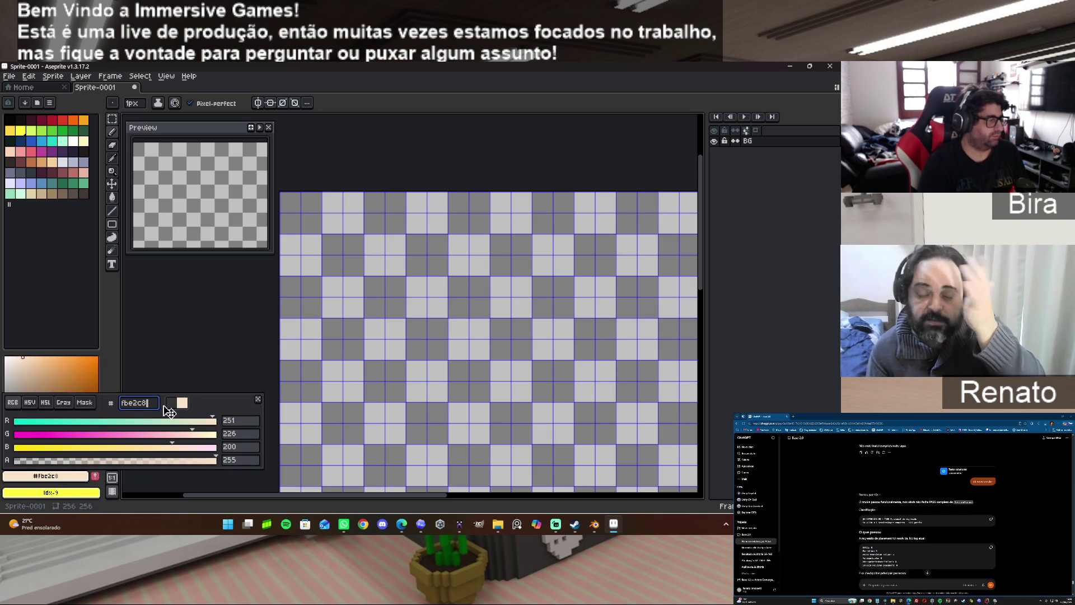
key(Return)
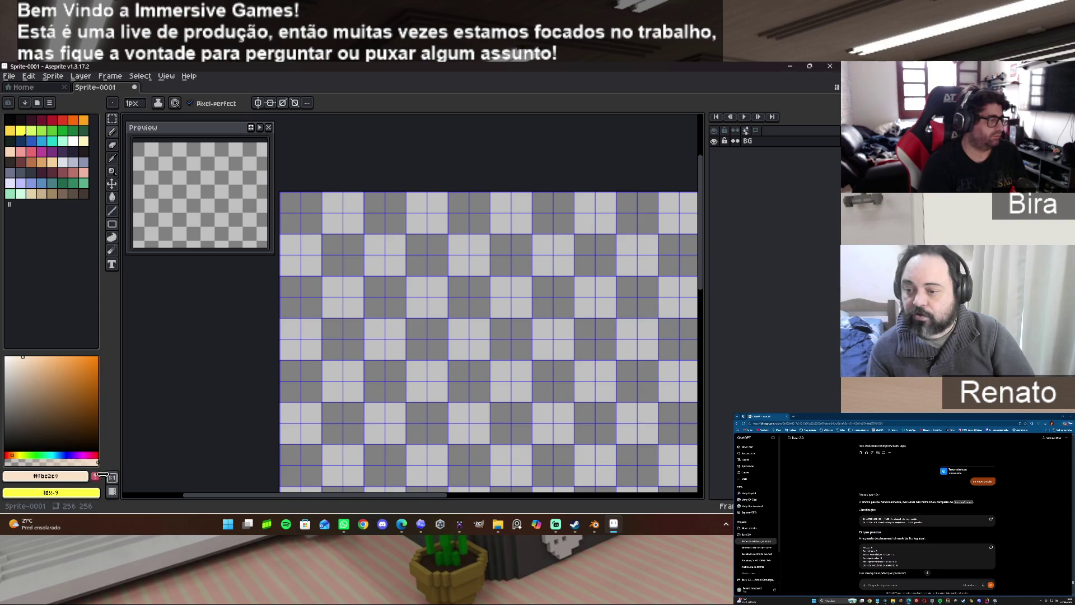
click(96, 477)
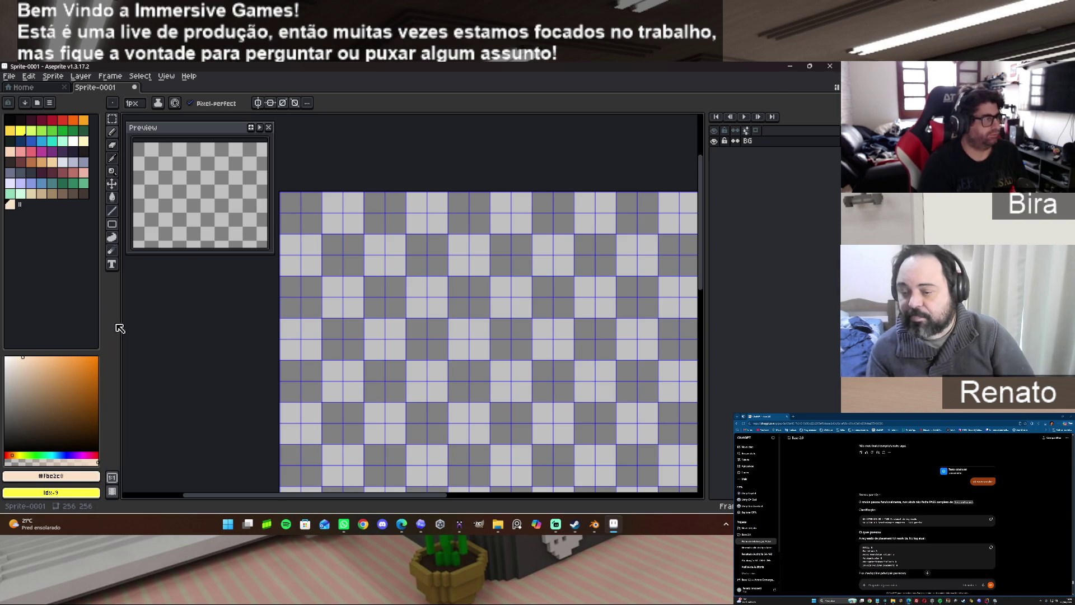
Fill a roughly 64×64 square block at the canvas top-left with the skin colour.
click(112, 223)
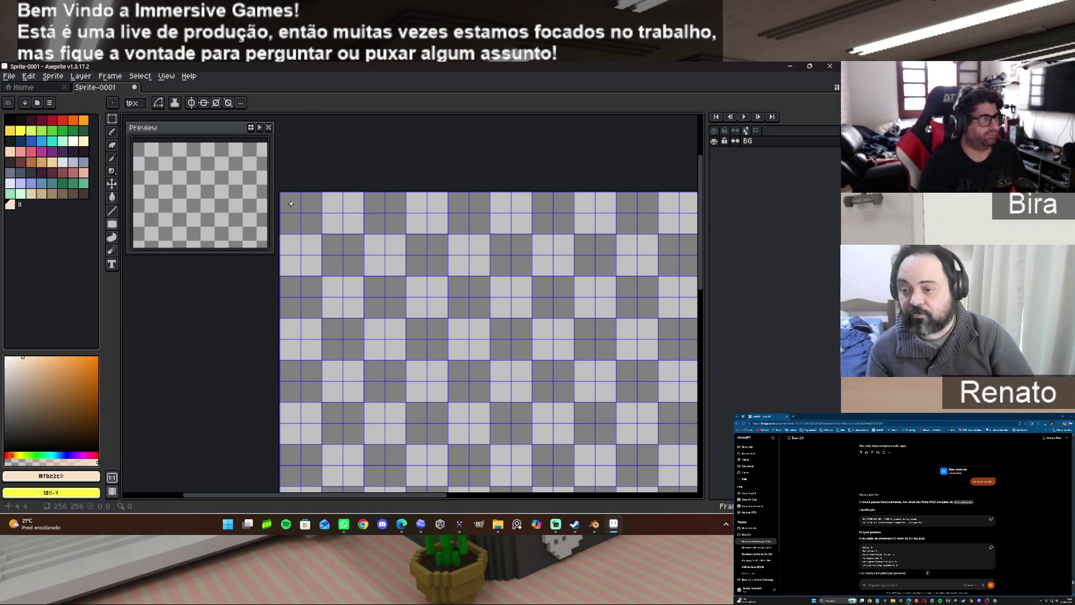
scroll(299, 215, up, 2)
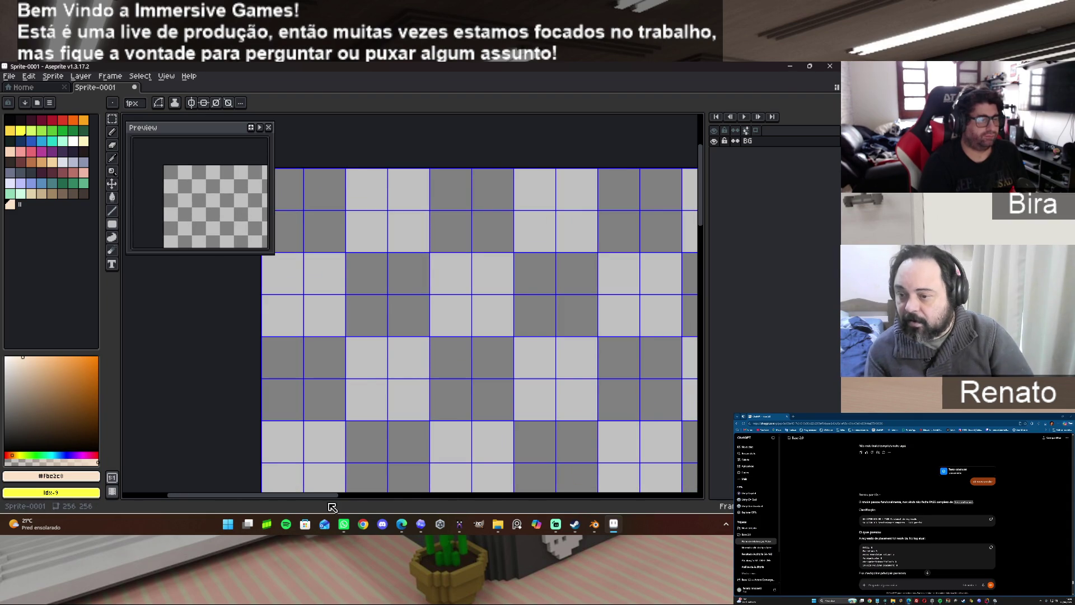
drag(328, 498, 312, 497)
drag(301, 171, 465, 254)
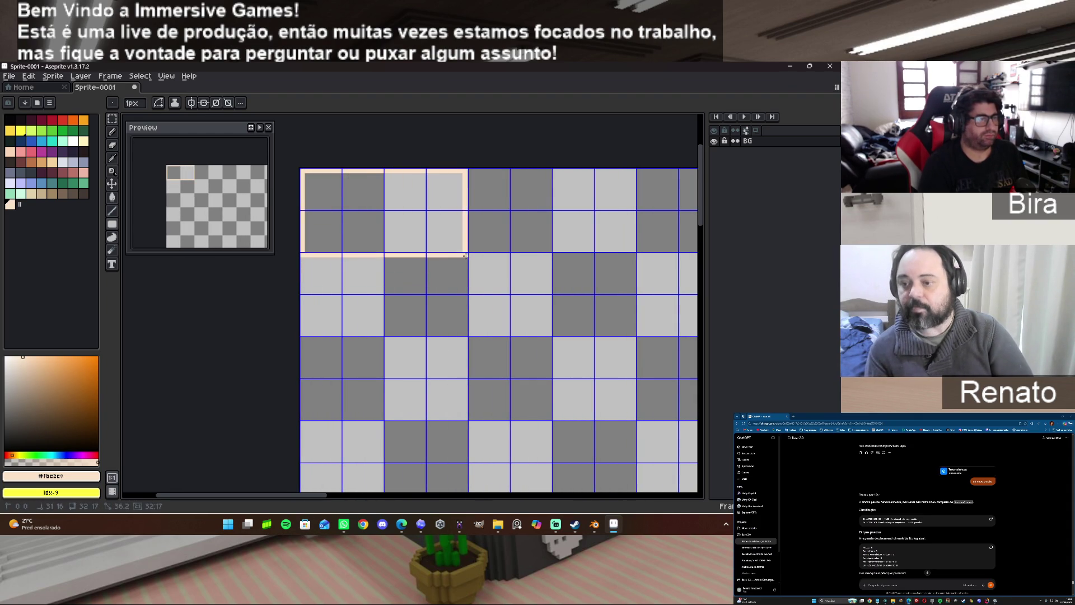
drag(465, 253, 632, 249)
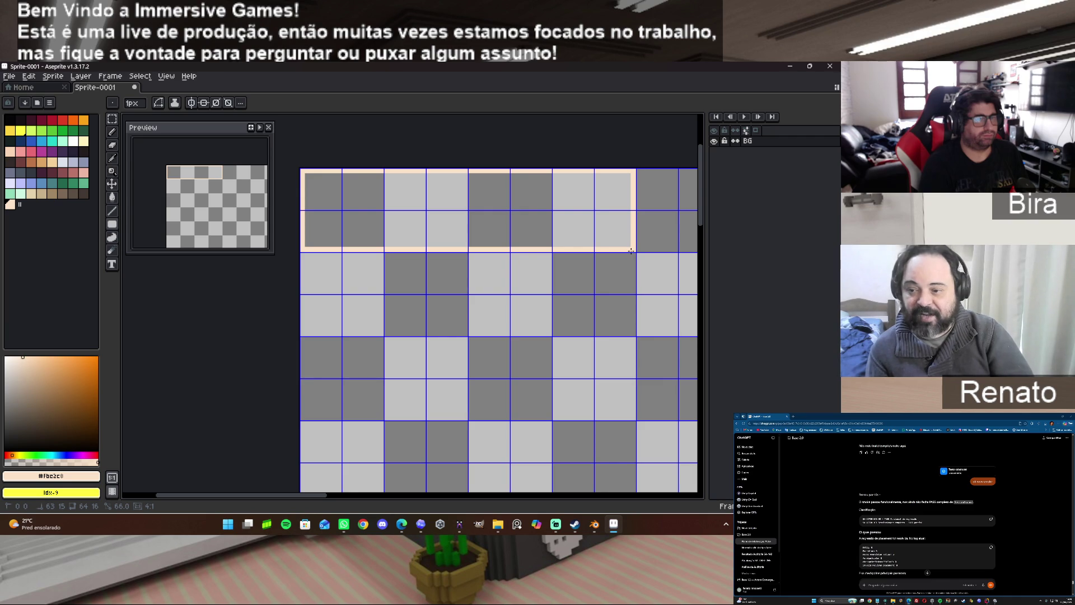
mouse_move(631, 250)
mouse_down()
mouse_move(625, 490)
mouse_move(633, 468)
mouse_up()
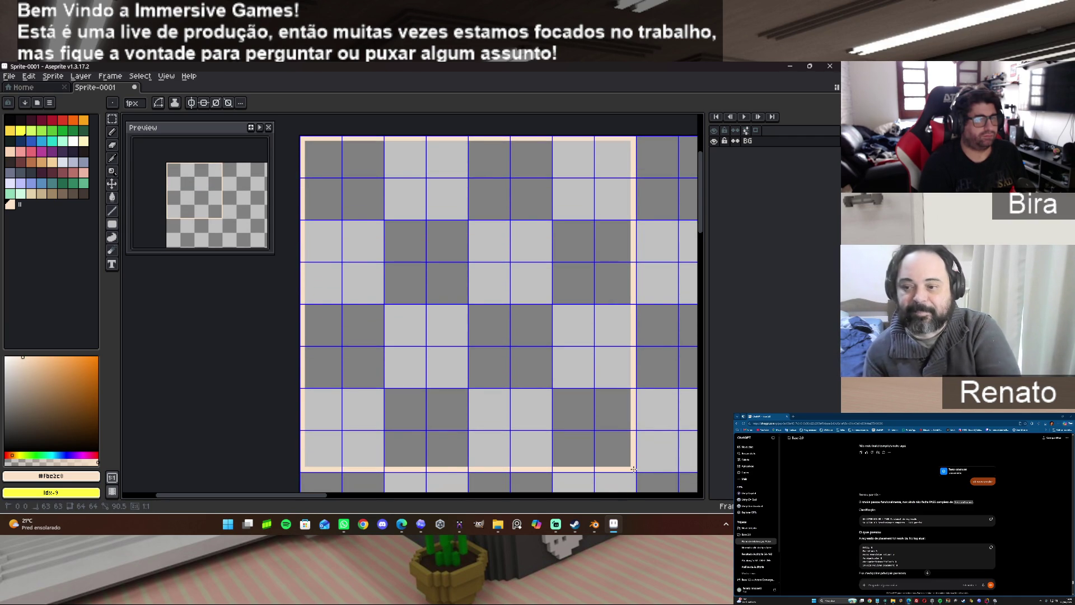
key(f)
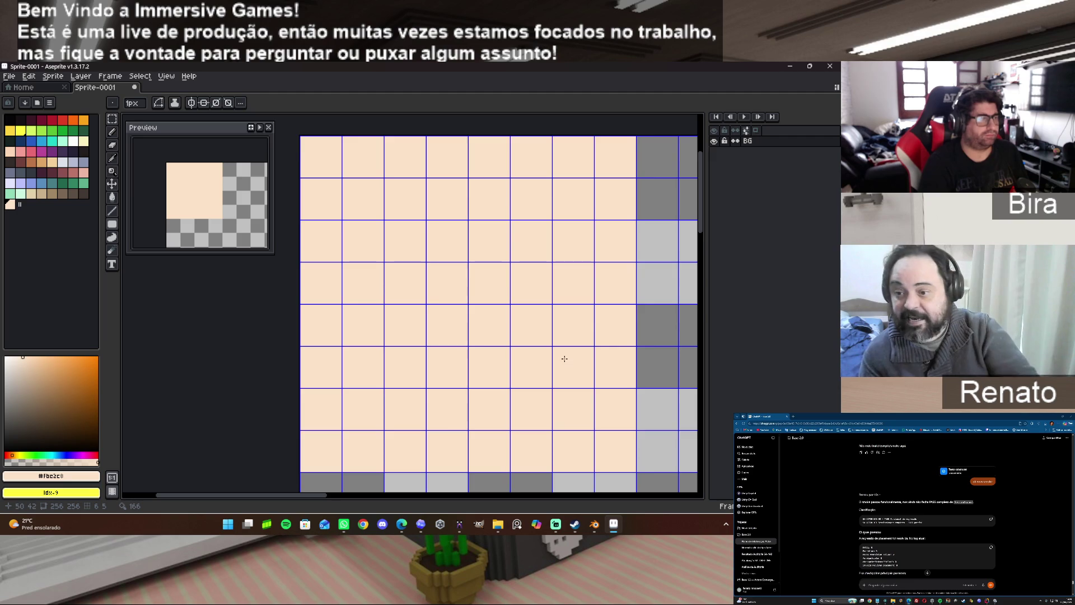
scroll(577, 359, down, 1)
drag(322, 499, 334, 500)
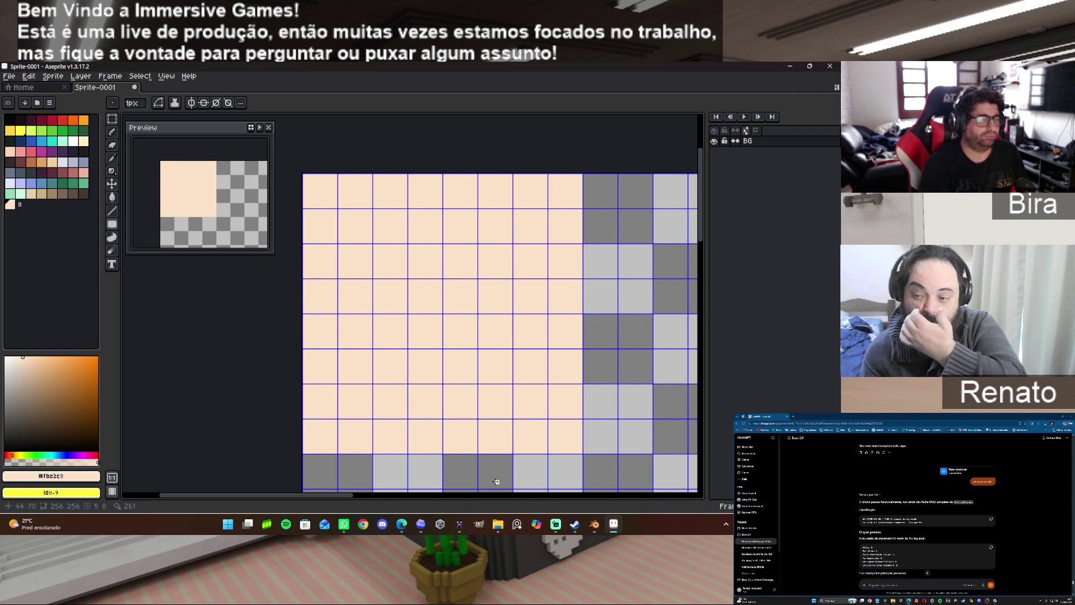
click(460, 525)
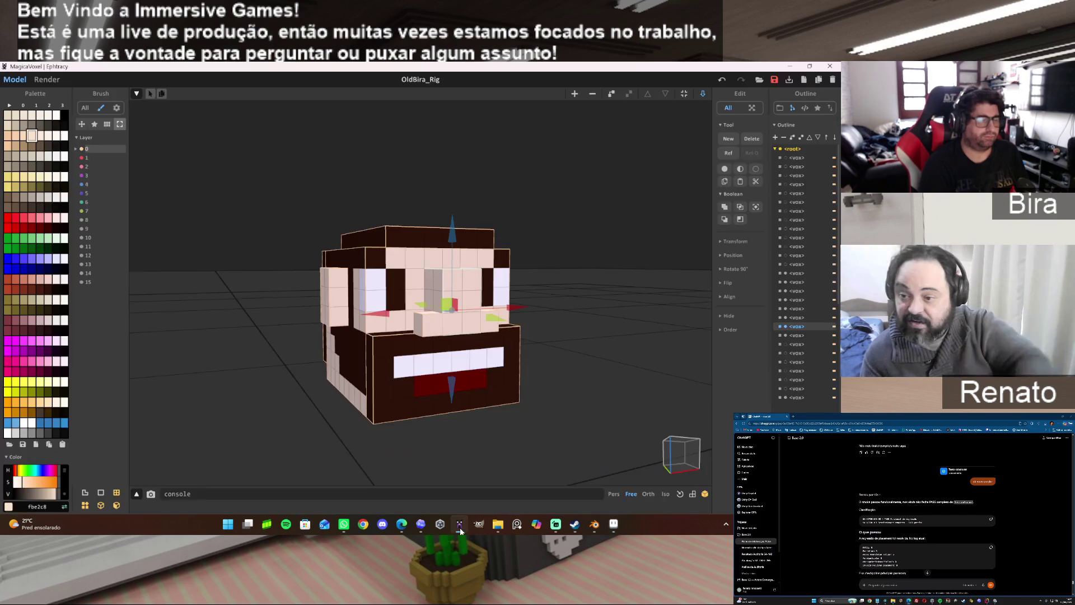
In MagicaVoxel, eyedrop the dark brown voxel from the head and copy its hex 2f1309.
double_click(378, 258)
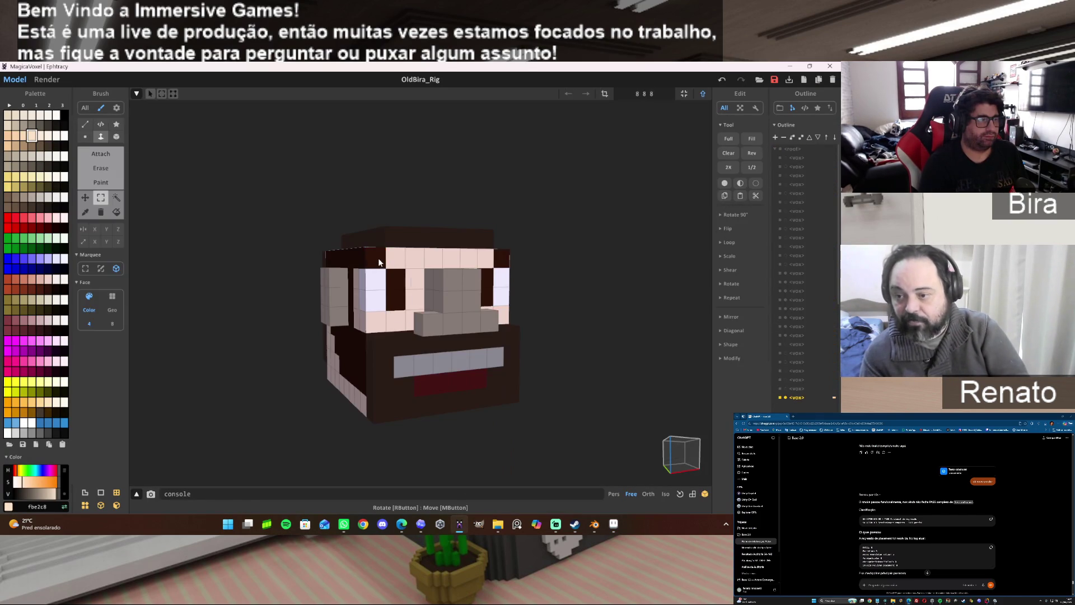
alt+click(376, 257)
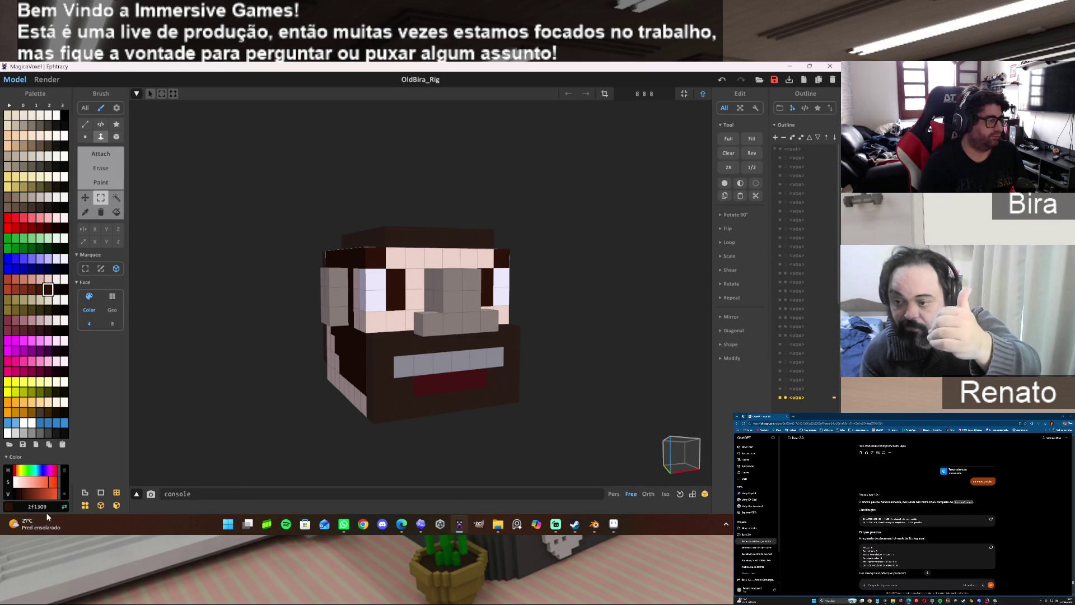
drag(48, 507, 18, 506)
key(ctrl+c)
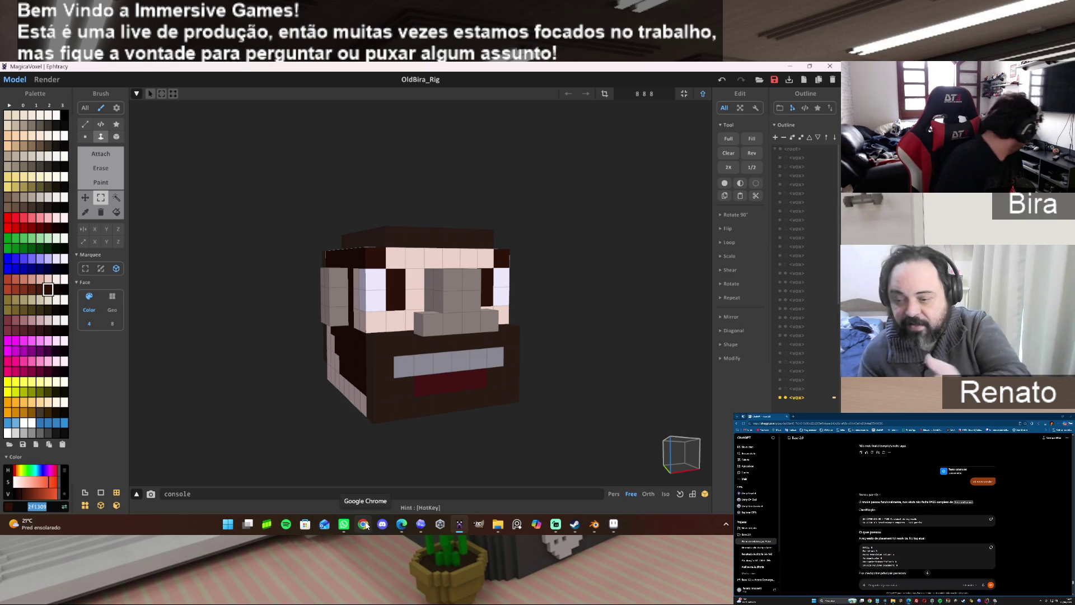
In Aseprite, set the foreground colour to the dark brown #2f1309.
click(614, 524)
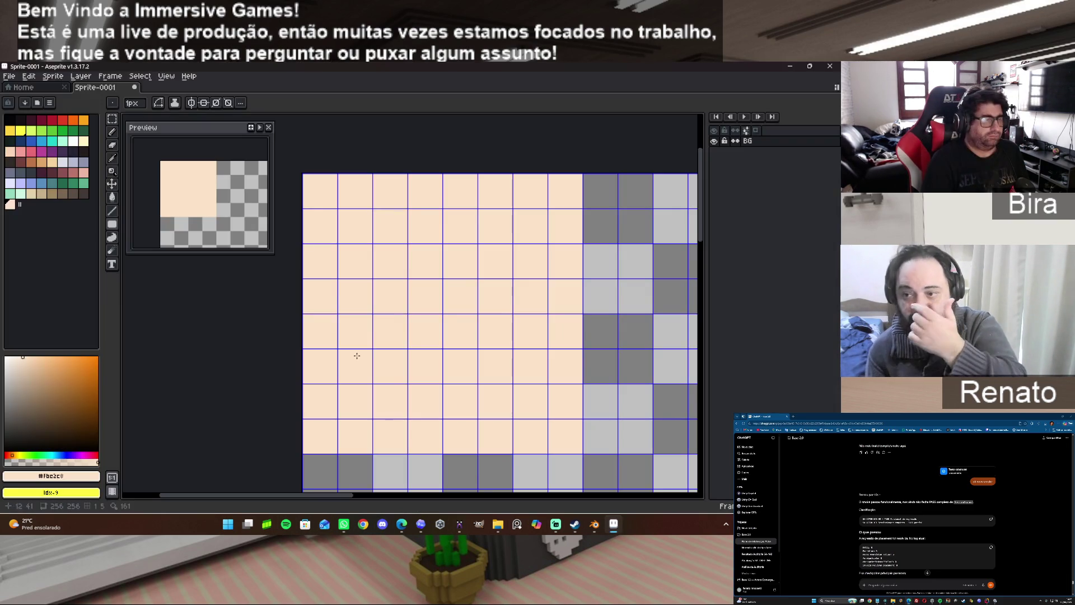
click(81, 475)
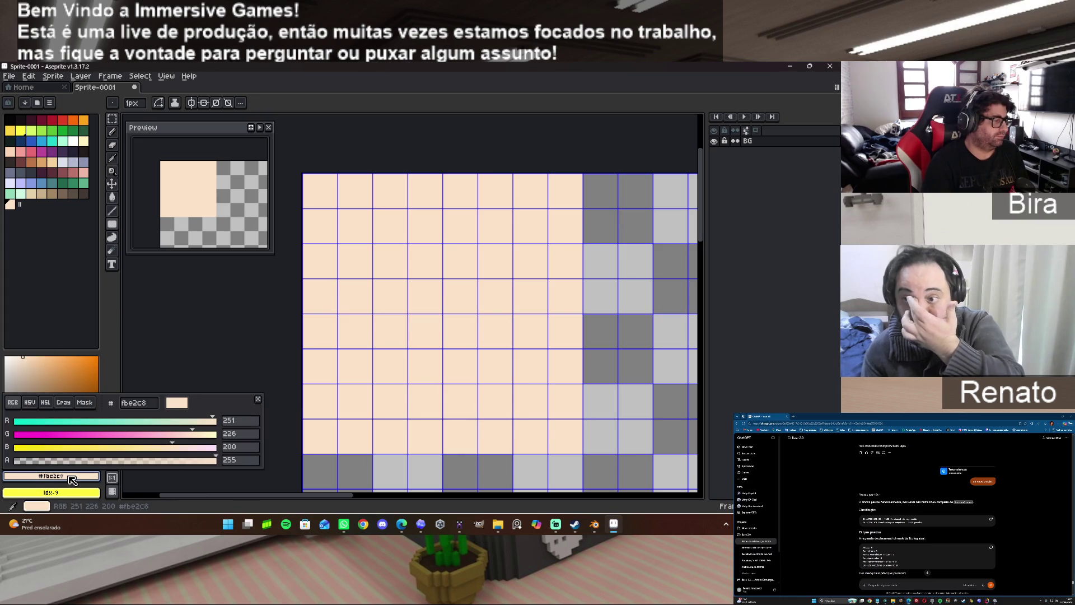
double_click(148, 403)
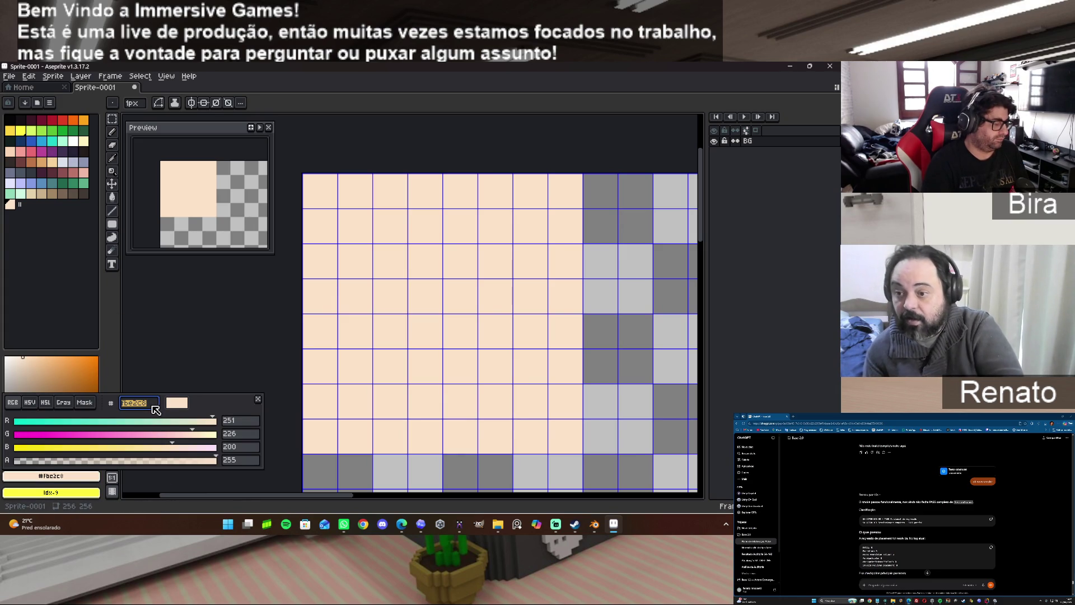
key(ctrl+v)
key(Return)
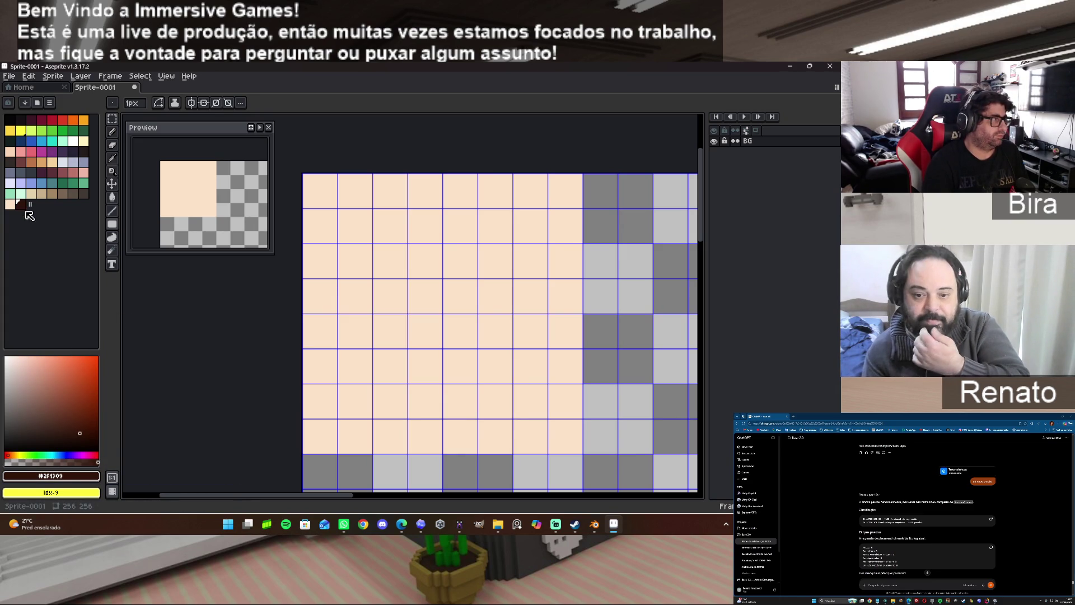
Add #2f1309 to the palette and paint the skin block's top-left and top-right pixels dark brown.
click(30, 204)
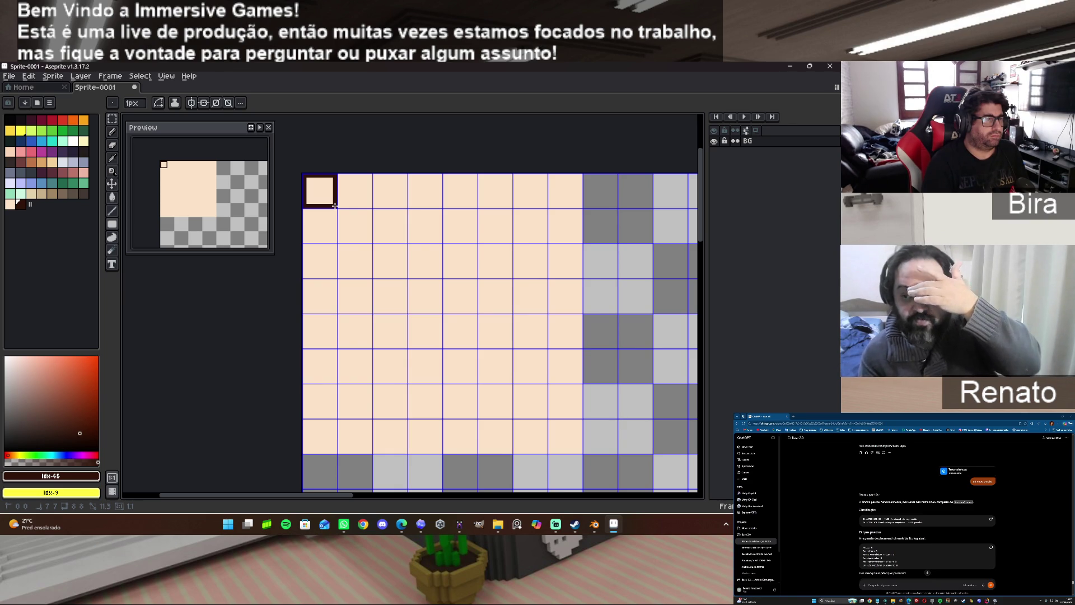
click(333, 203)
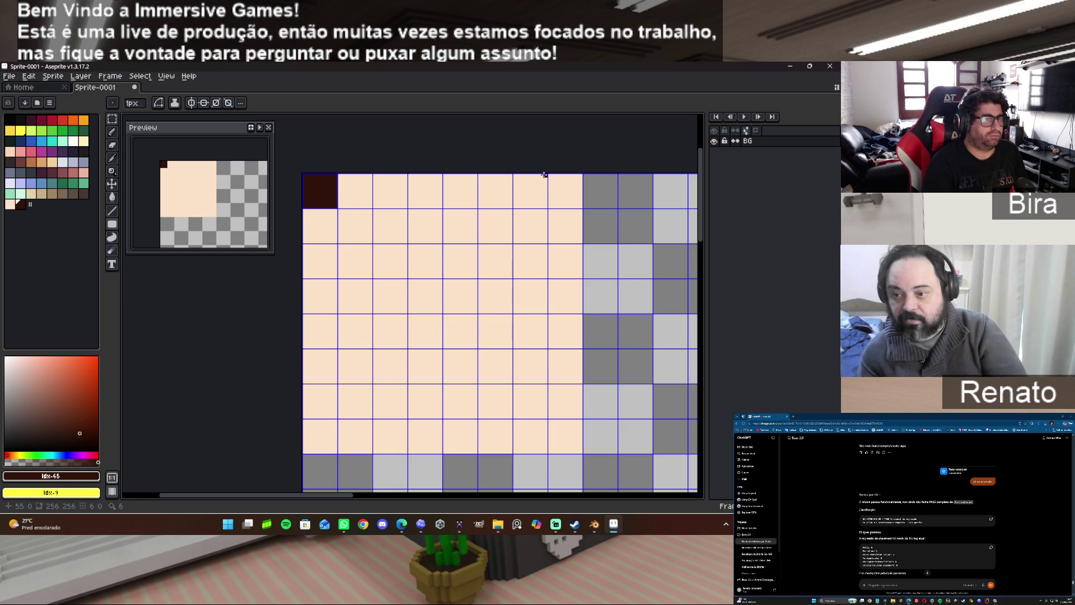
click(578, 205)
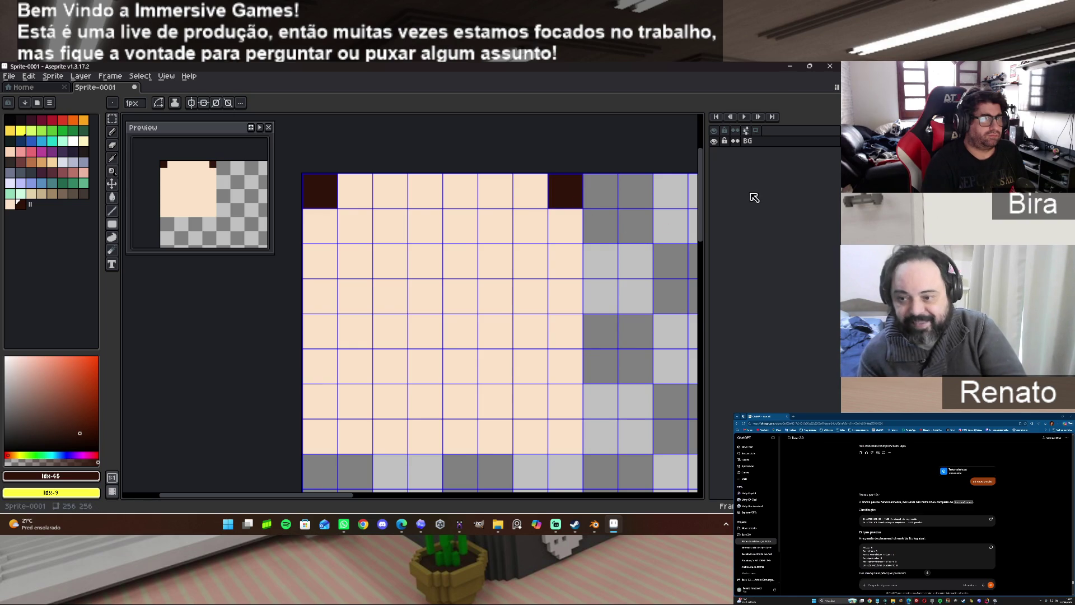
right_click(768, 142)
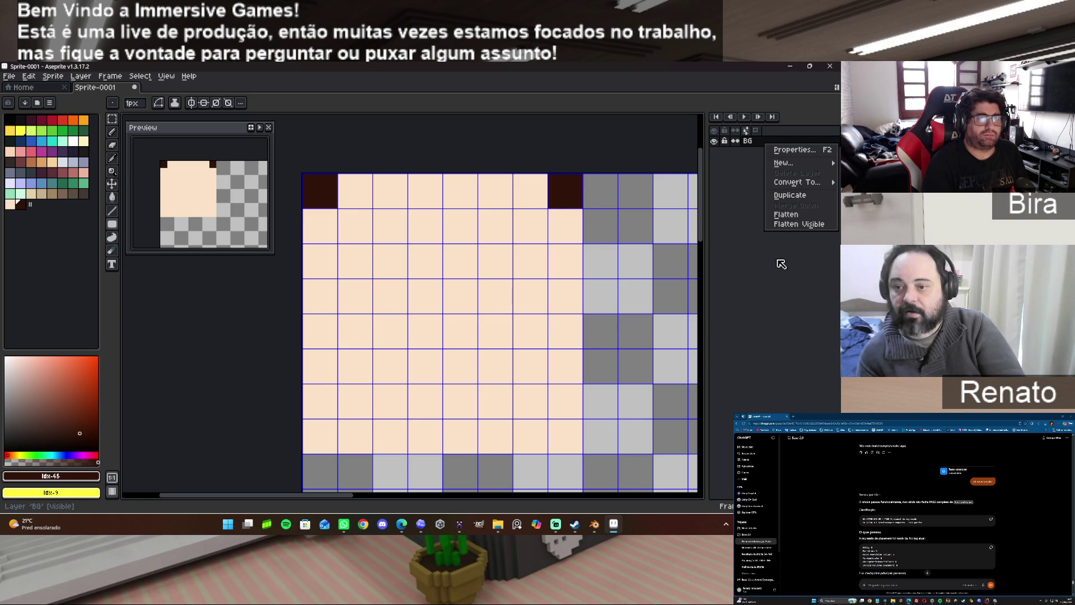
mouse_move(798, 162)
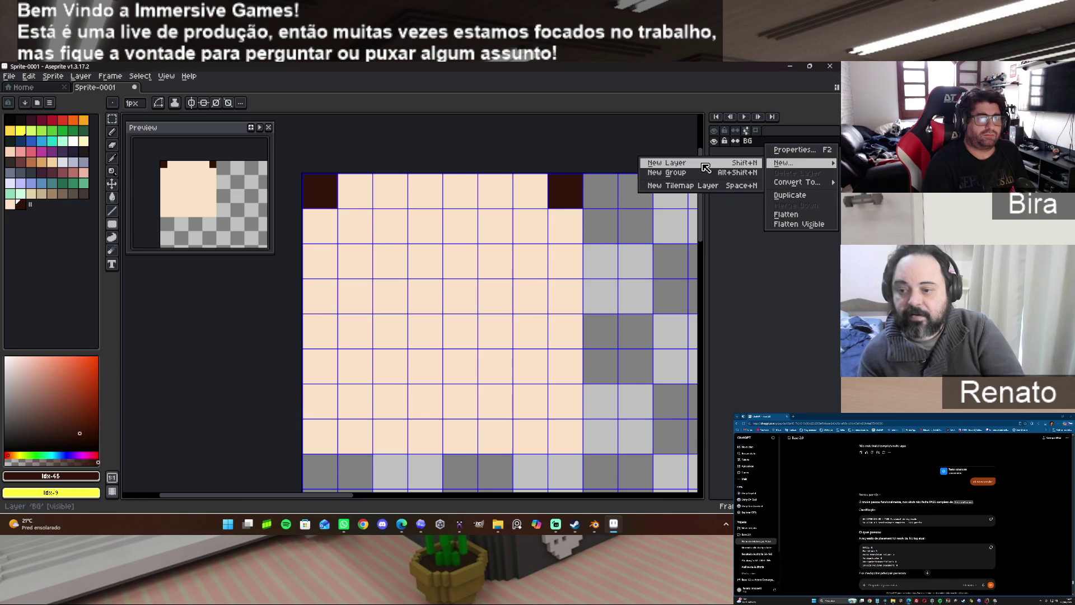
Add a new empty Layer 1 and rename the original layer to Eye.
click(705, 167)
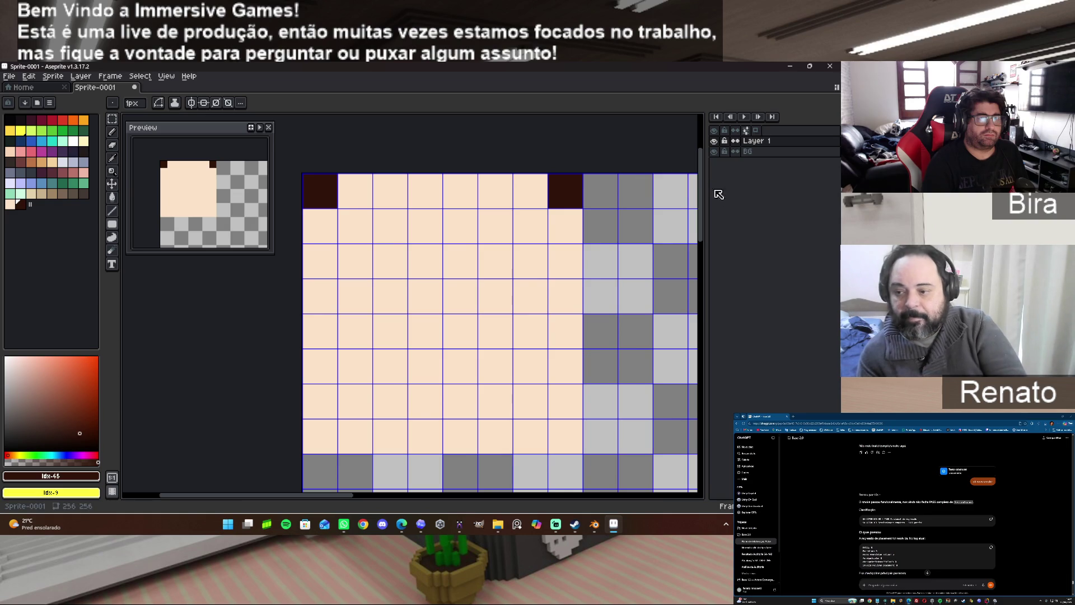
double_click(762, 154)
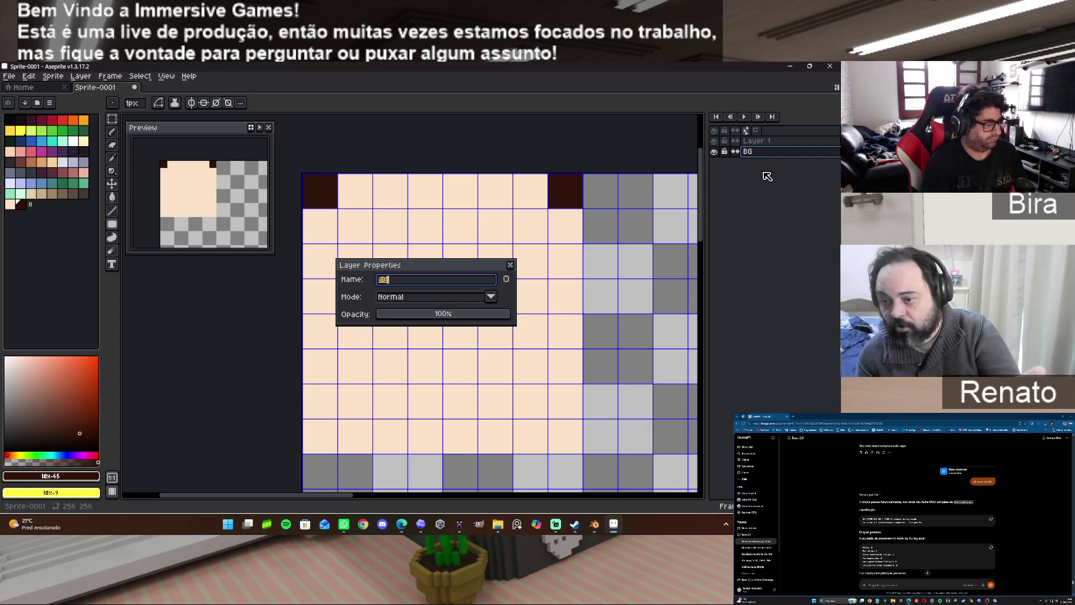
text(ye)
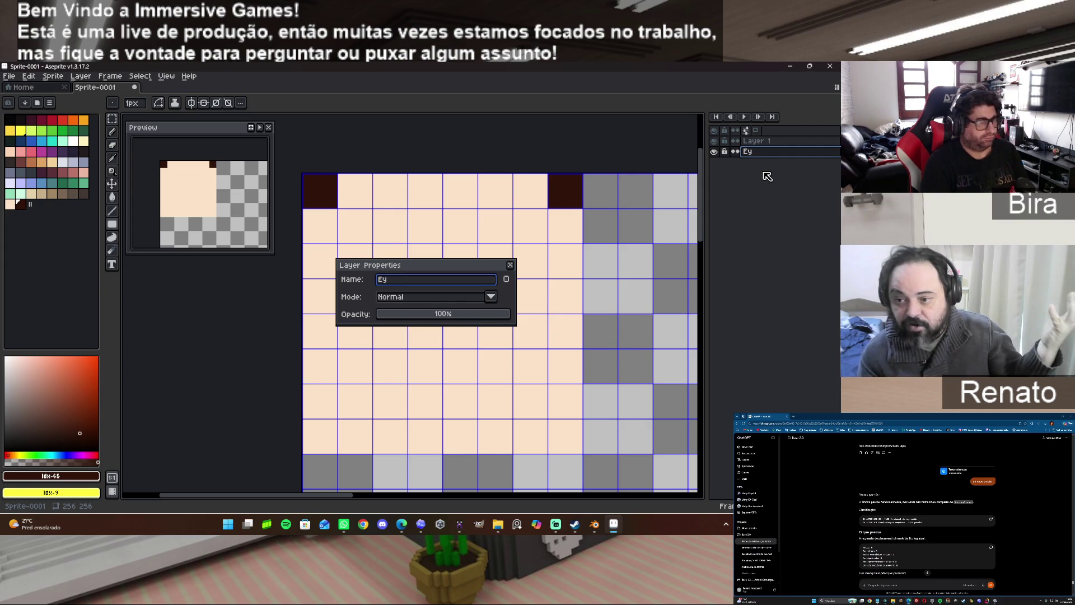
key(Return)
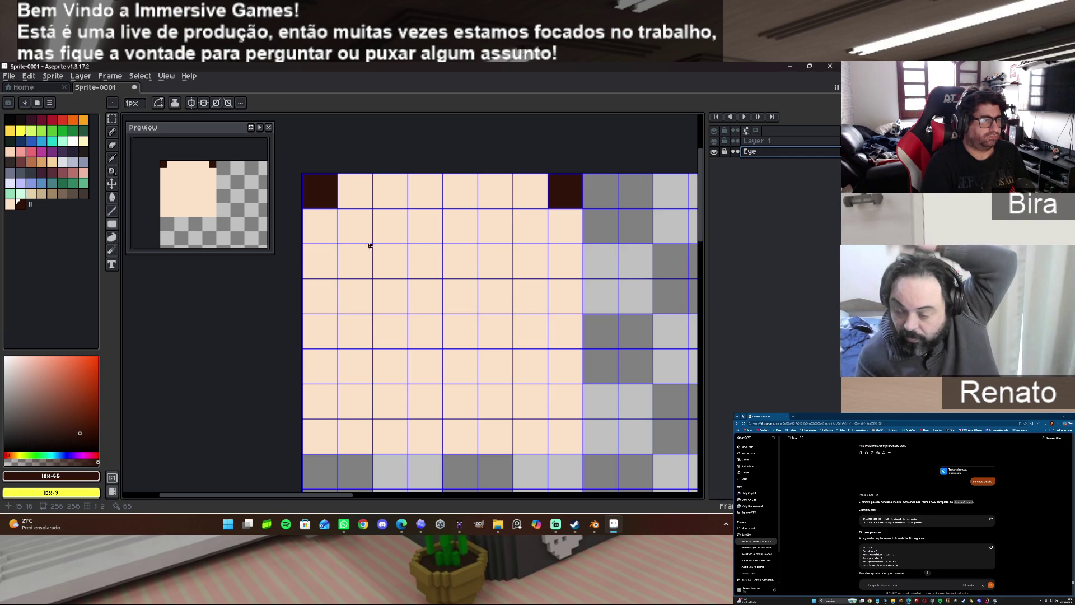
click(459, 526)
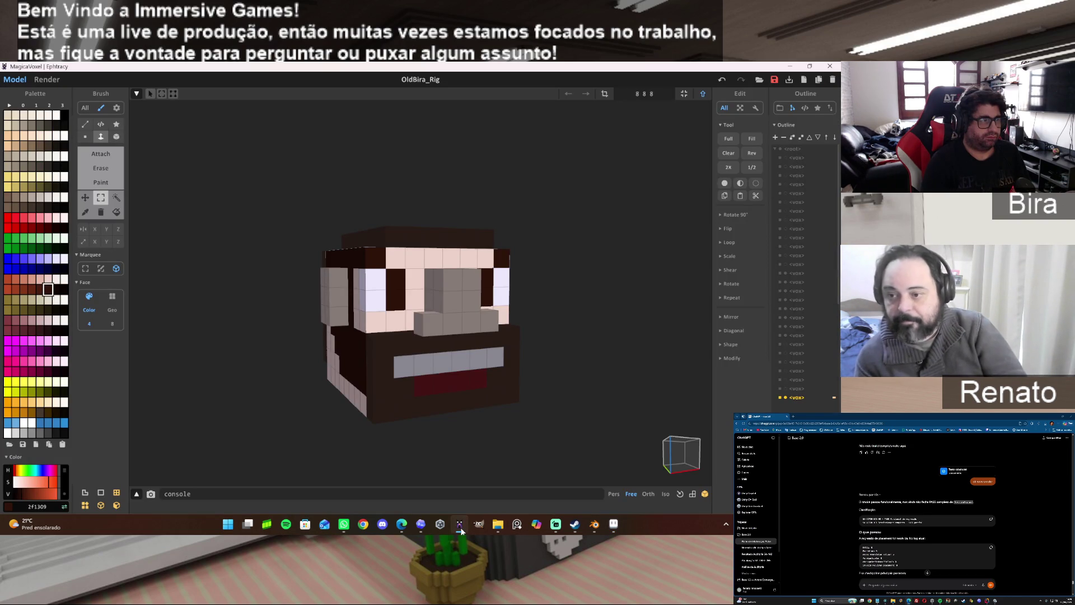
Enable vertical mirror symmetry with its axis centred on the skin block.
click(460, 527)
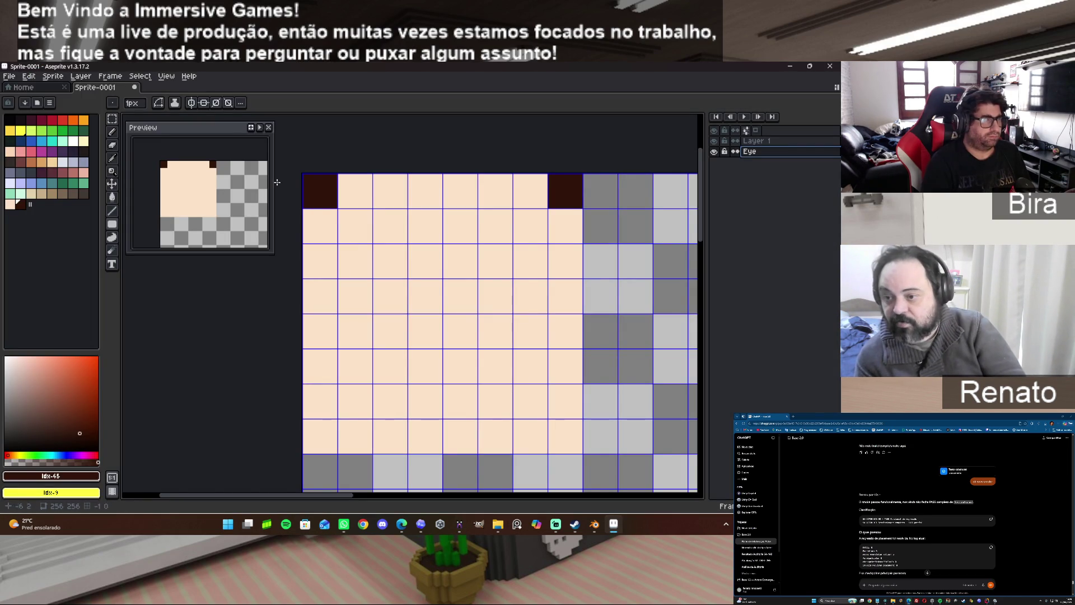
click(192, 103)
scroll(550, 181, down, 10)
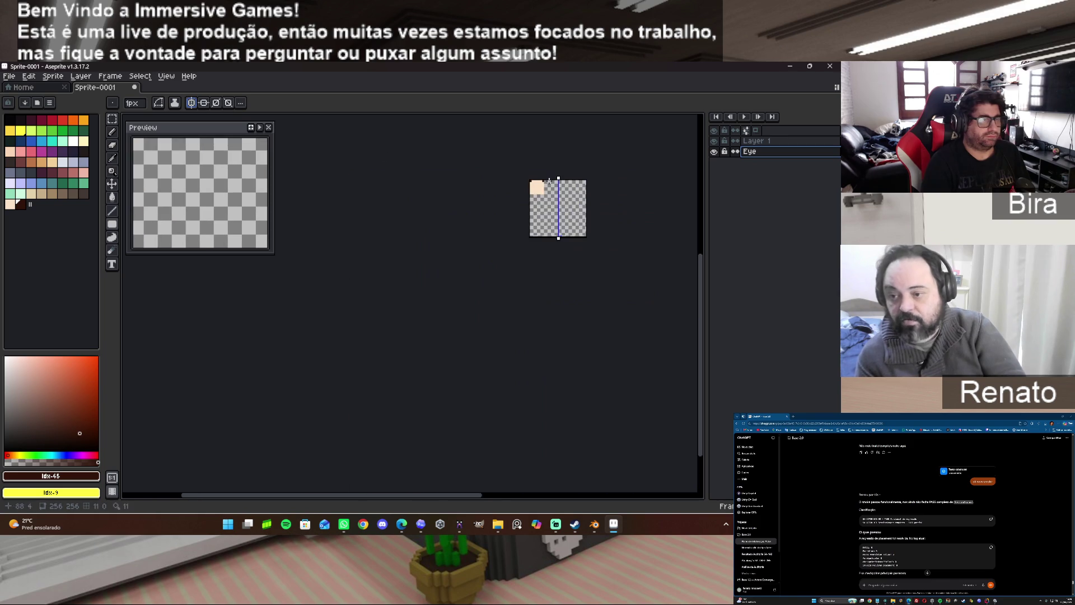
scroll(549, 181, up, 5)
scroll(542, 163, up, 1)
scroll(538, 156, down, 1)
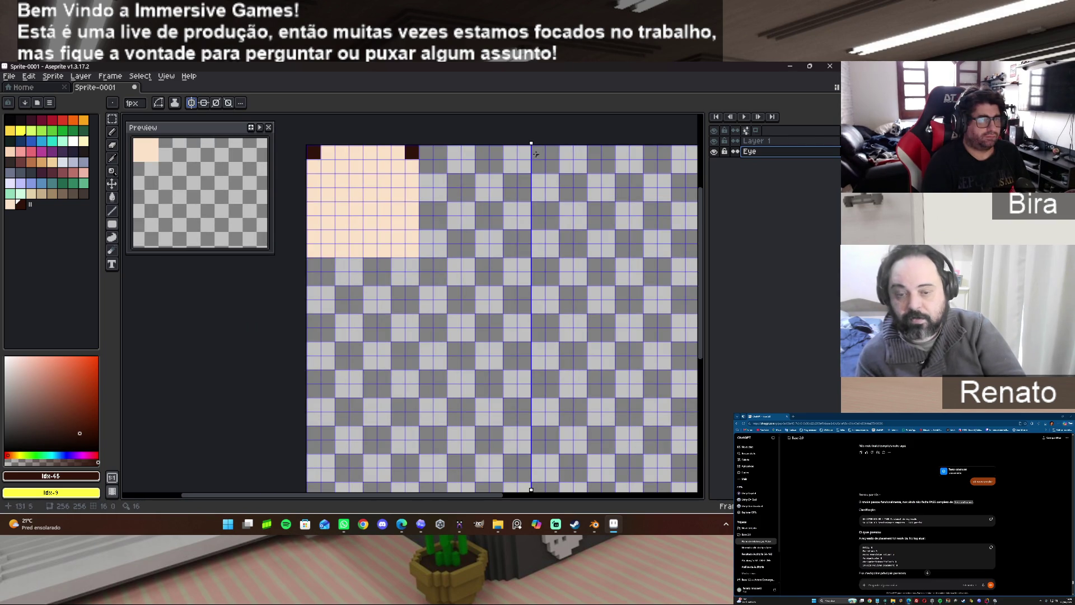
drag(530, 143, 362, 141)
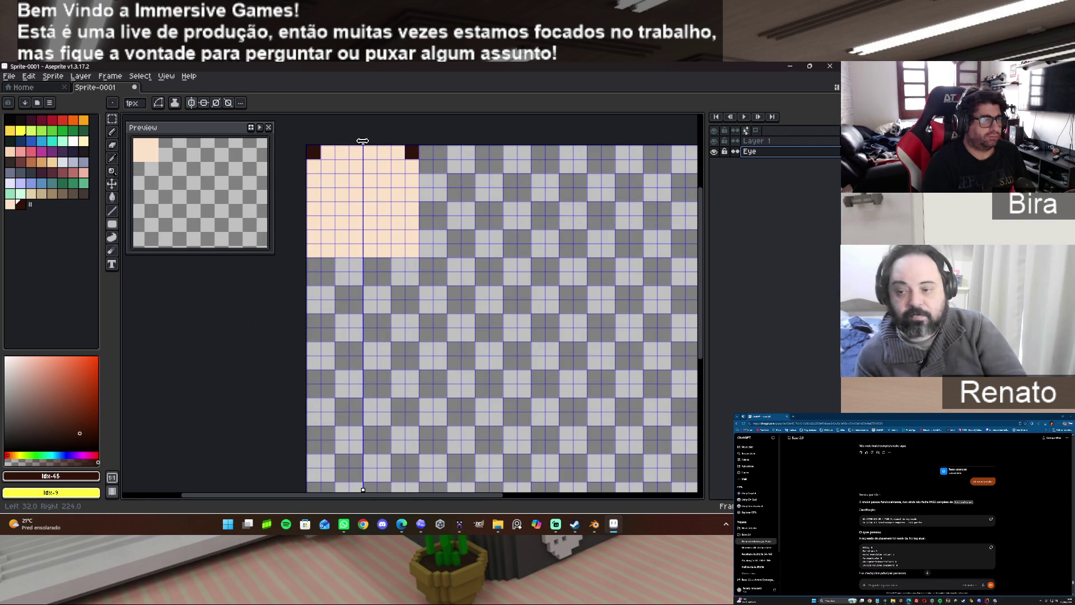
scroll(421, 244, up, 3)
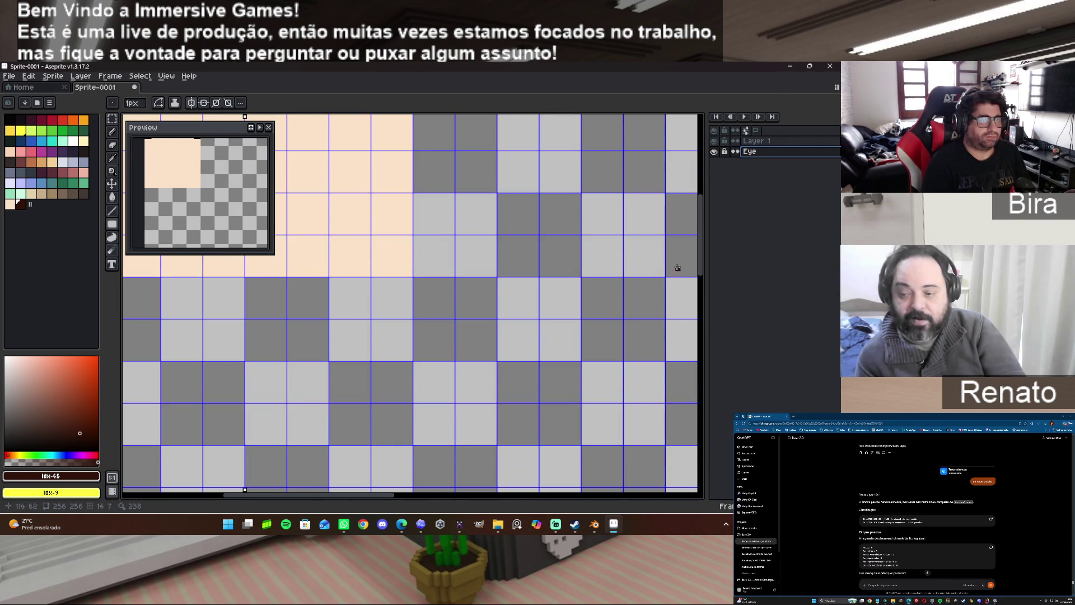
scroll(588, 403, up, 4)
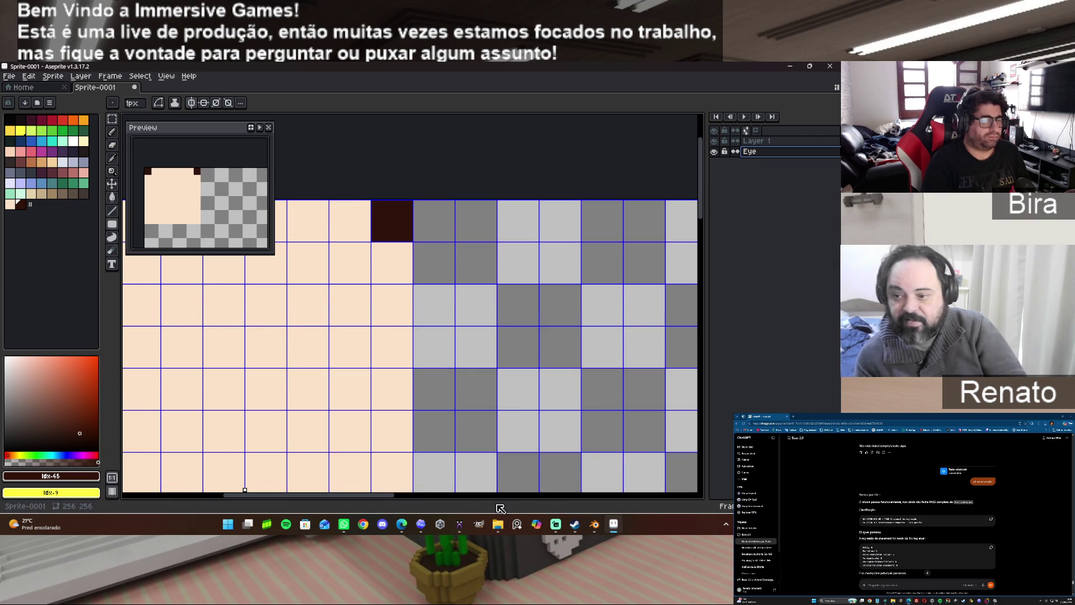
drag(385, 495, 304, 497)
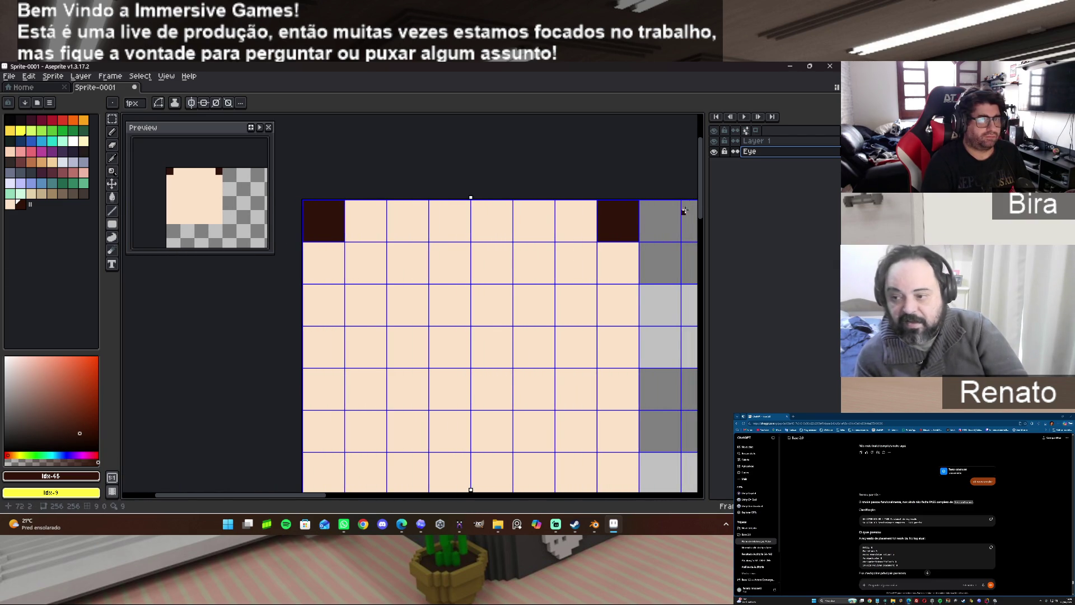
drag(704, 200, 704, 204)
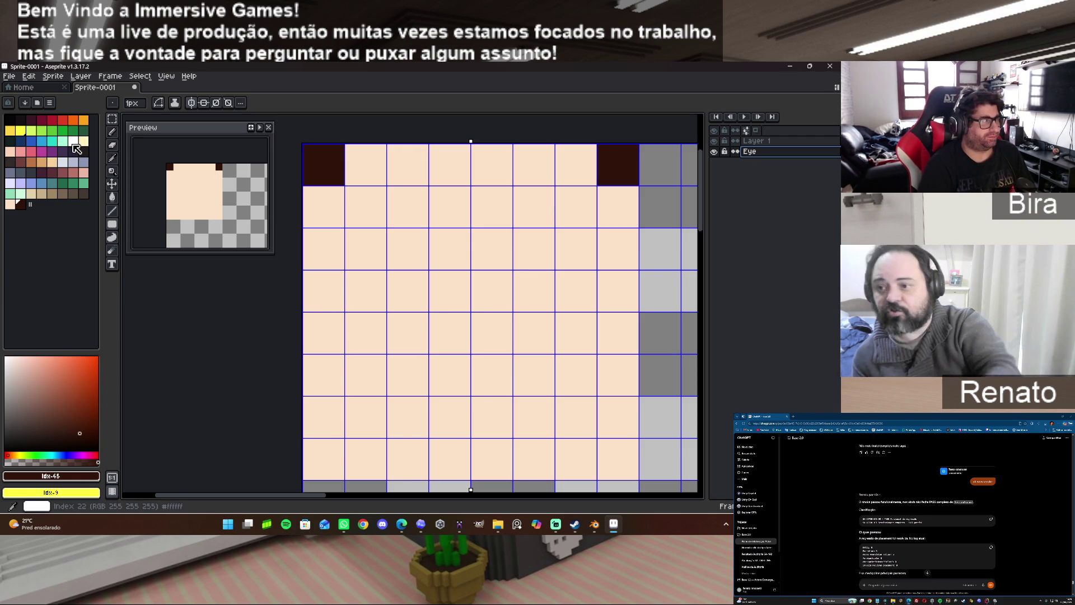
Draw two mirrored solid white eye rectangles, two pixels wide, below the dark corner pixels.
click(77, 146)
click(112, 118)
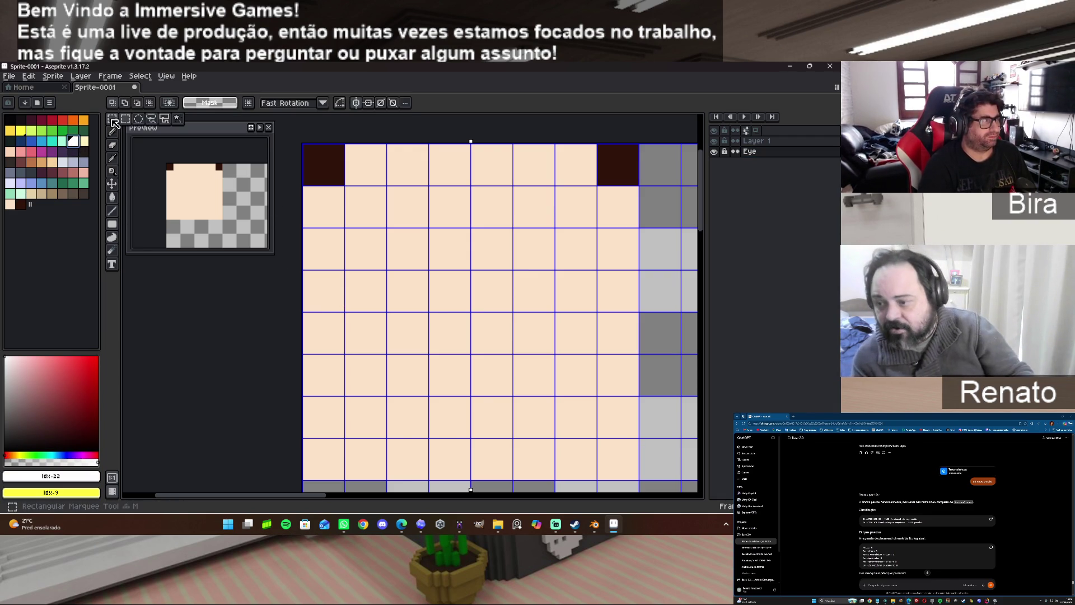
click(111, 224)
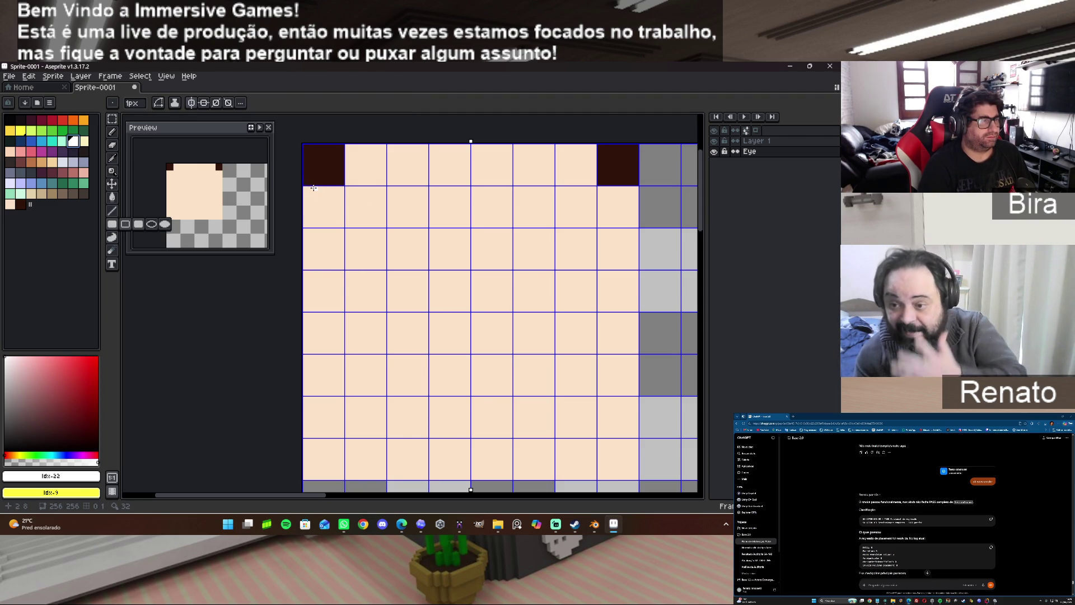
drag(312, 187, 379, 266)
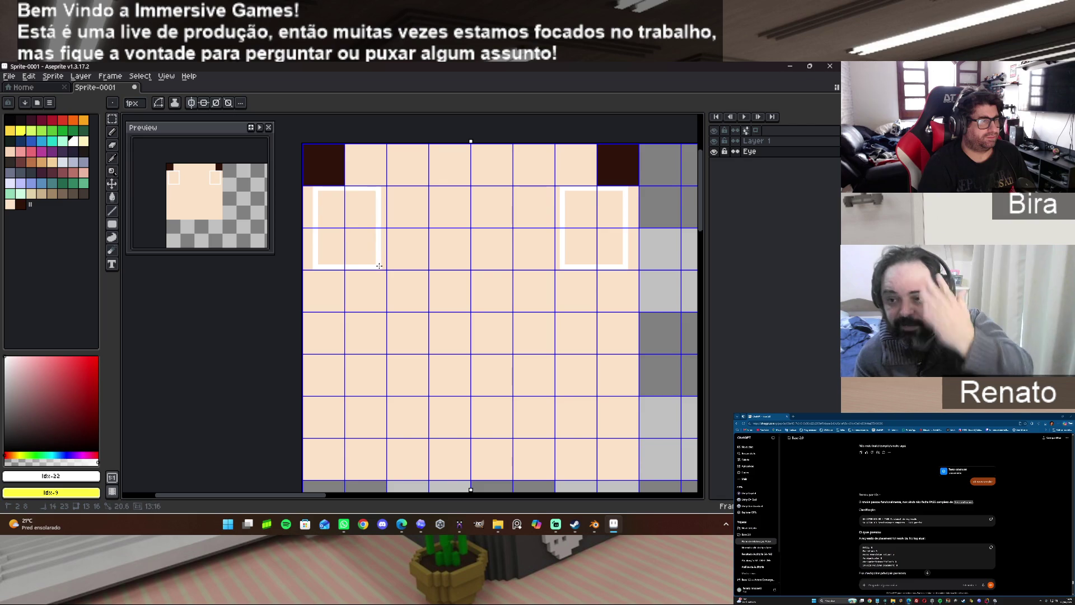
drag(379, 265, 375, 268)
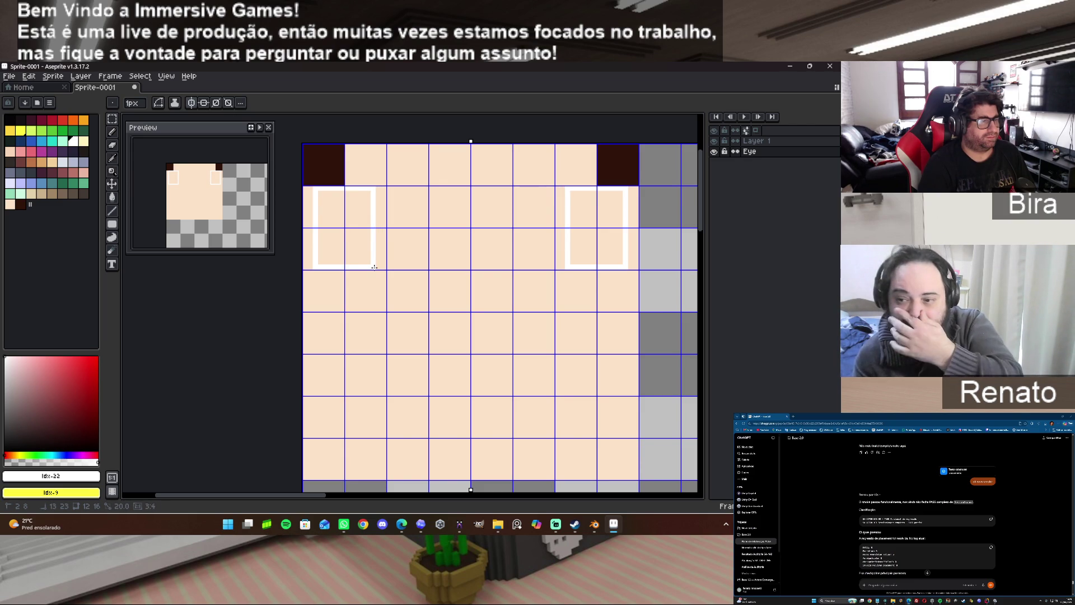
drag(375, 267, 375, 267)
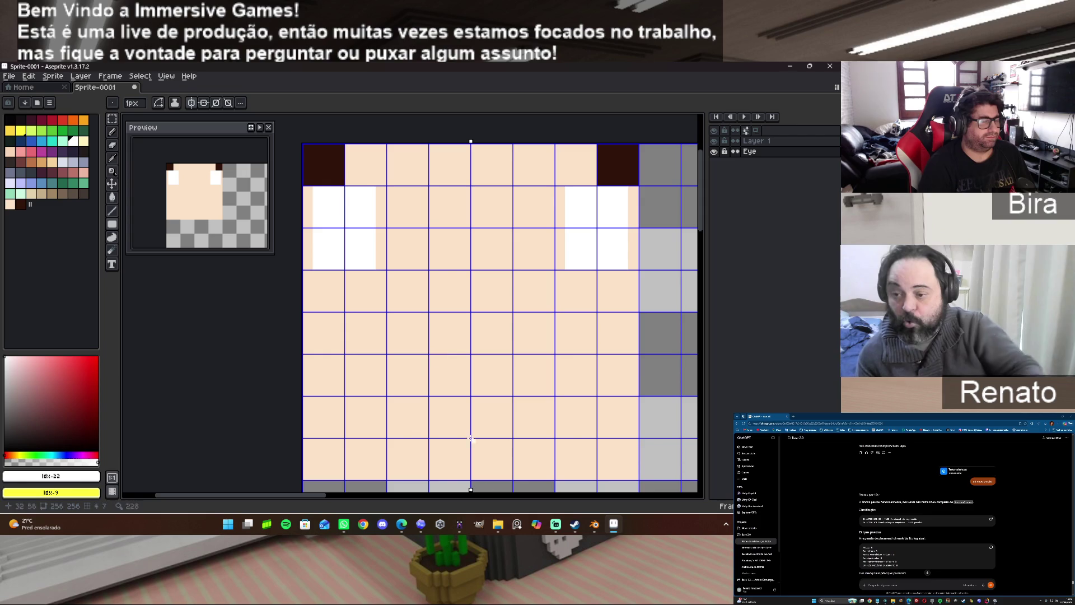
click(458, 524)
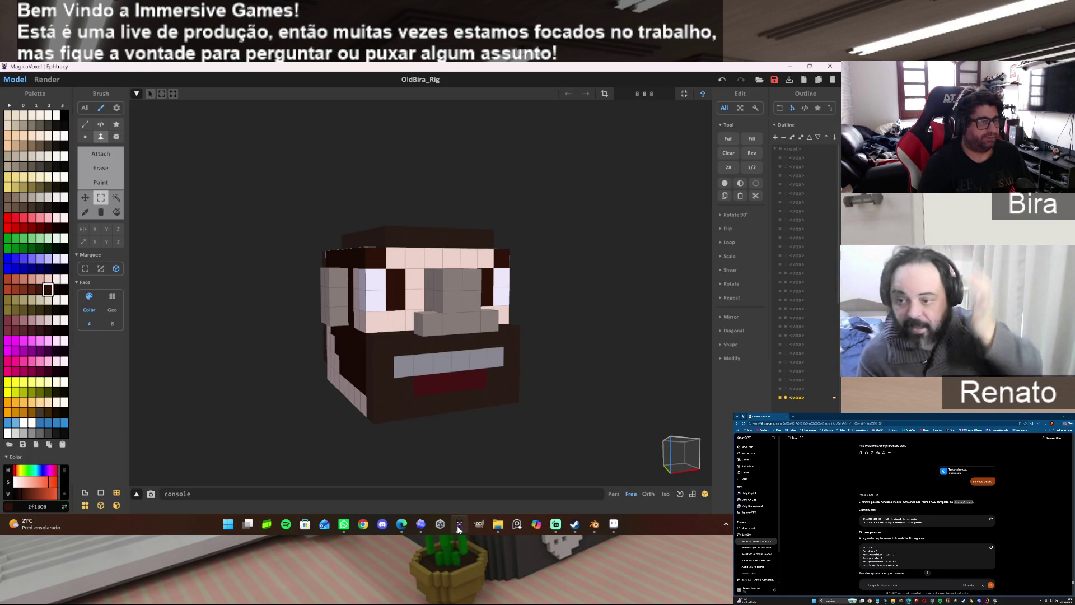
Compare the eyes against the MagicaVoxel head and Blender model, then pick up dark brown from the corner pixel.
click(456, 525)
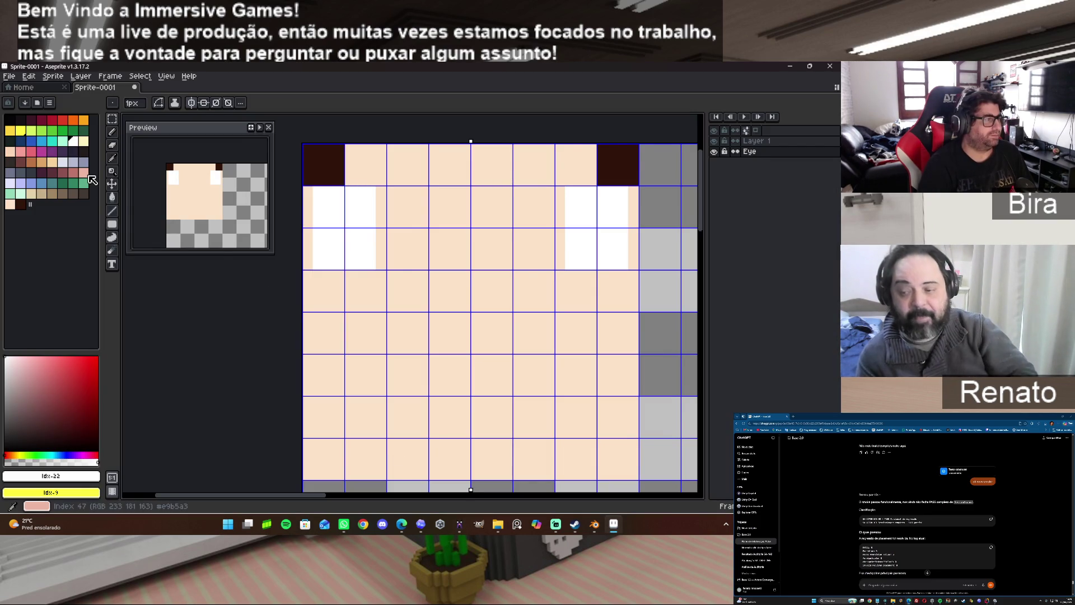
click(459, 523)
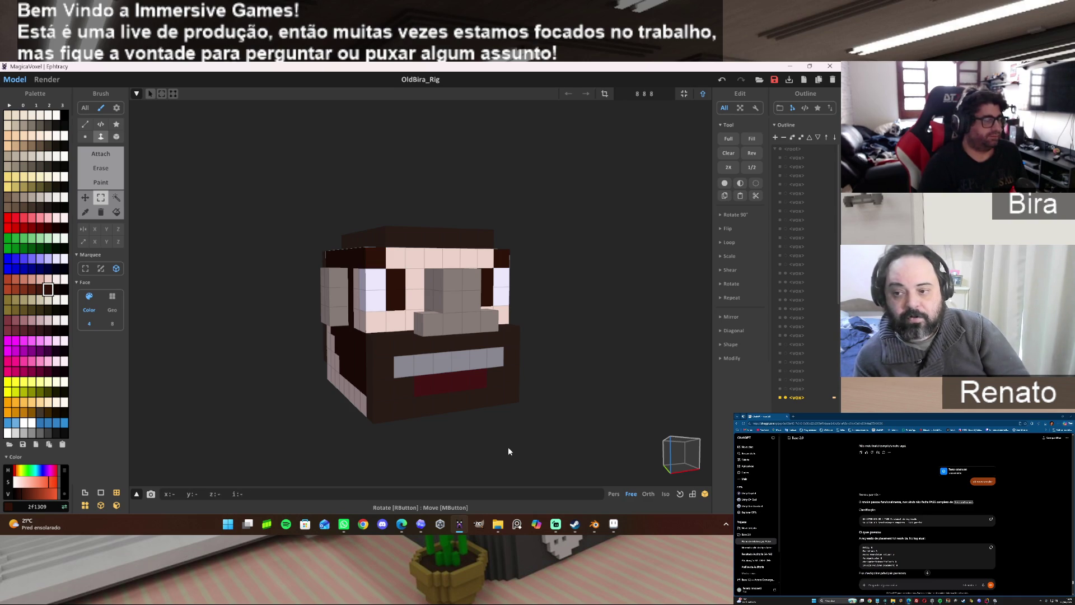
click(595, 524)
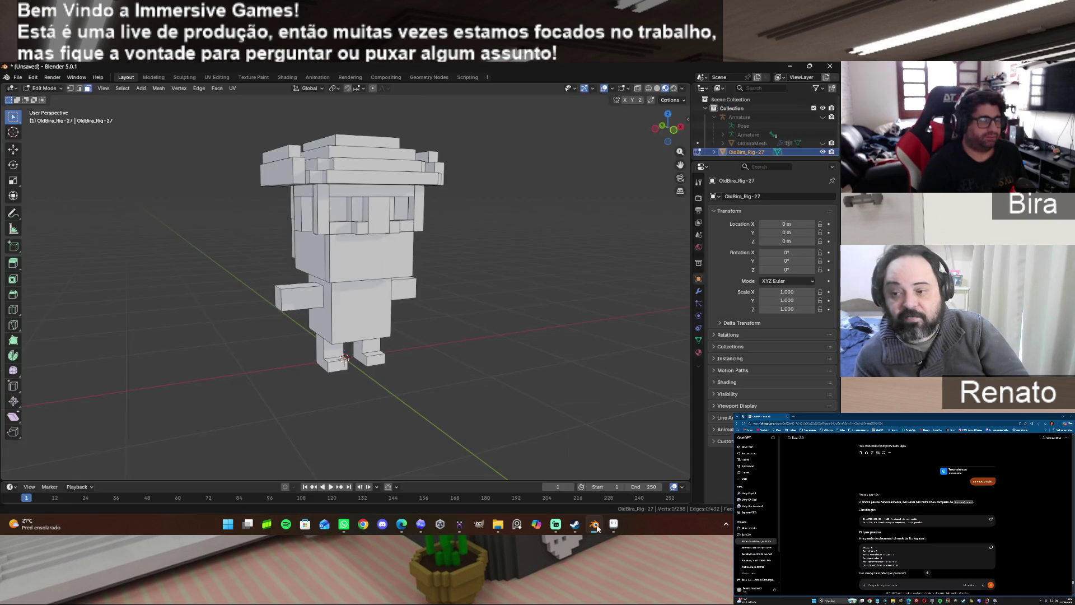
click(460, 524)
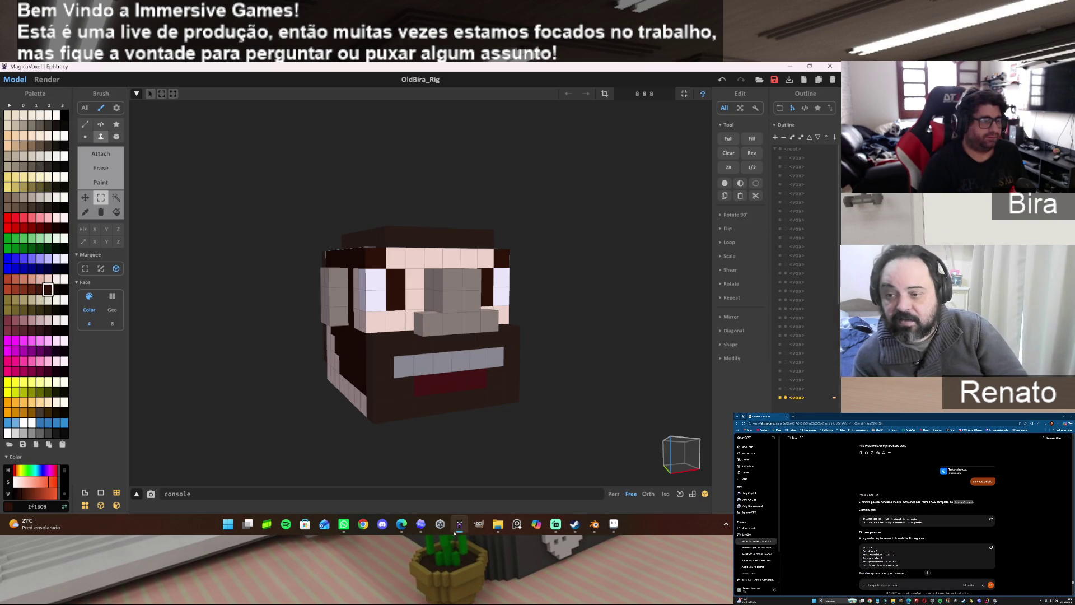
mouse_move(555, 524)
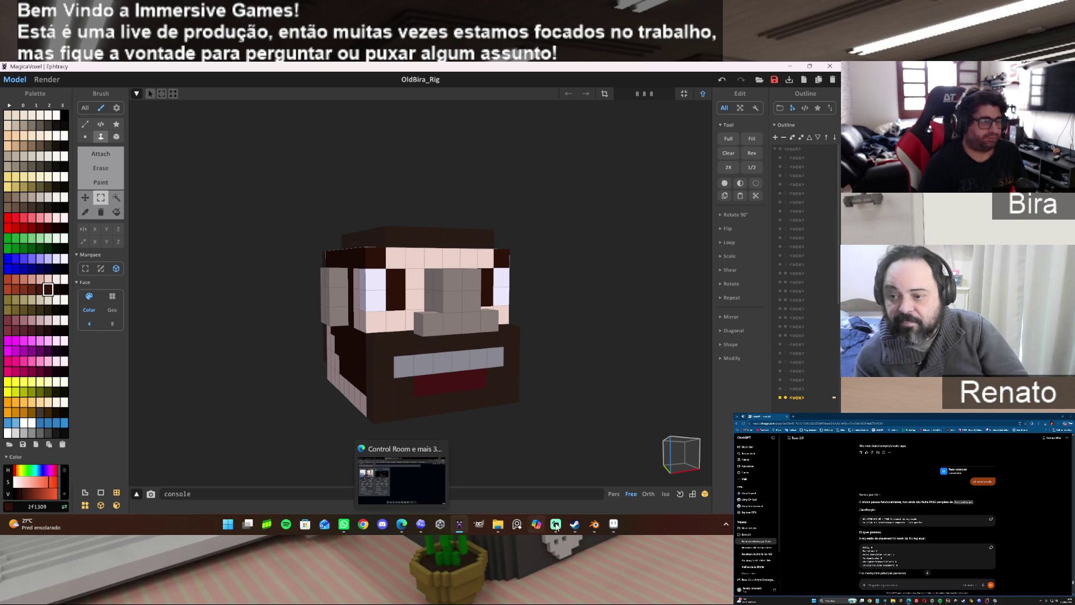
click(613, 524)
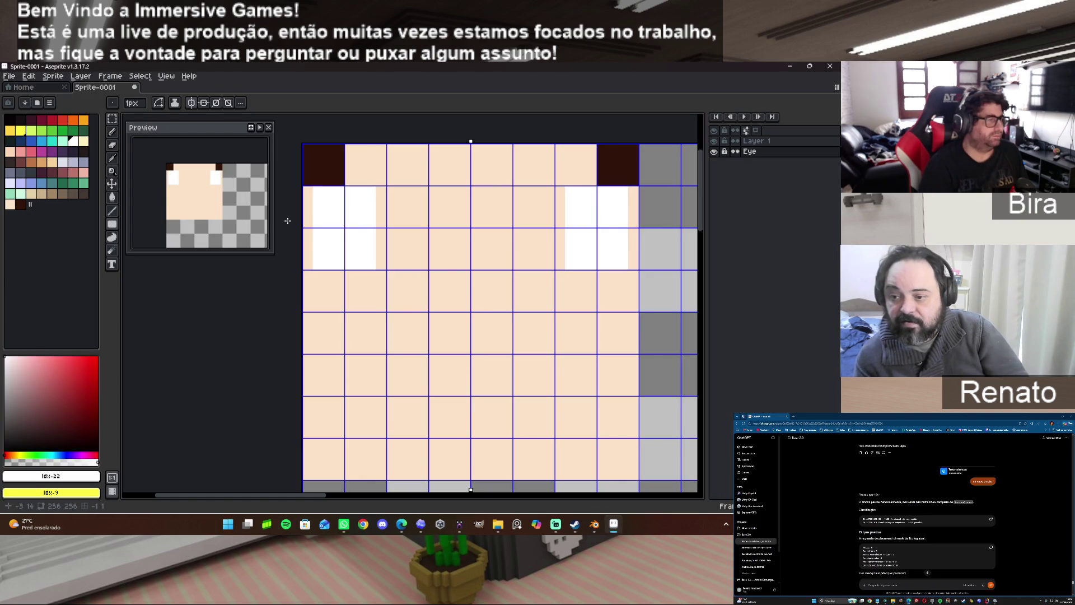
alt+click(325, 167)
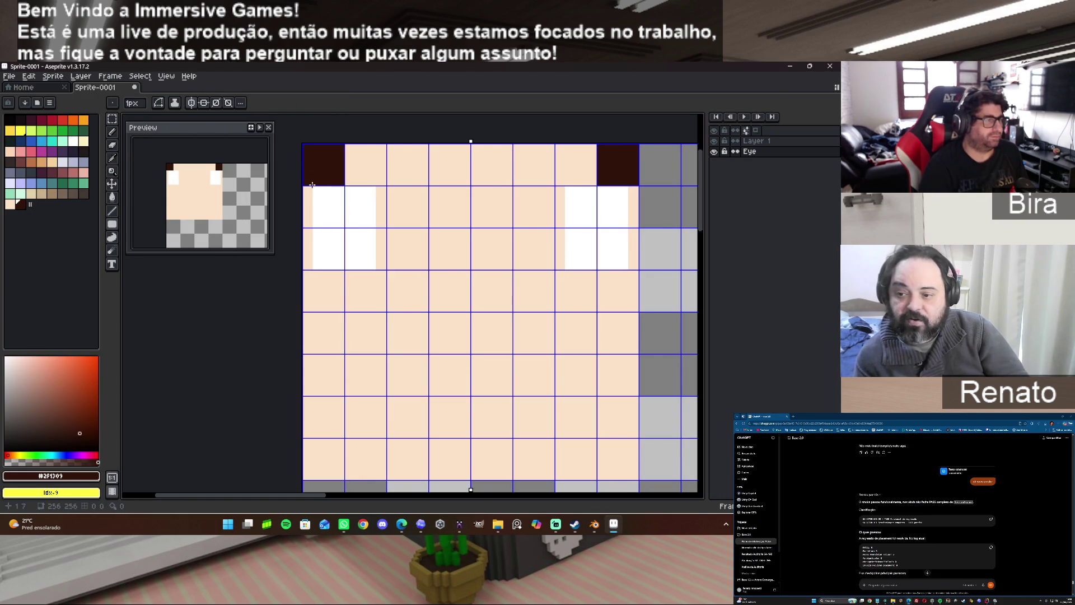
scroll(335, 193, up, 1)
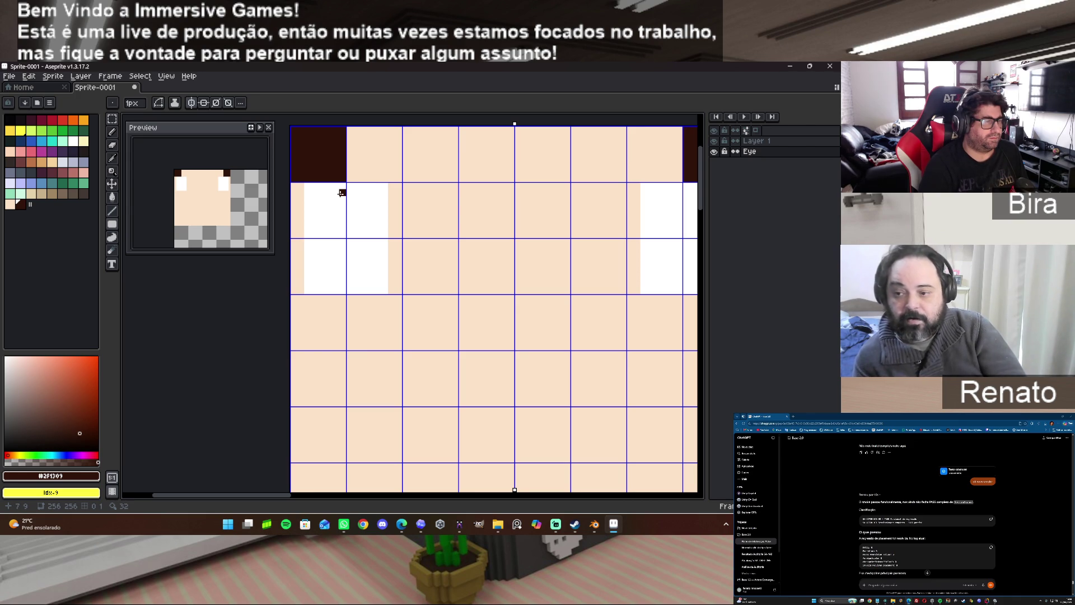
drag(341, 192, 346, 290)
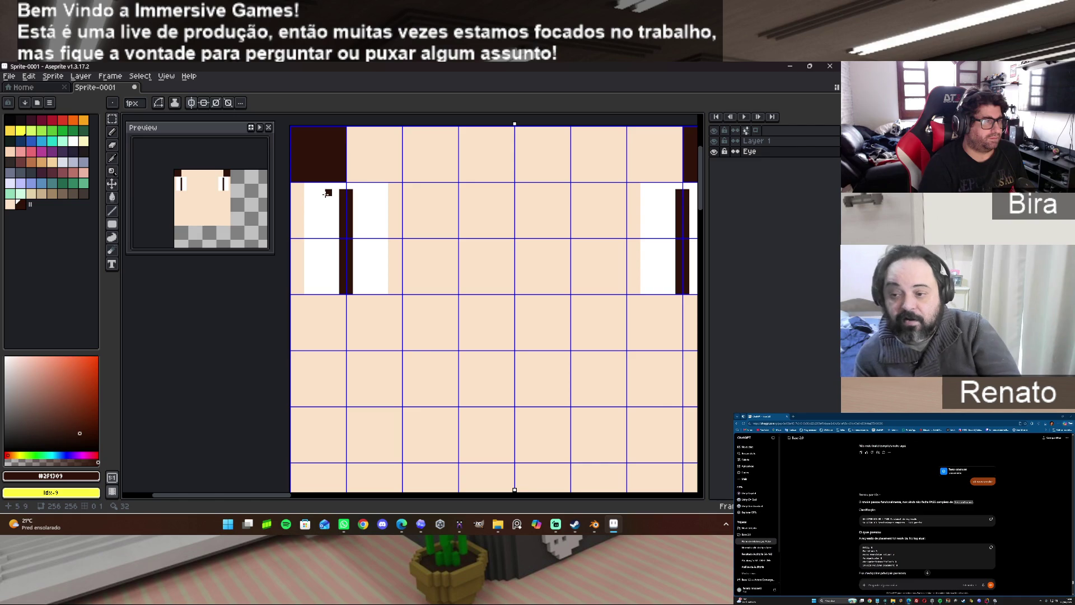
drag(319, 192, 374, 262)
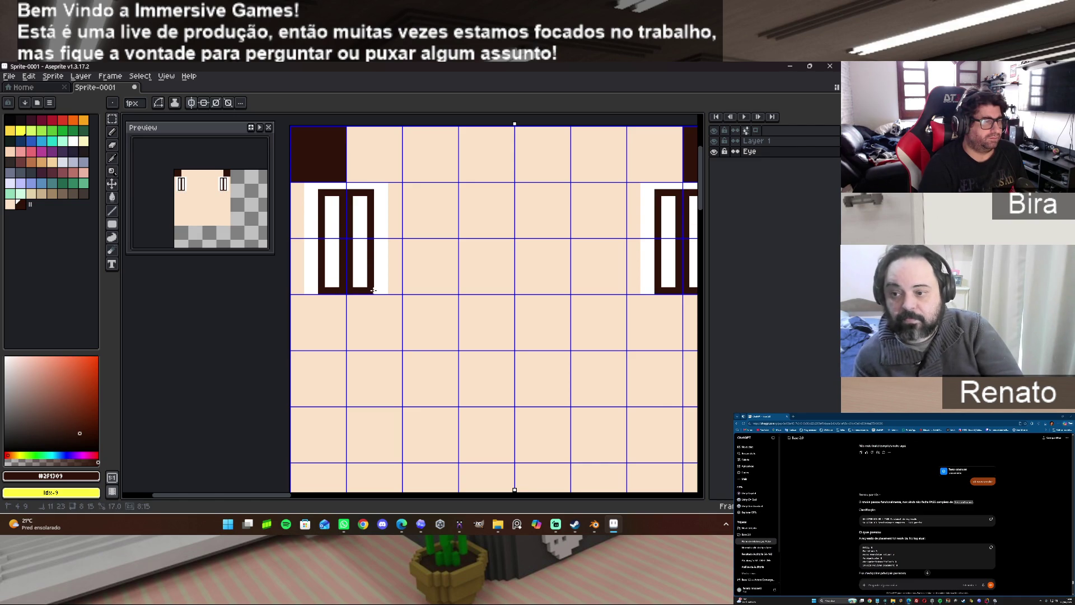
drag(372, 262, 373, 291)
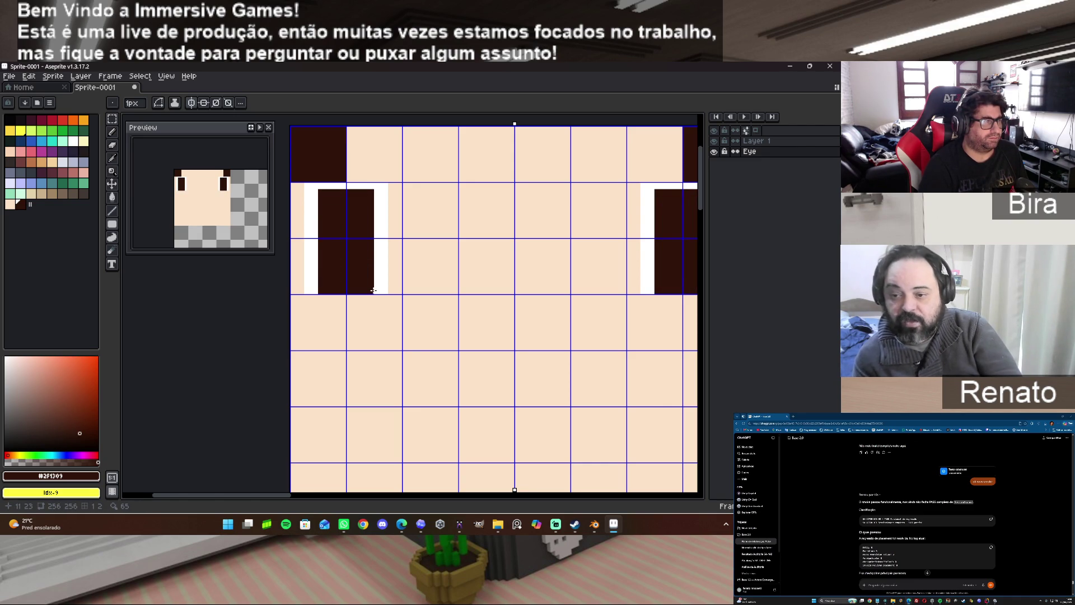
key(ctrl+z)
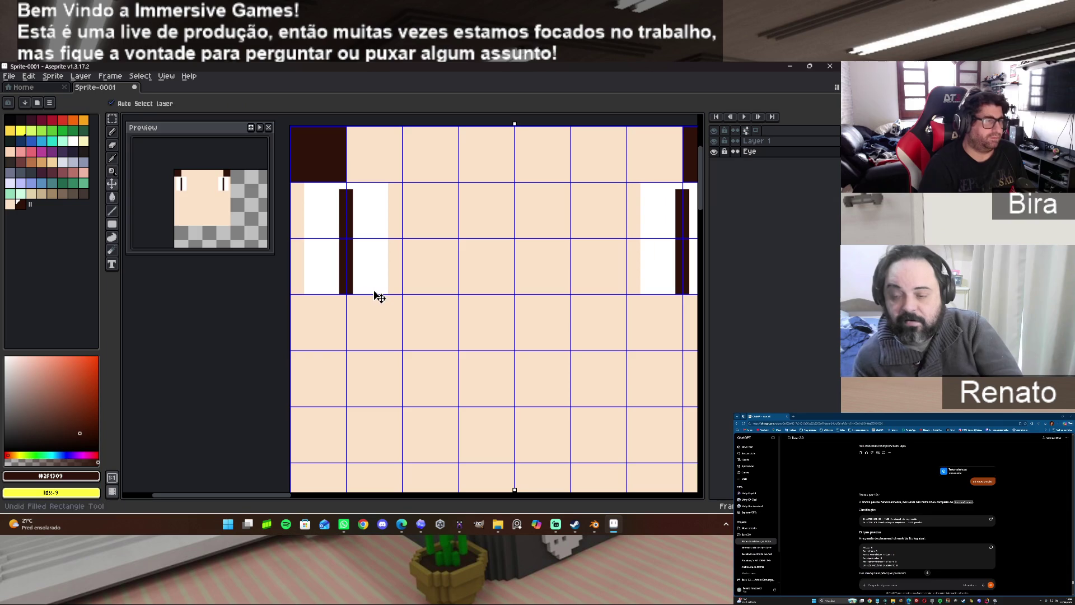
key(ctrl+z)
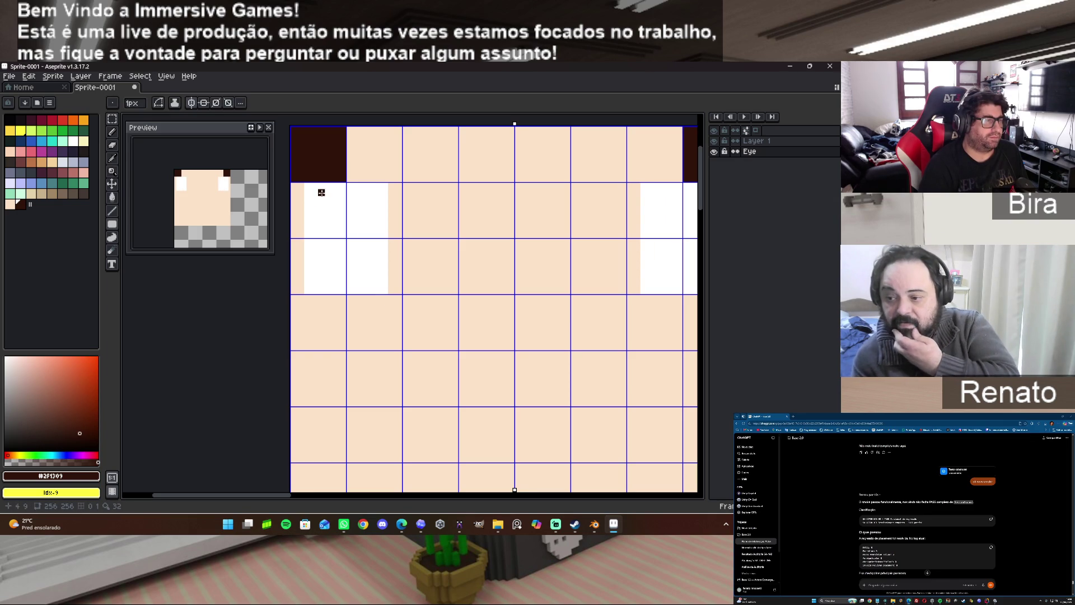
mouse_move(321, 193)
mouse_down()
mouse_move(362, 257)
mouse_move(364, 283)
mouse_up()
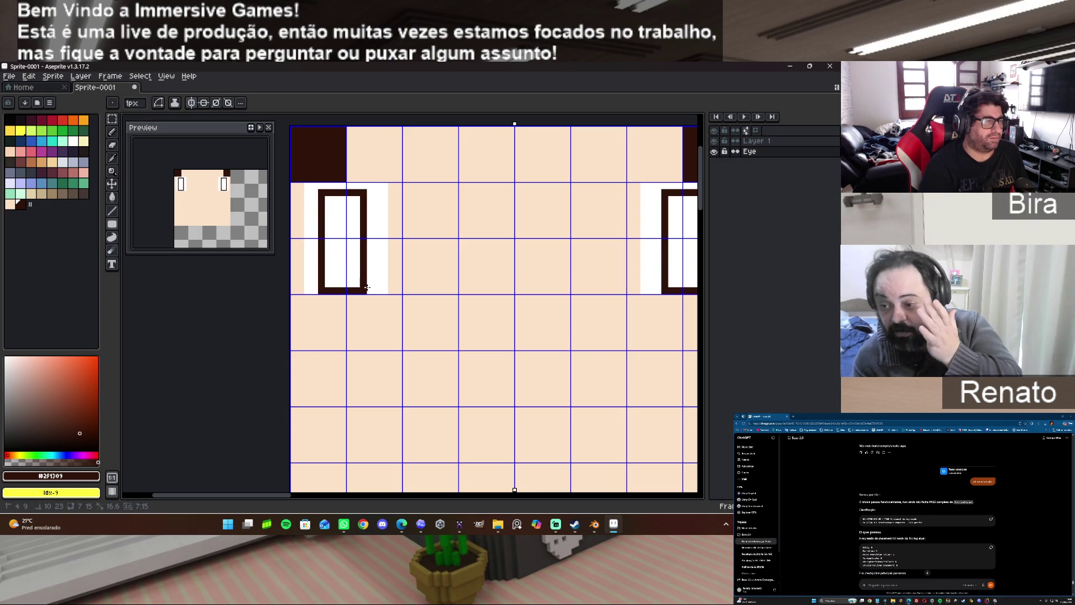
drag(364, 286, 370, 283)
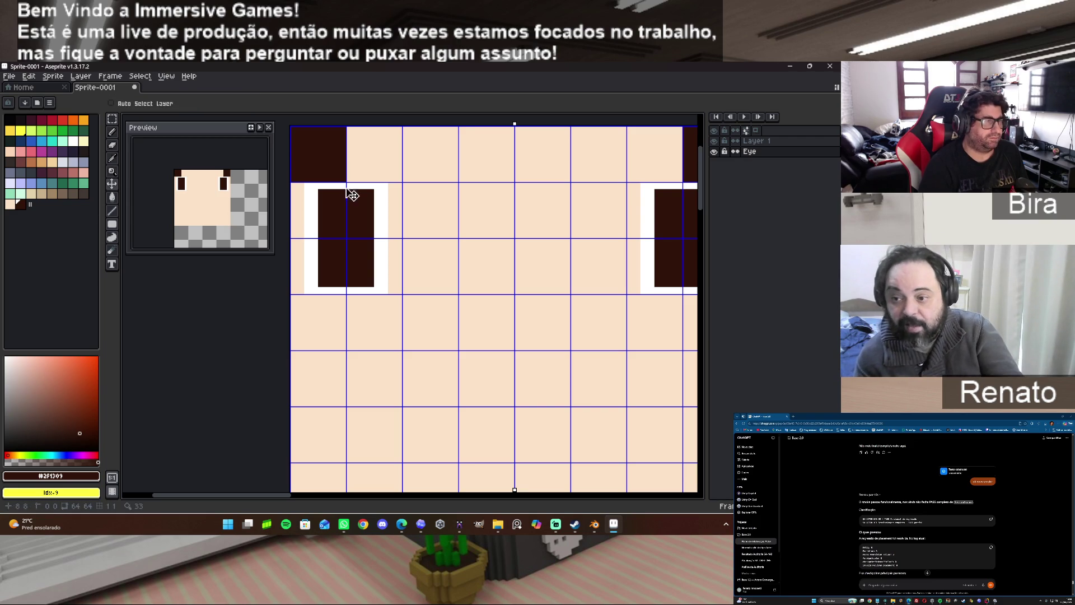
key(ctrl+z)
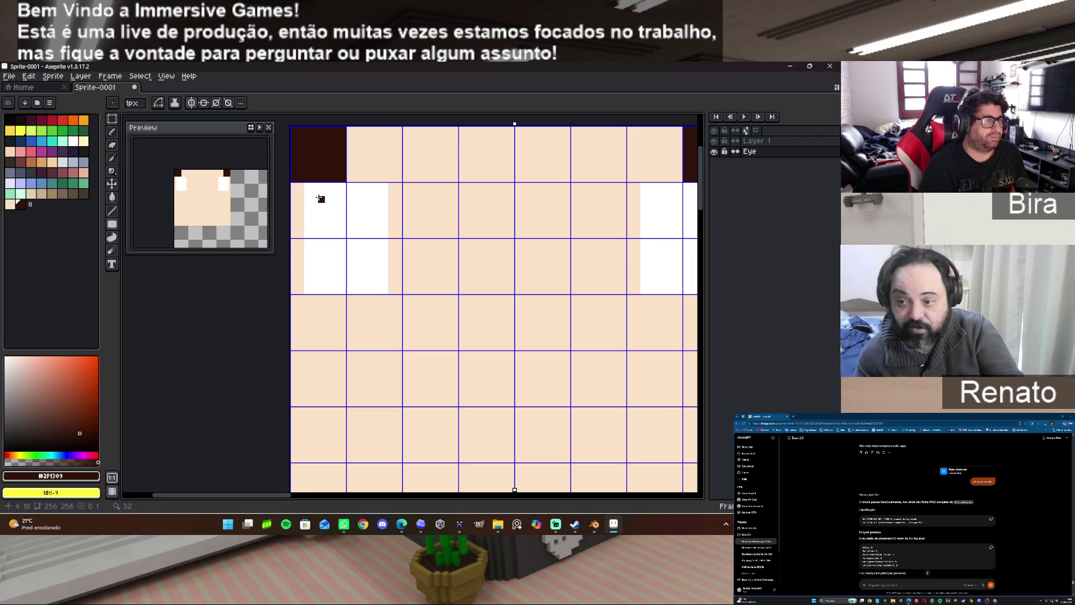
mouse_move(320, 198)
mouse_down()
mouse_move(375, 282)
mouse_move(369, 274)
mouse_up()
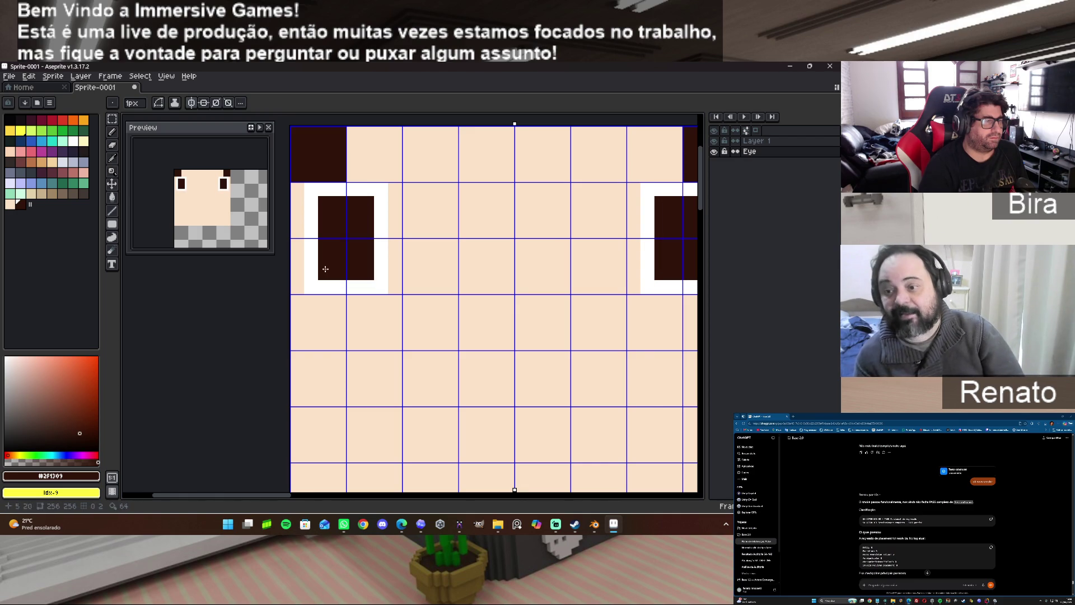
Round off the dark eye shape by painting its corners white.
alt+click(317, 189)
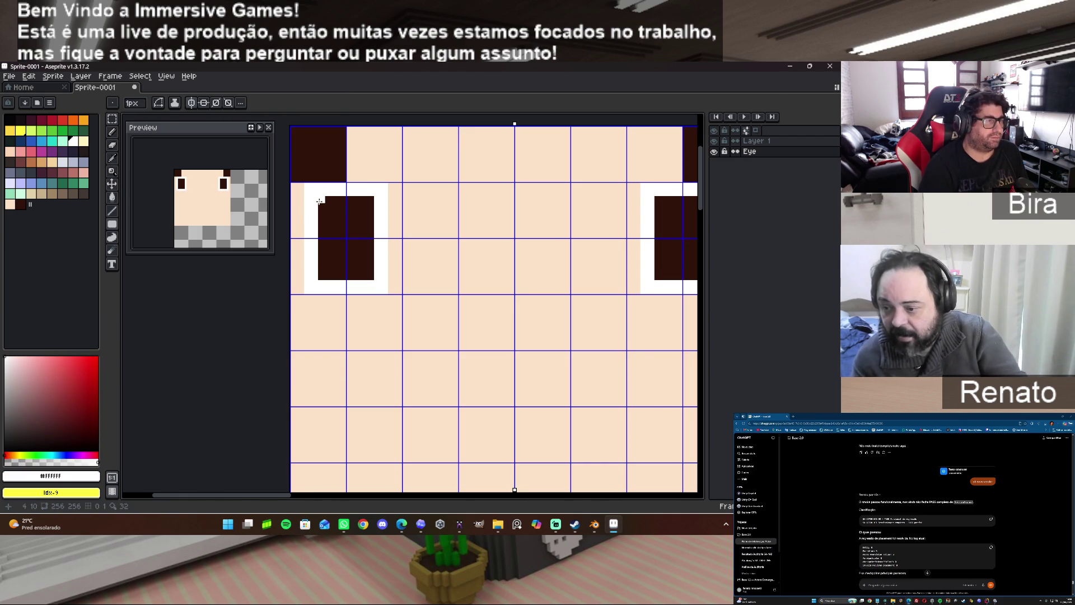
click(370, 199)
click(370, 276)
click(323, 276)
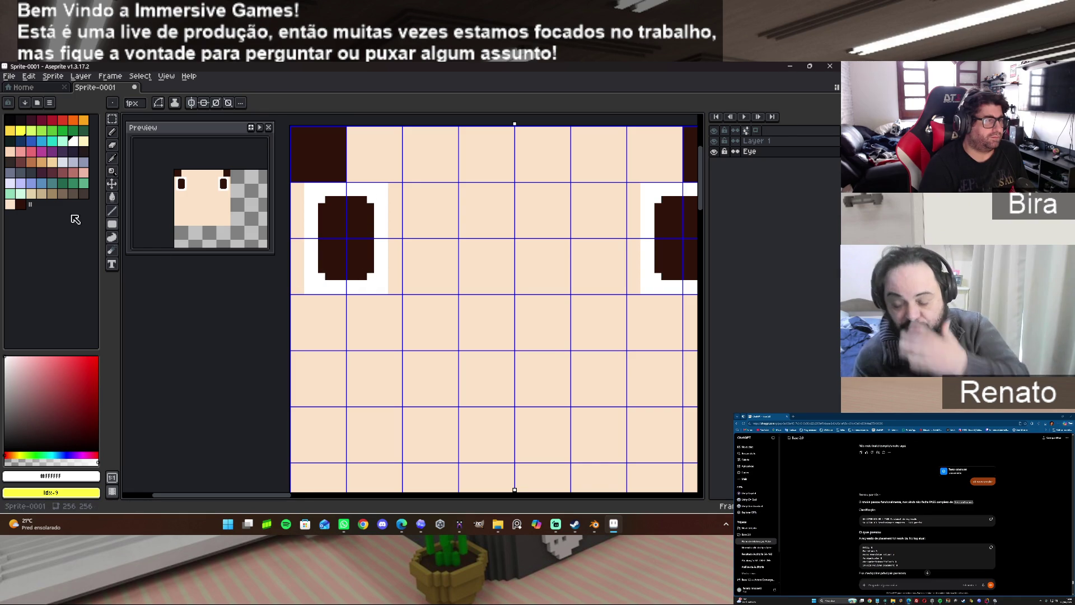
Draw a darker vertical pupil mark inside each eye with the darkest palette colour, then sample white.
click(19, 121)
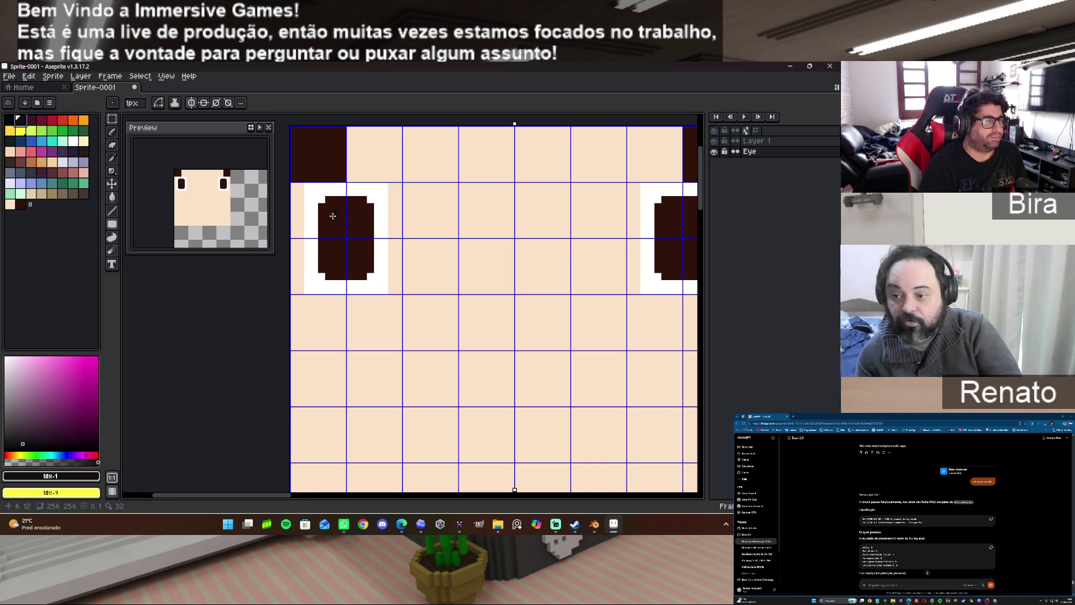
drag(333, 215, 350, 237)
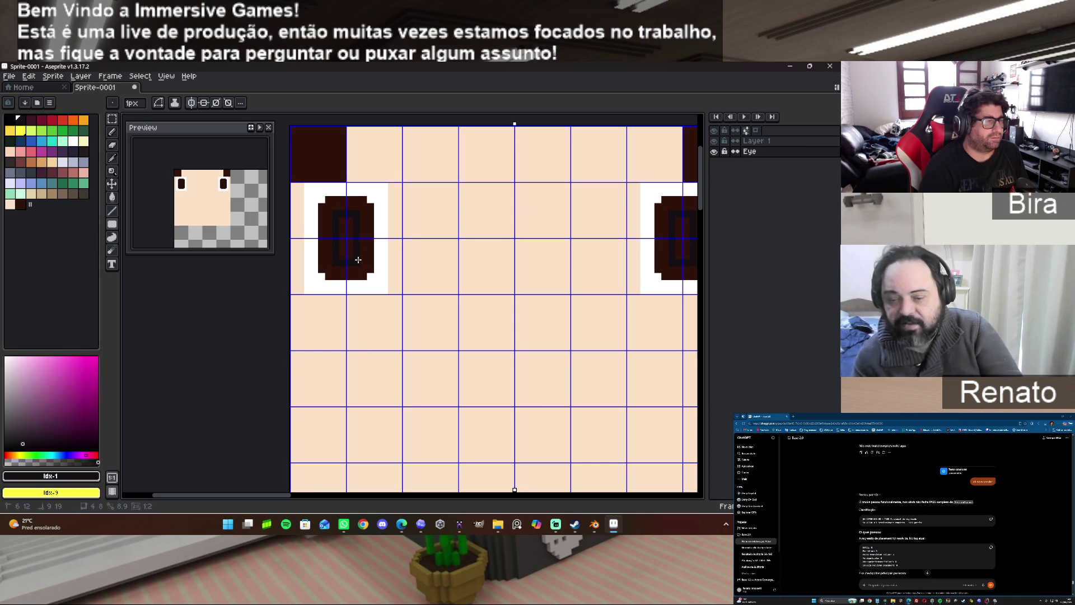
key(i)
alt+click(374, 212)
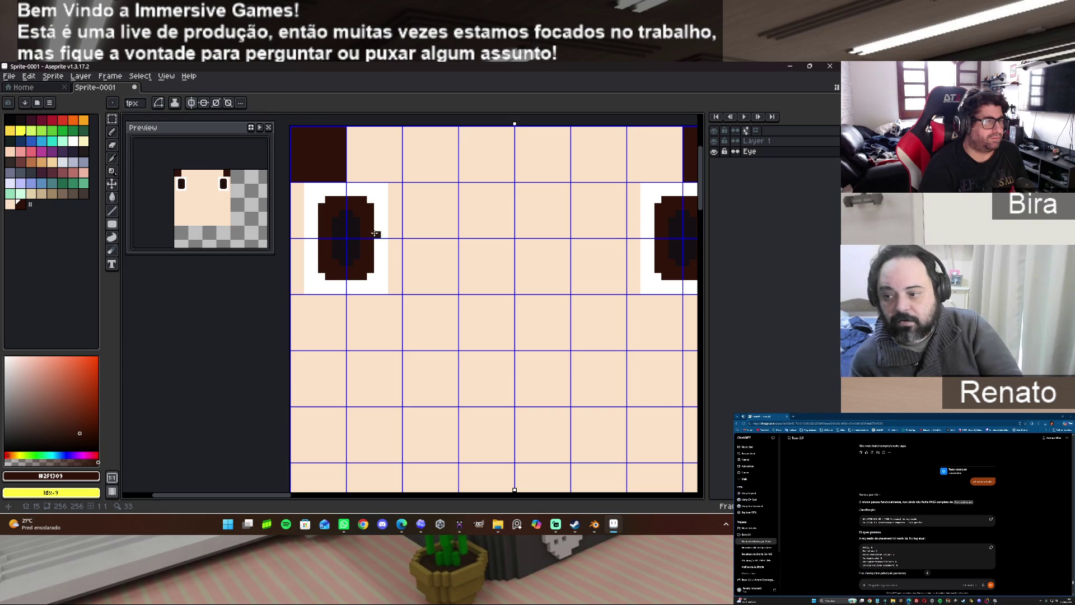
alt+click(375, 192)
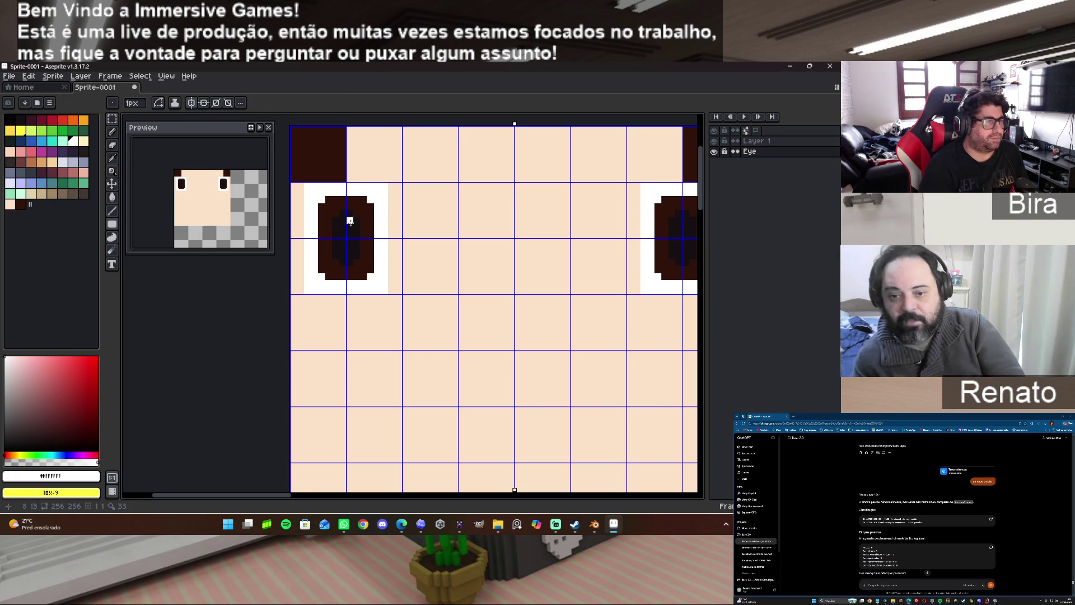
Add a two-pixel white highlight to each pupil and trim the white surround's bottom-left corner to skin colour.
click(349, 230)
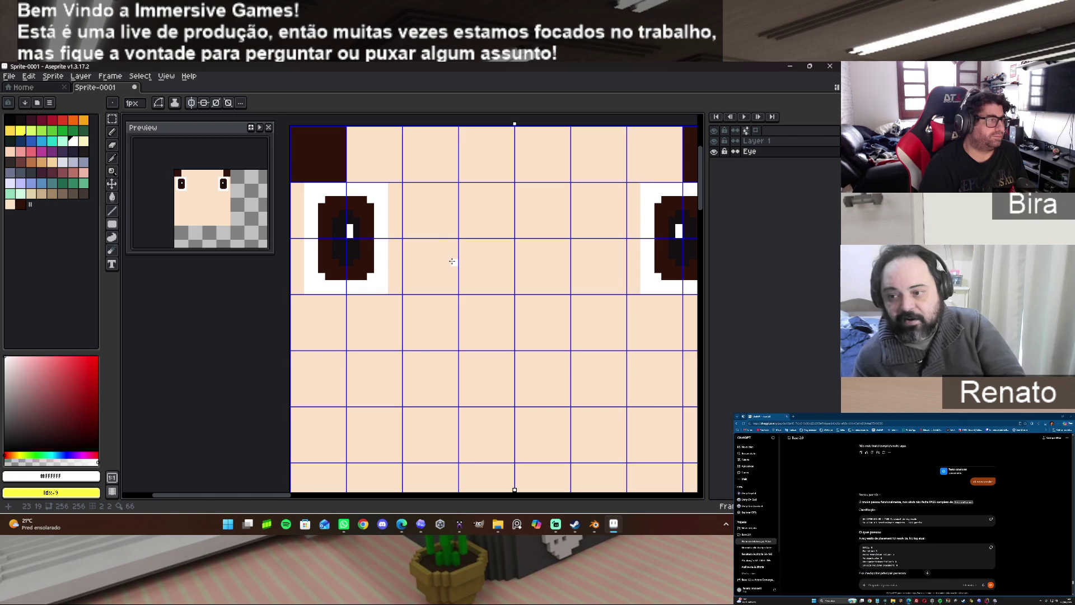
click(350, 243)
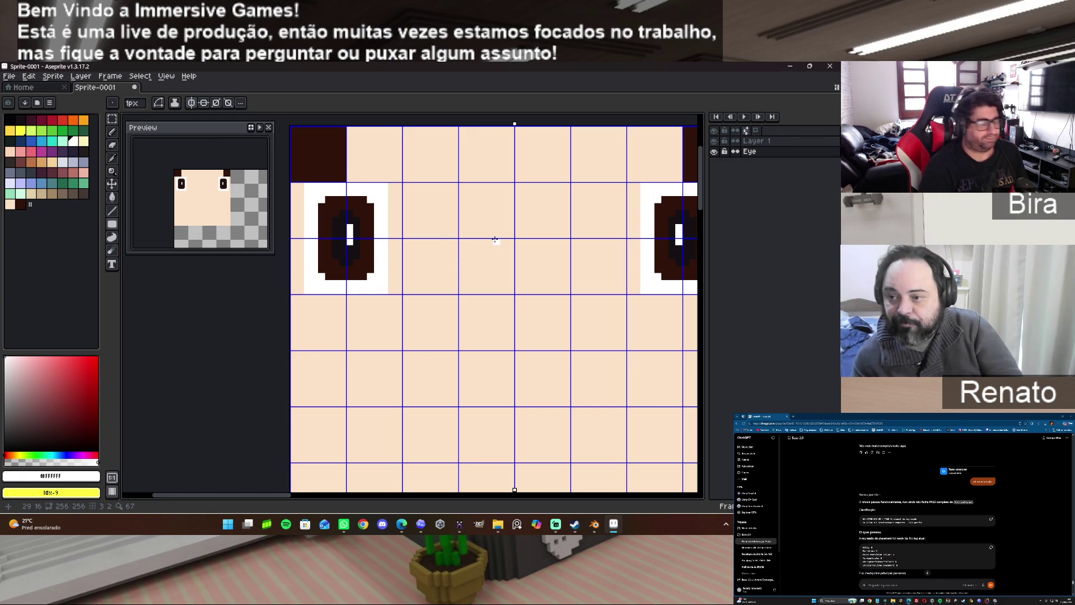
alt+click(434, 244)
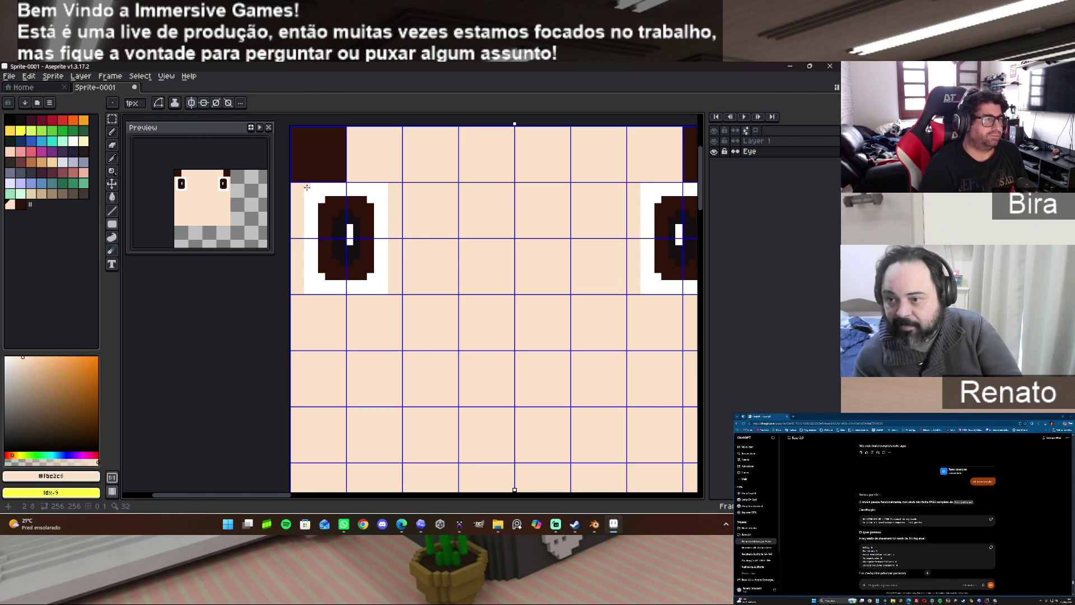
click(308, 291)
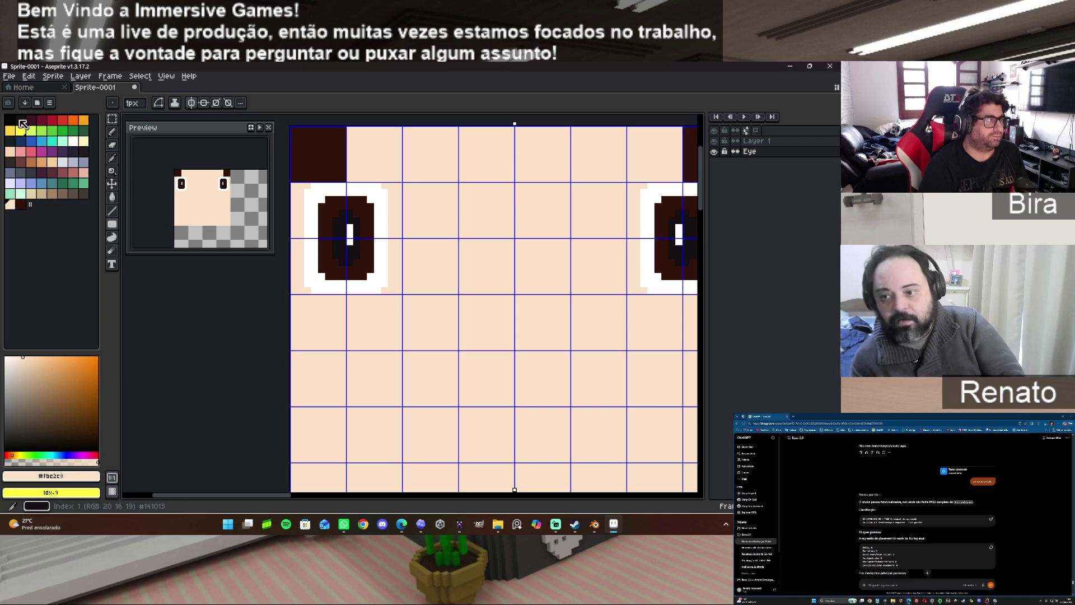
After checking the MagicaVoxel head, outline each eye's bottom edge in dark brown.
alt+click(321, 272)
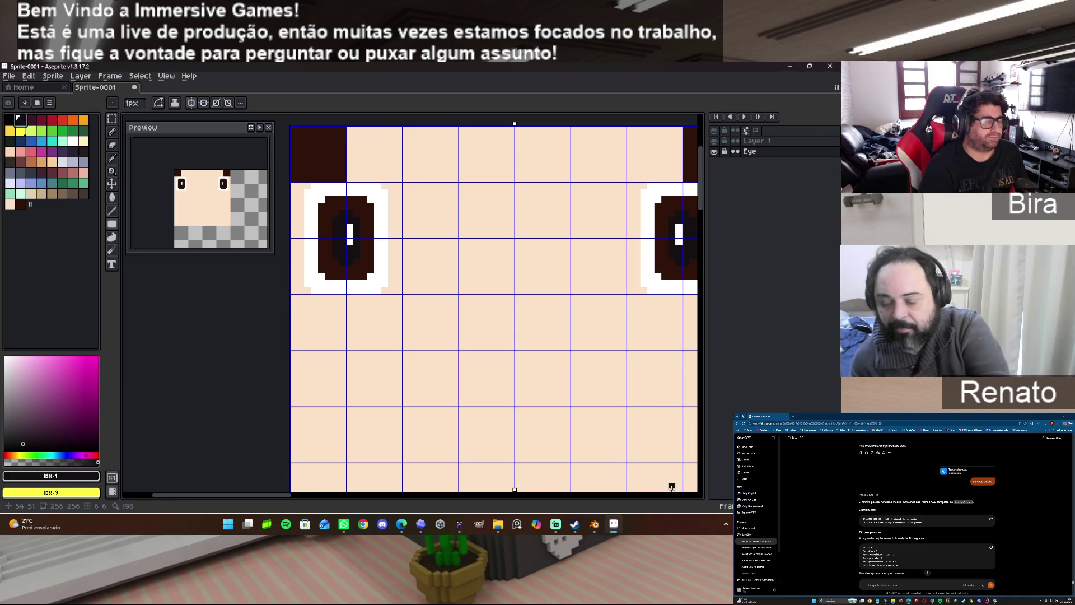
click(461, 526)
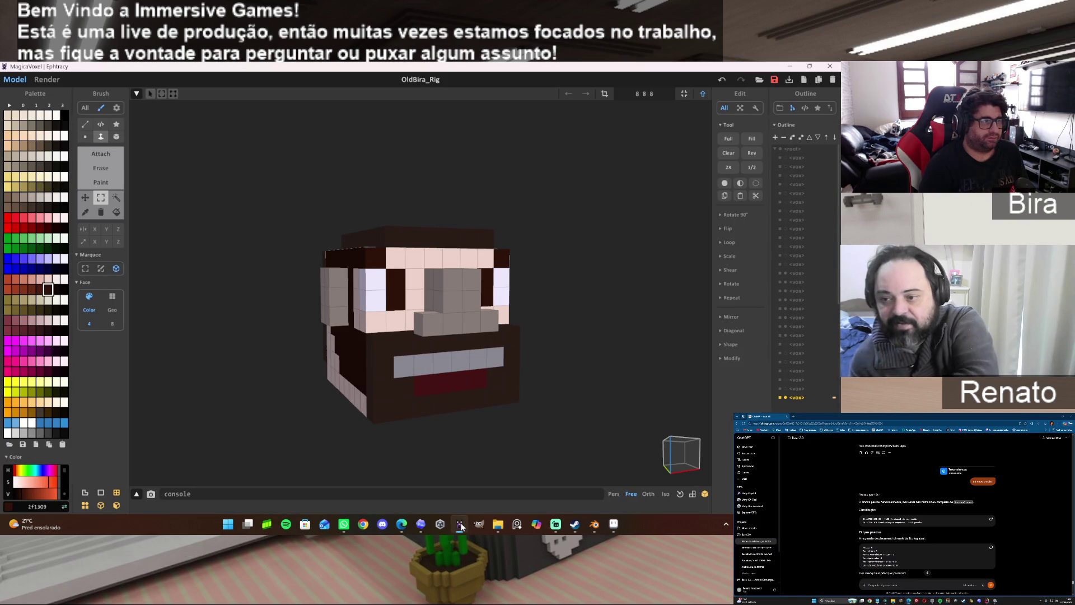
click(479, 524)
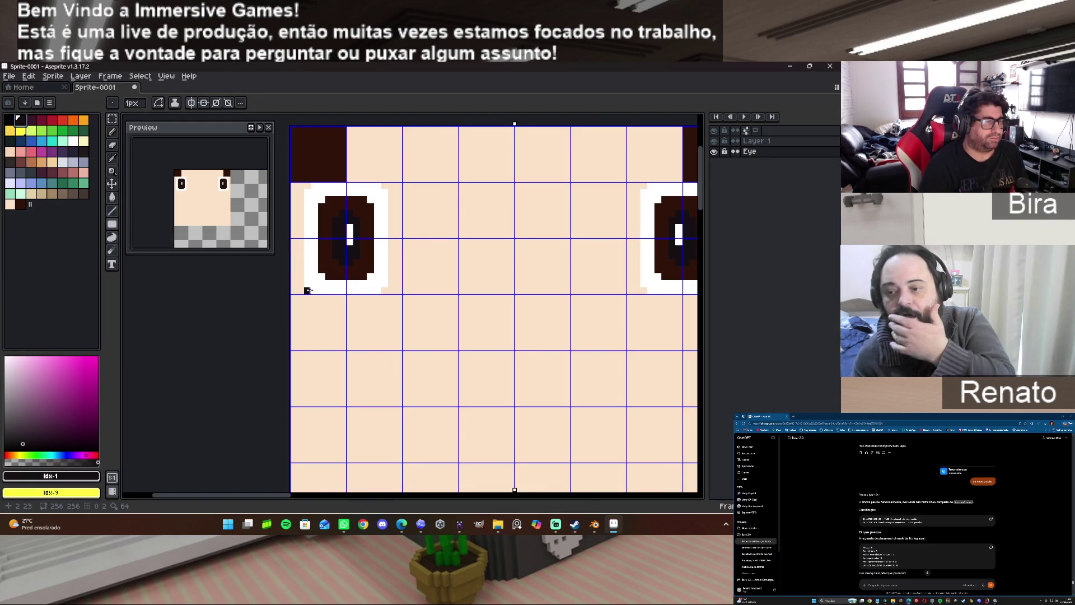
drag(307, 291, 379, 296)
Complete the left eye's dark brown outline with corner pixels and a top edge.
click(384, 291)
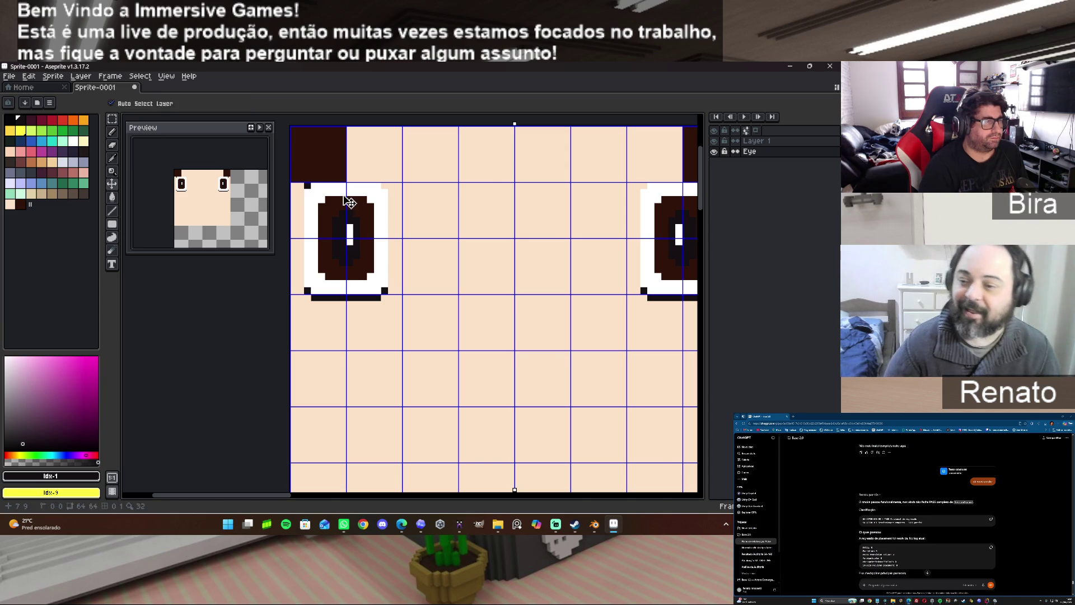
click(307, 192)
drag(312, 184, 375, 180)
click(384, 192)
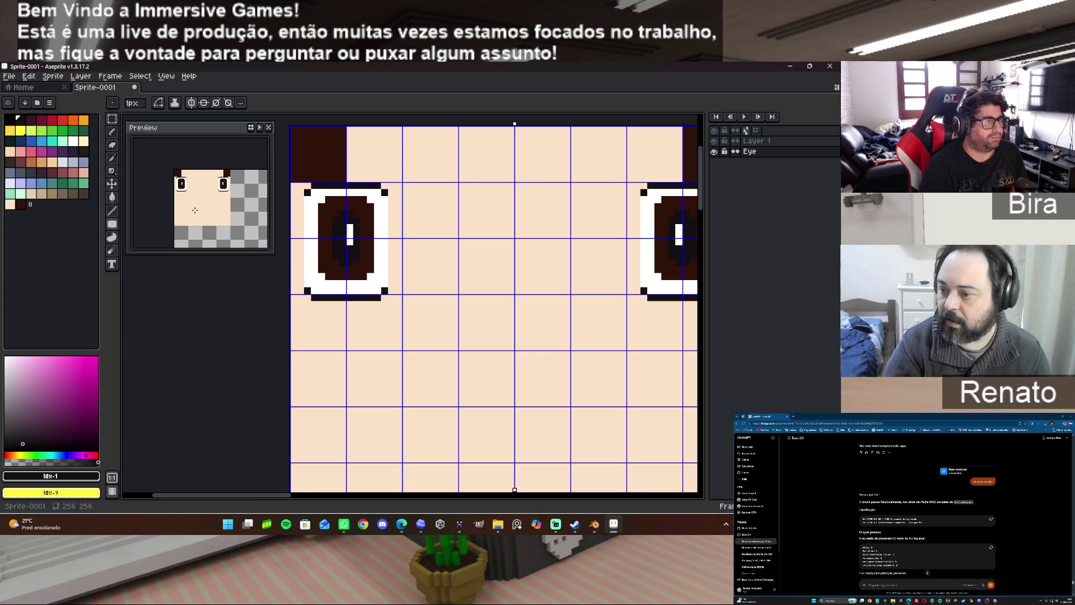
Select the left eye and move it down one pixel.
click(111, 118)
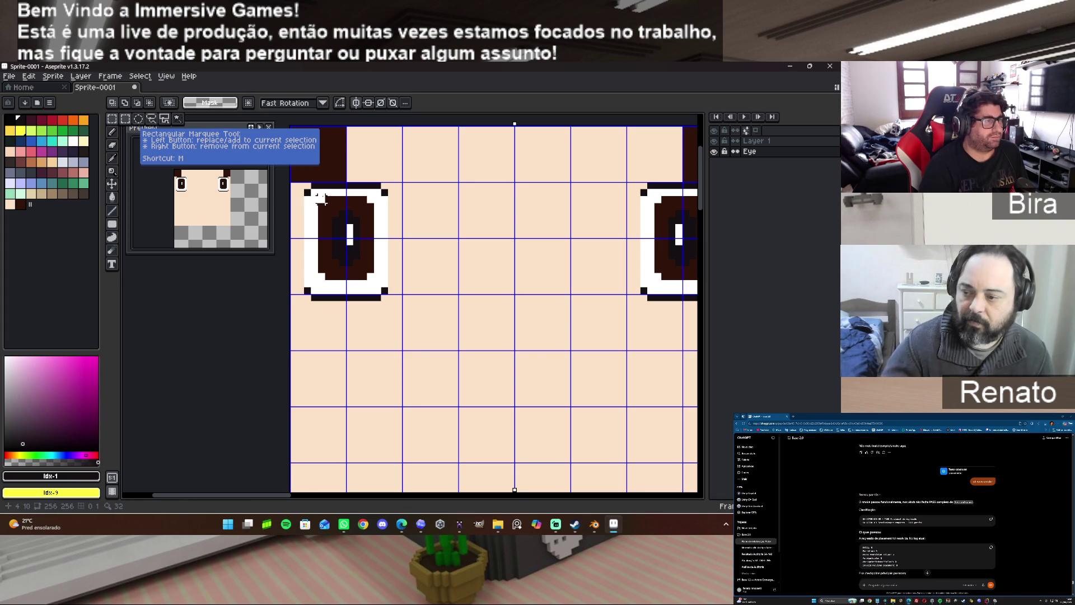
drag(315, 193, 375, 283)
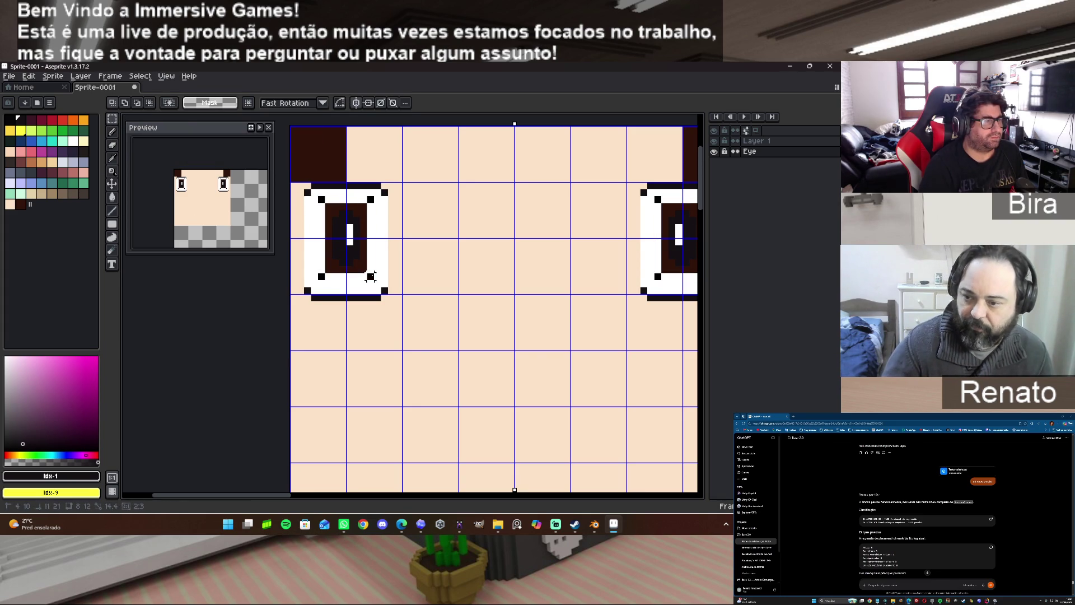
click(364, 258)
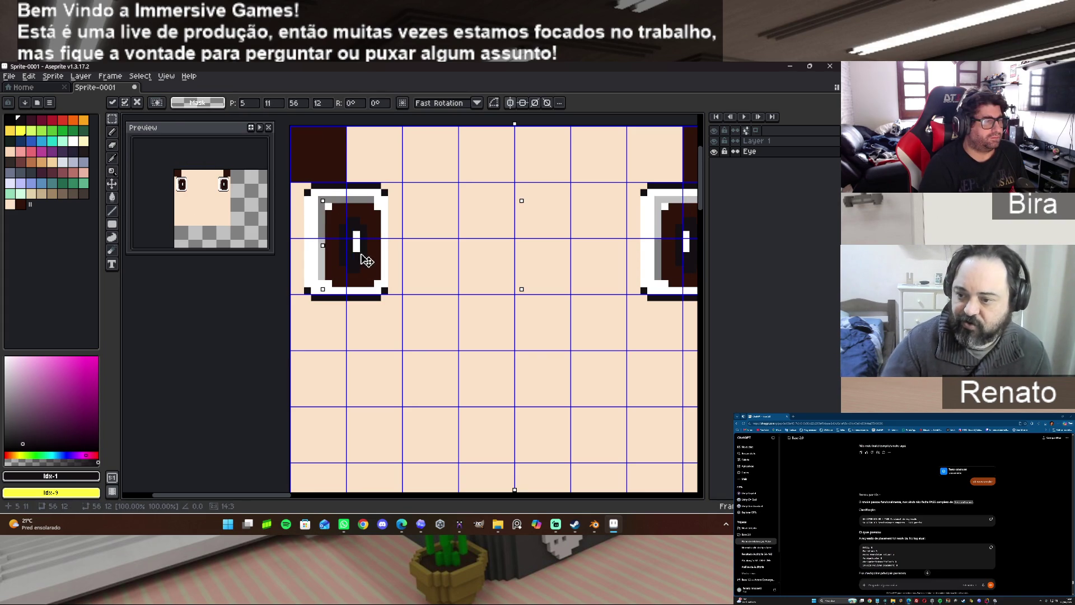
drag(364, 257, 363, 254)
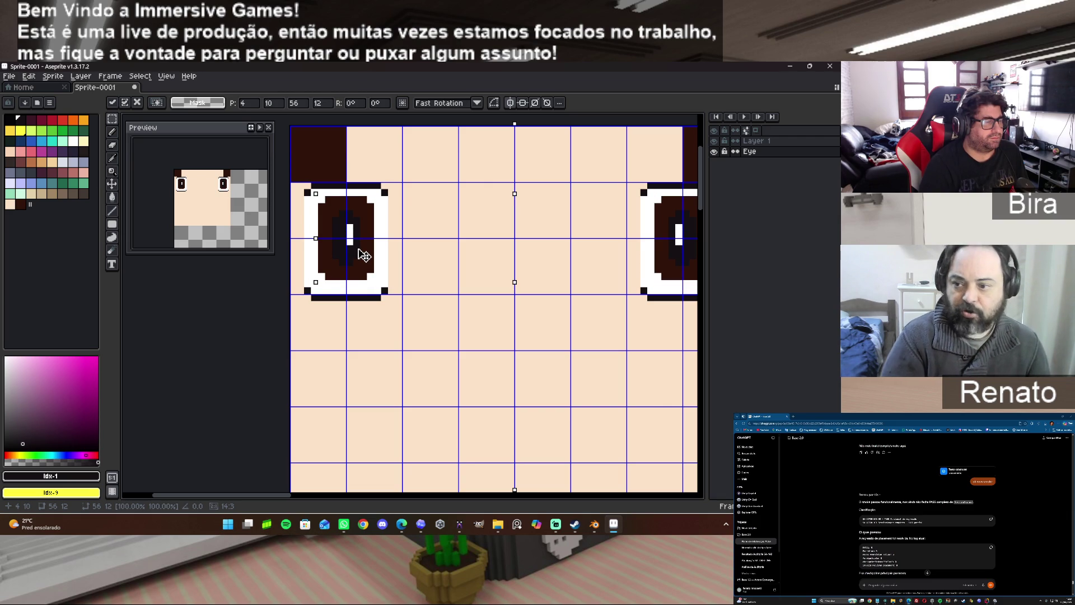
drag(364, 255, 364, 259)
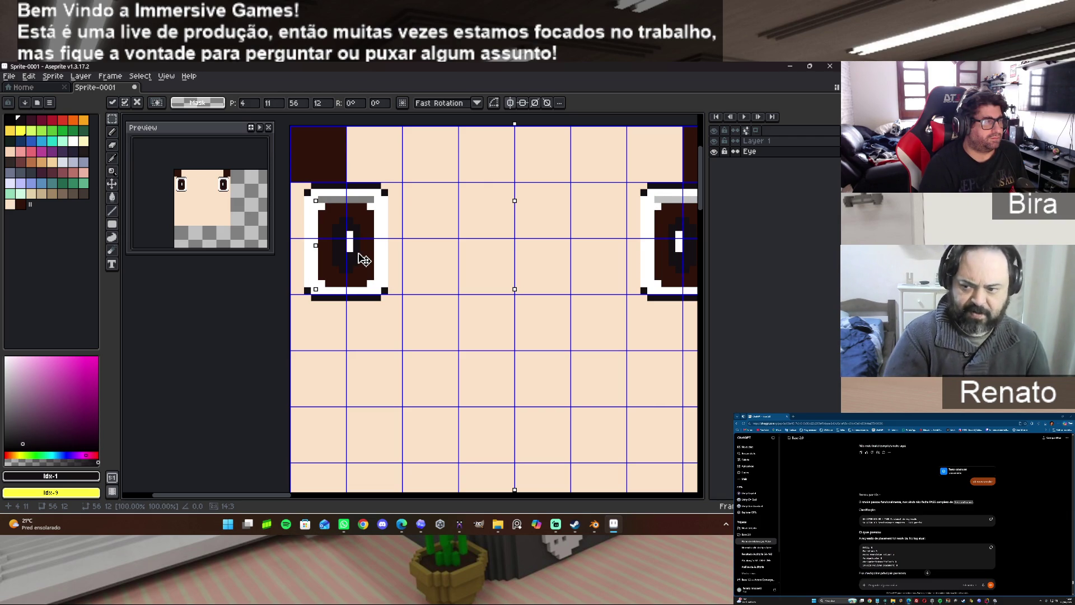
Deselect and paint the grey strip above the eye white to match its rim.
key(ctrl+d)
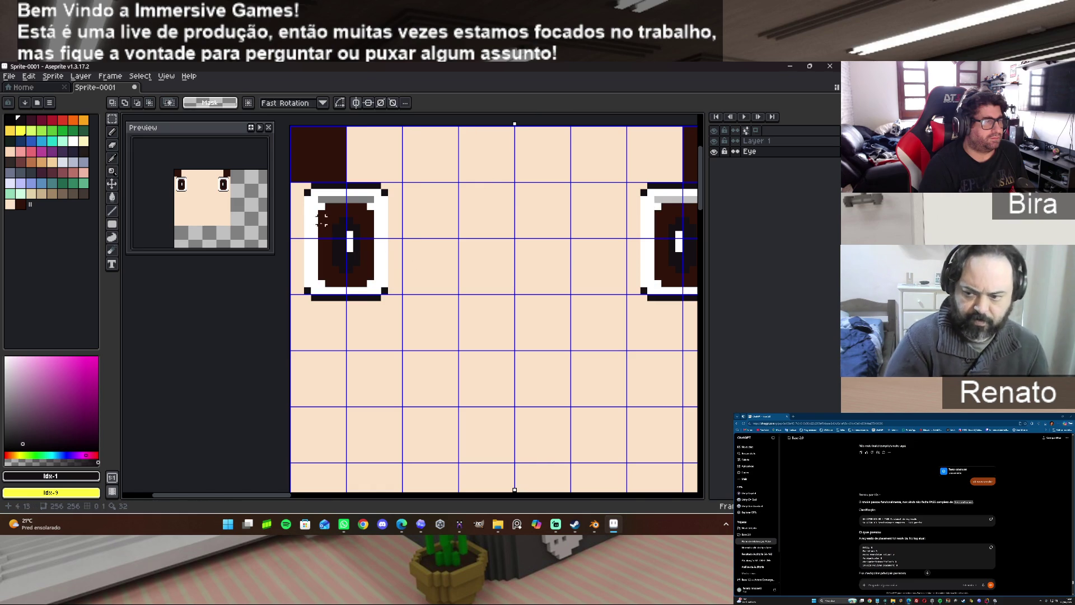
alt+click(320, 205)
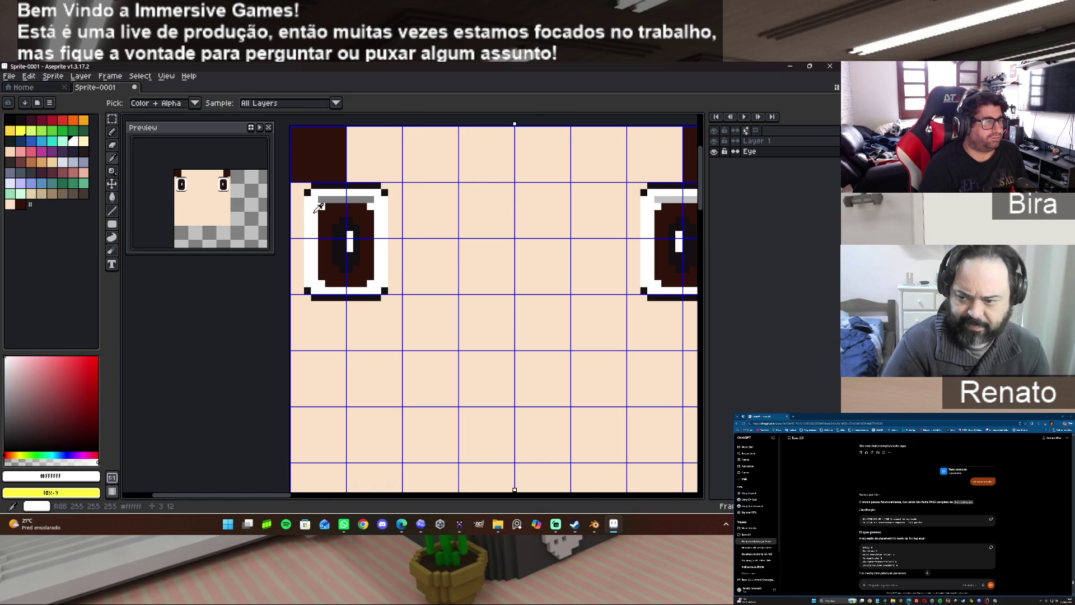
click(112, 132)
drag(323, 199, 374, 199)
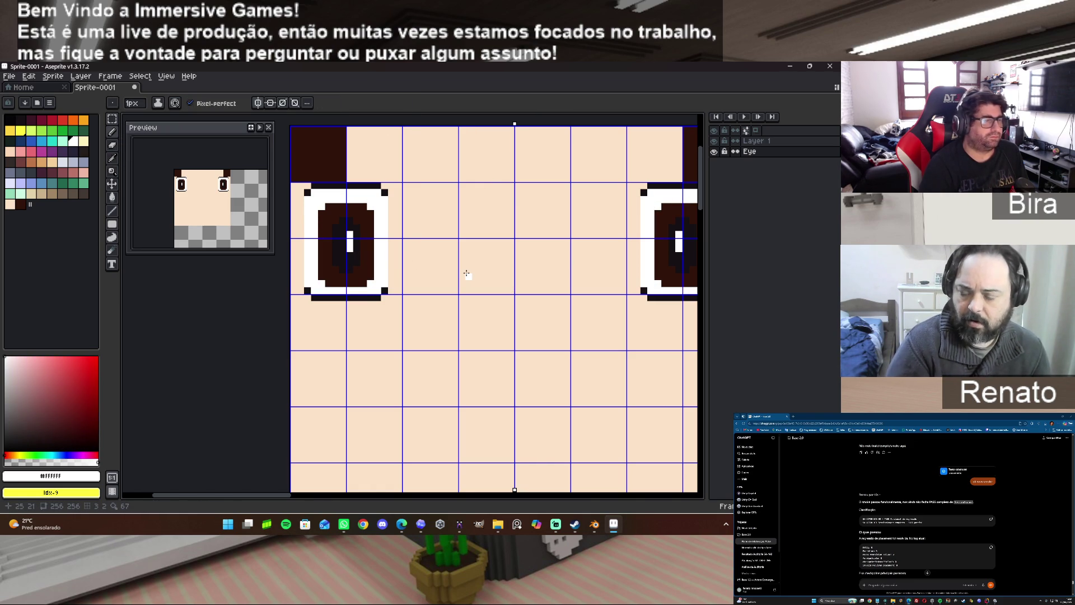
scroll(510, 407, down, 1)
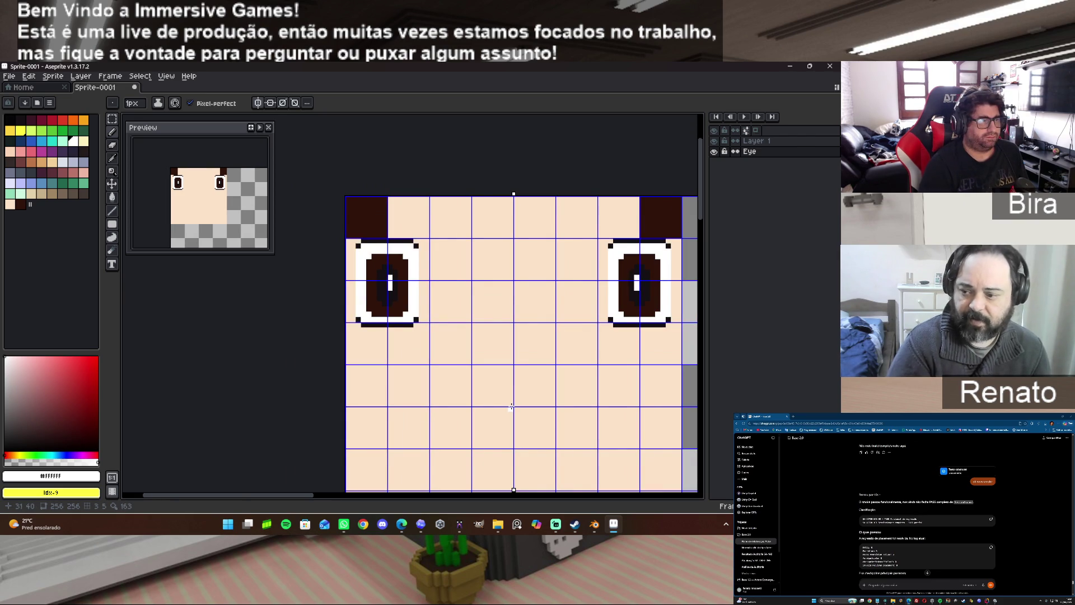
scroll(511, 407, up, 1)
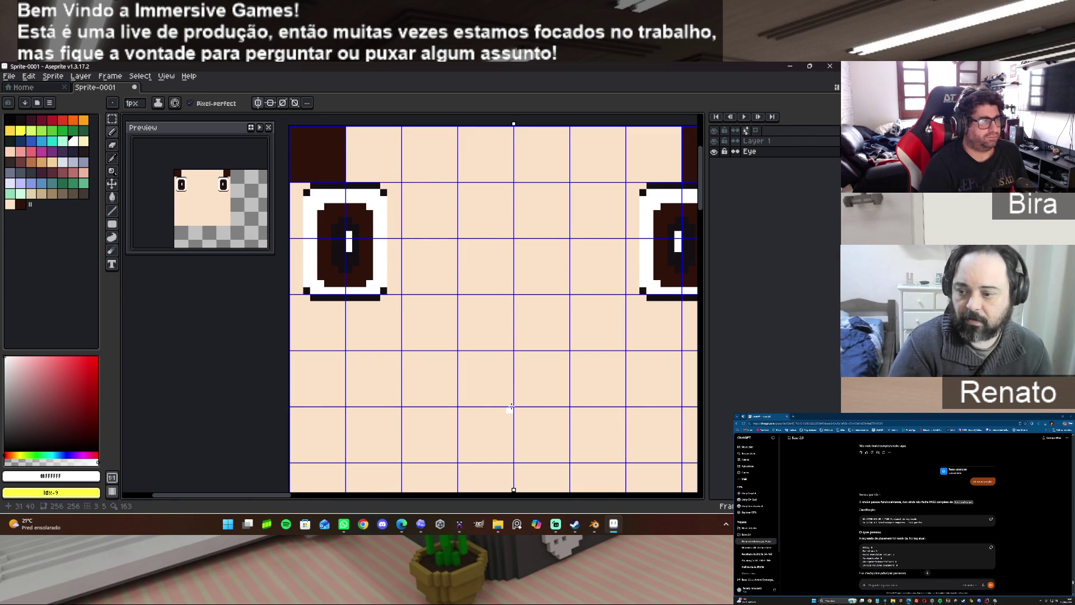
scroll(510, 407, down, 1)
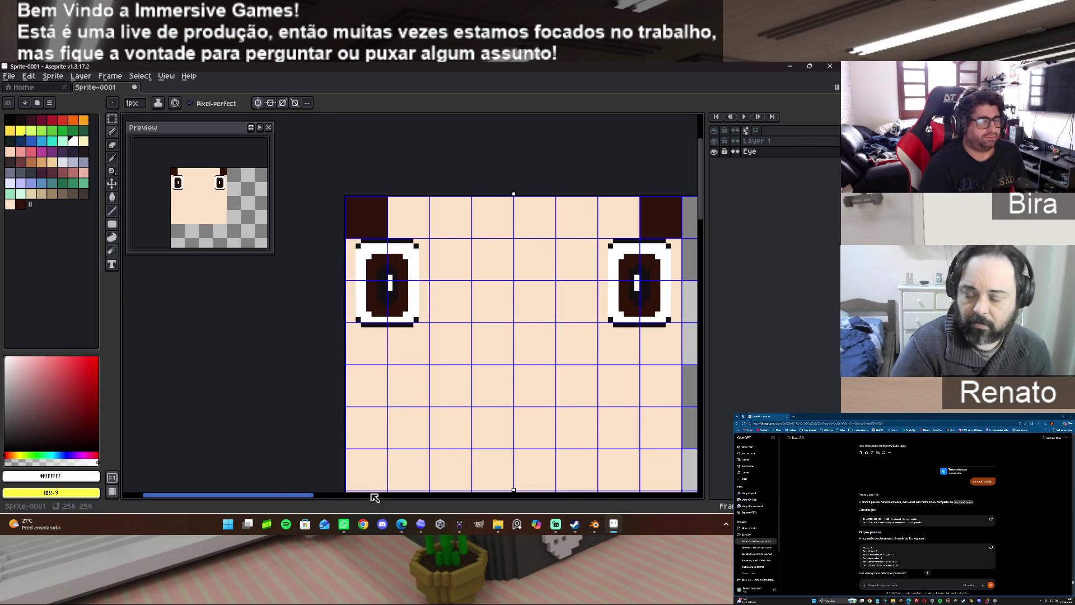
drag(297, 497, 324, 498)
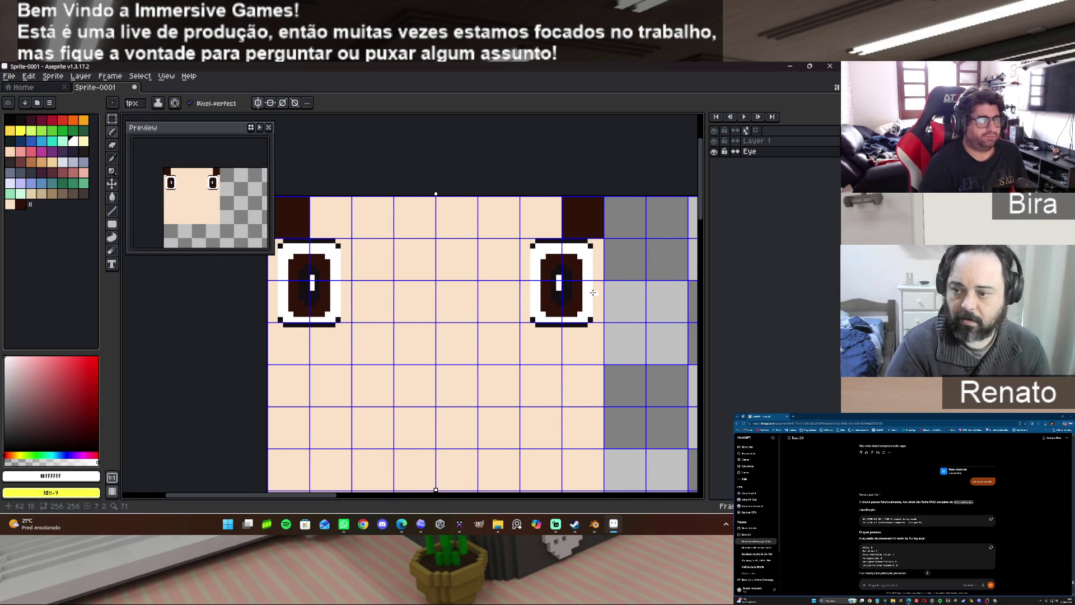
scroll(593, 293, down, 1)
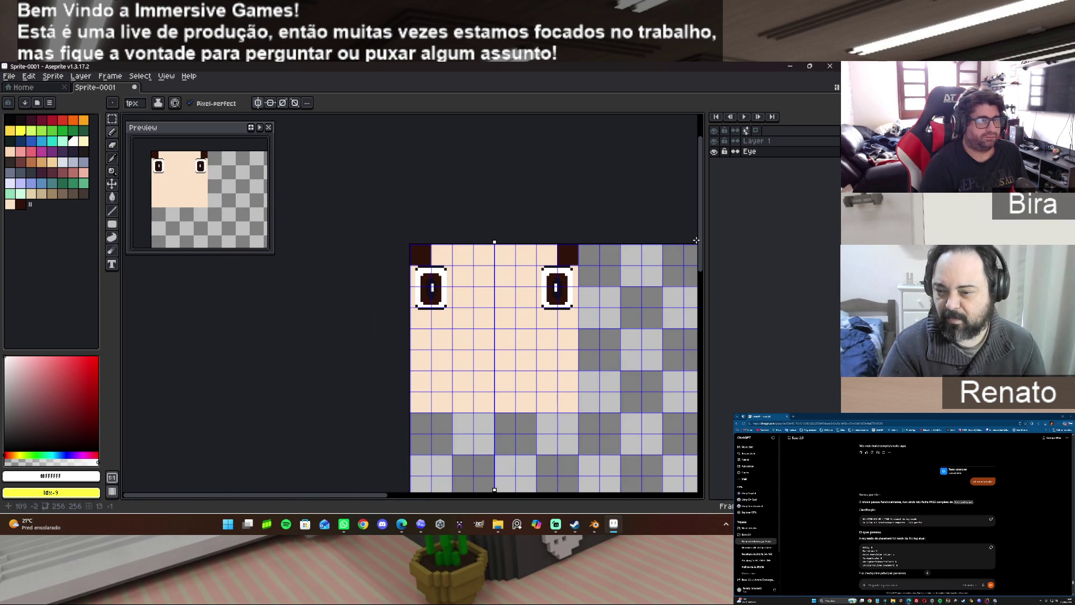
drag(339, 499, 401, 488)
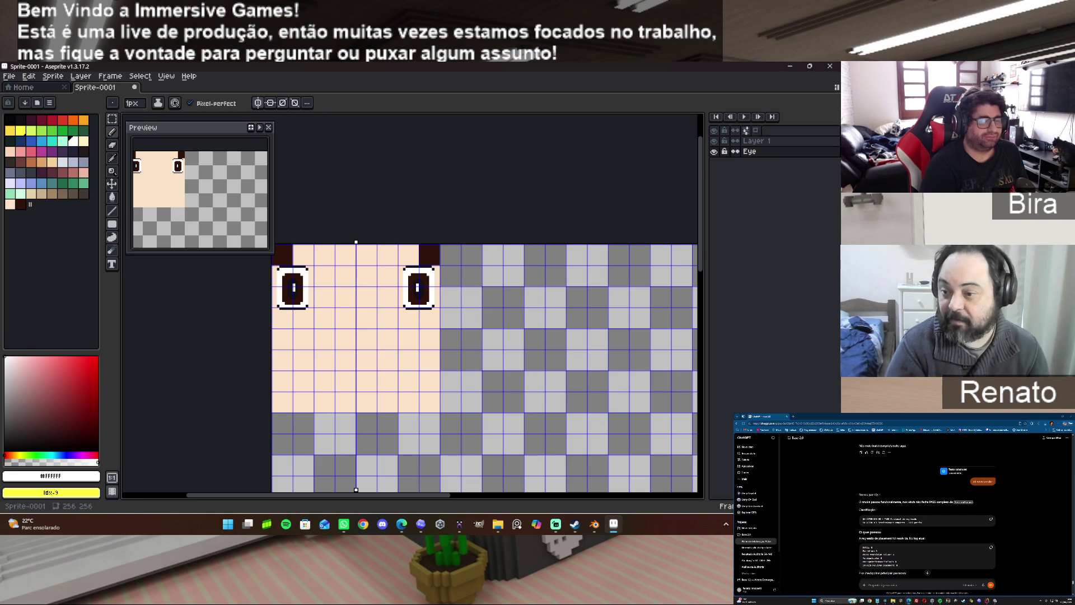
Bring the MagicaVoxel head model to the front for comparison.
click(458, 524)
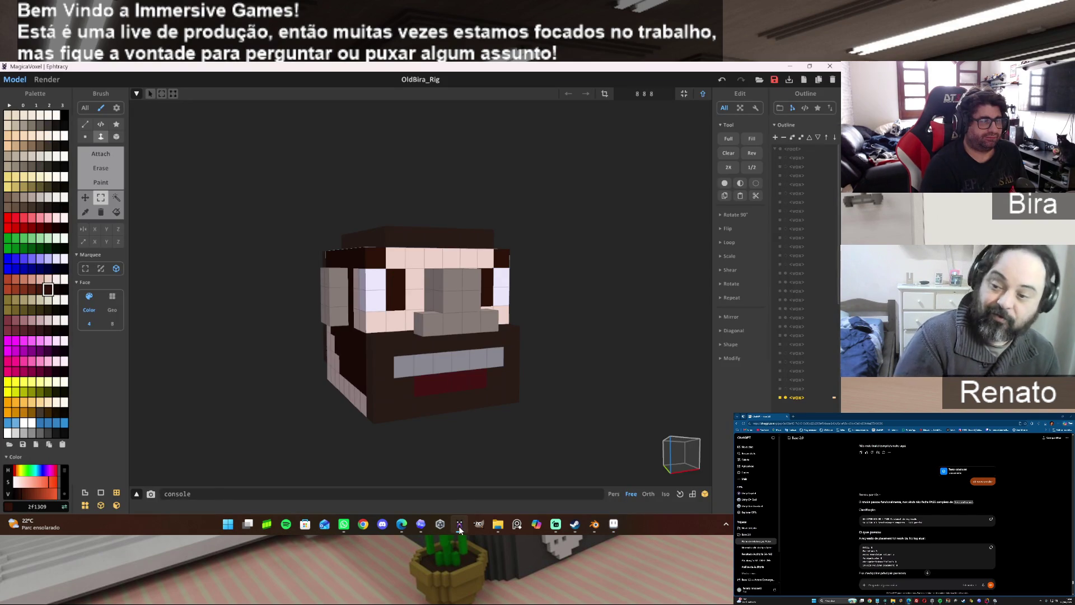
Turn the head model to inspect its face, then minimize MagicaVoxel.
mouse_move(582, 315)
right_down()
mouse_move(598, 323)
mouse_move(566, 316)
mouse_move(580, 314)
right_up()
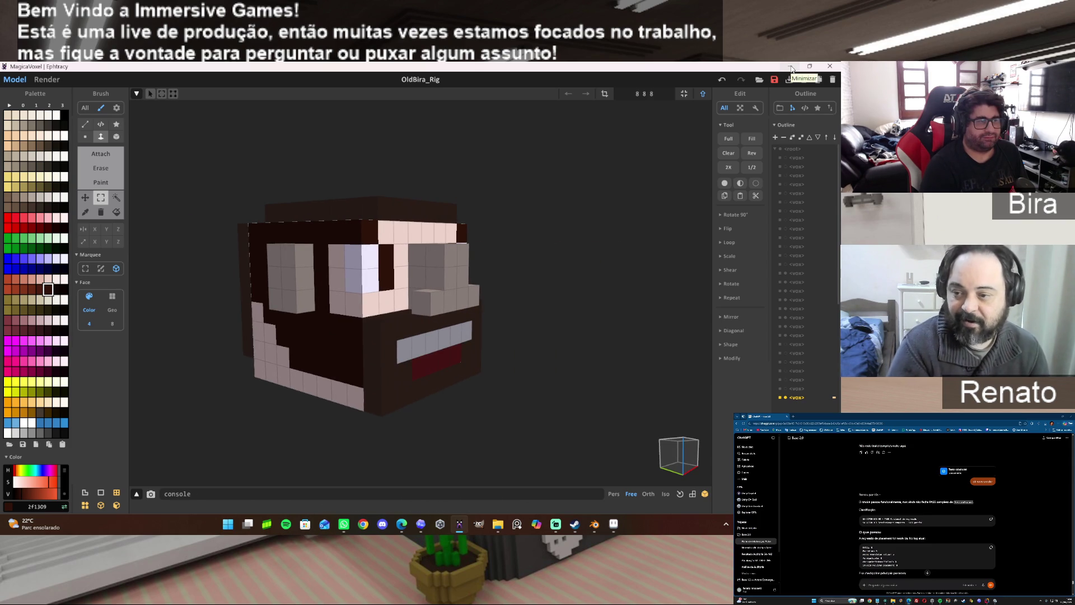
click(790, 68)
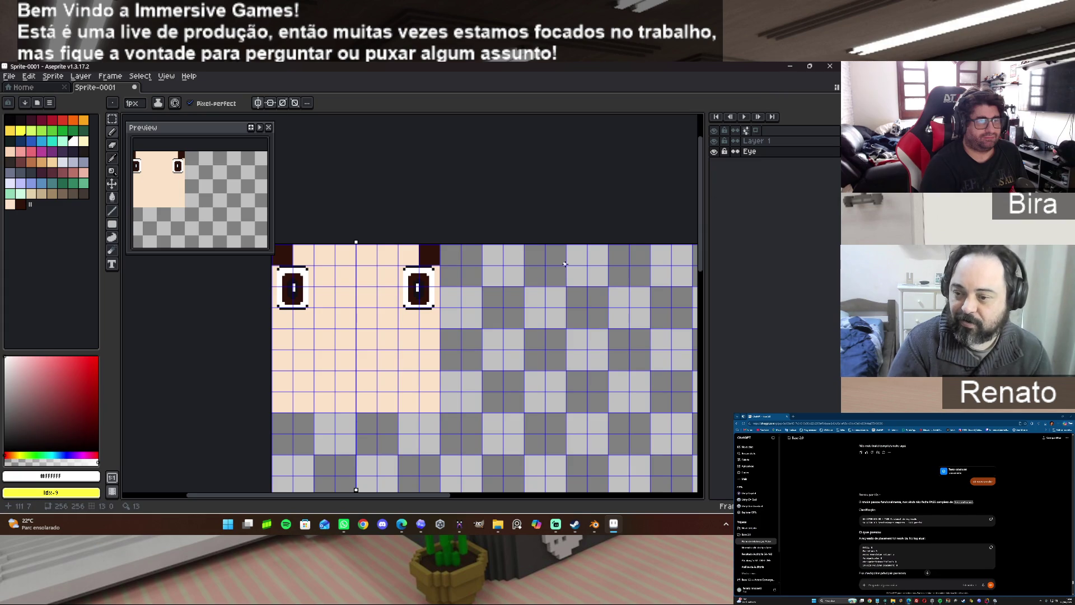
On Layer 1, sample the skin tone from the face, briefly checking the MagicaVoxel model.
click(760, 141)
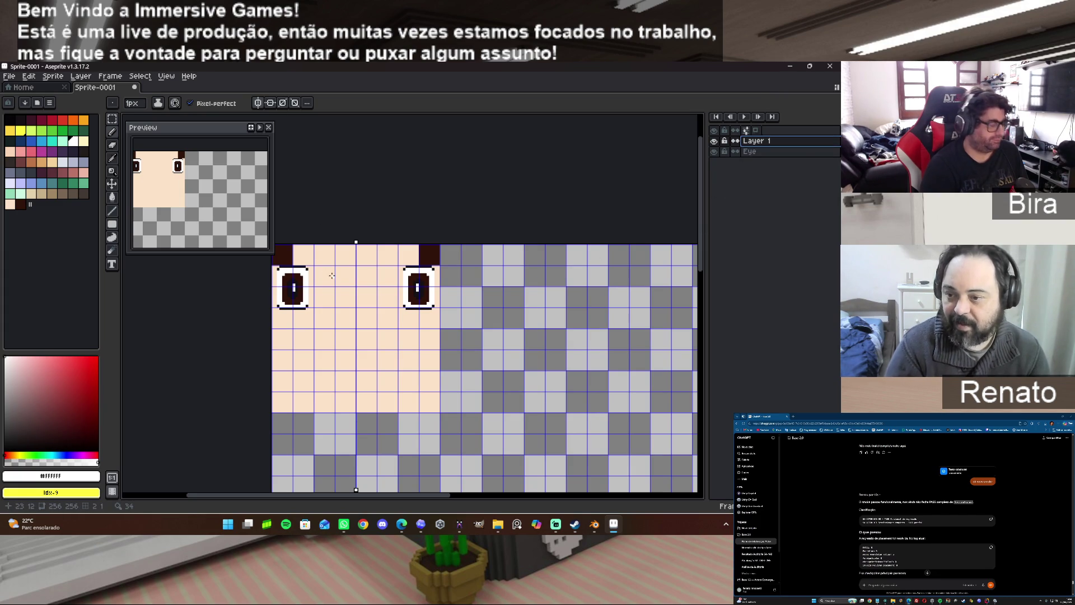
scroll(333, 283, up, 1)
key(alt)
alt+click(350, 275)
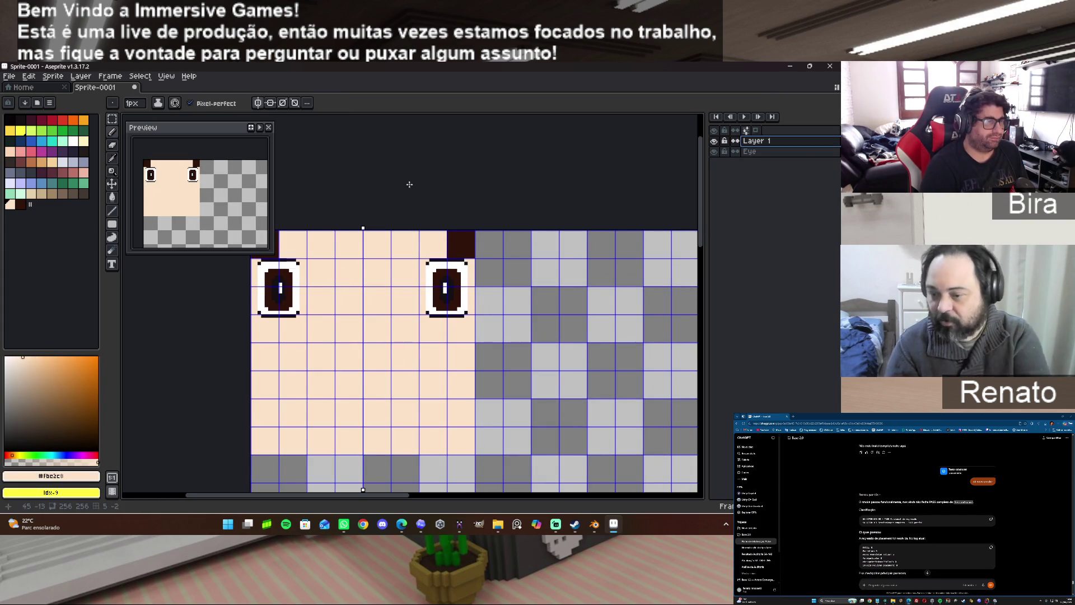
drag(390, 496, 376, 497)
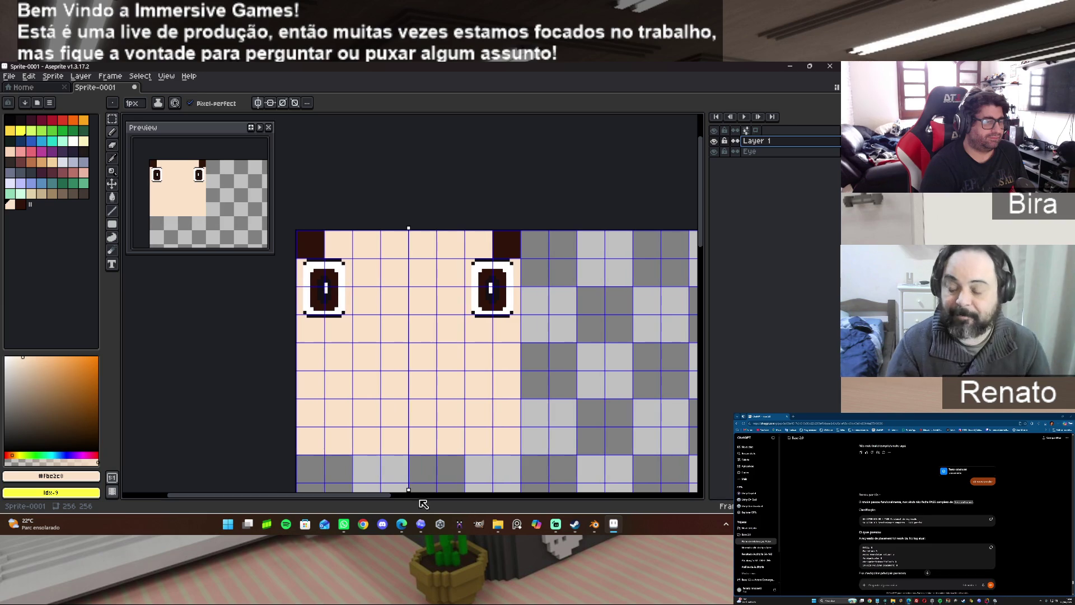
click(459, 525)
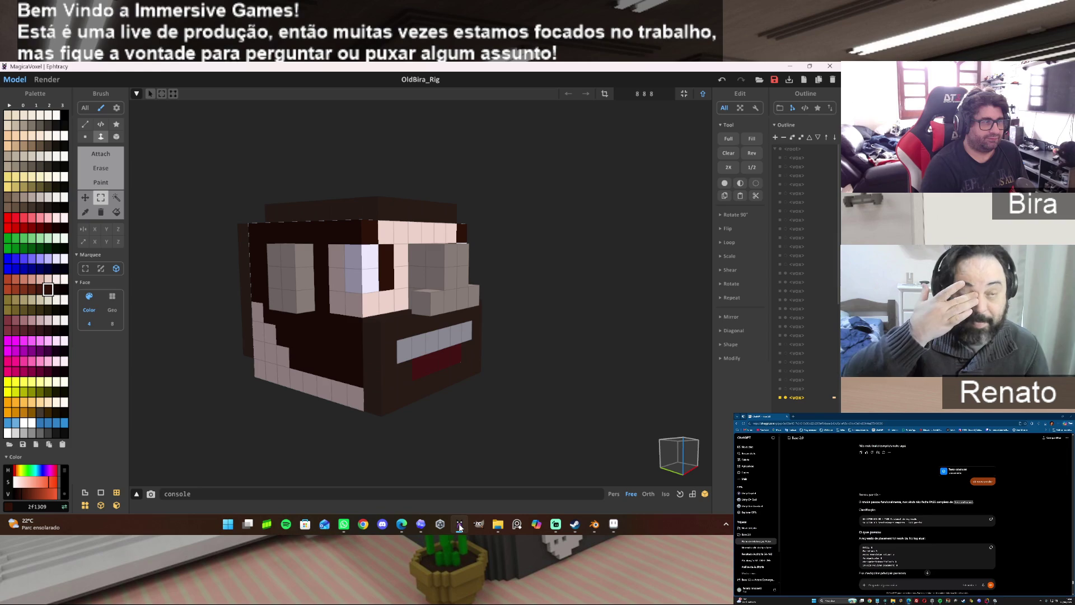
click(459, 525)
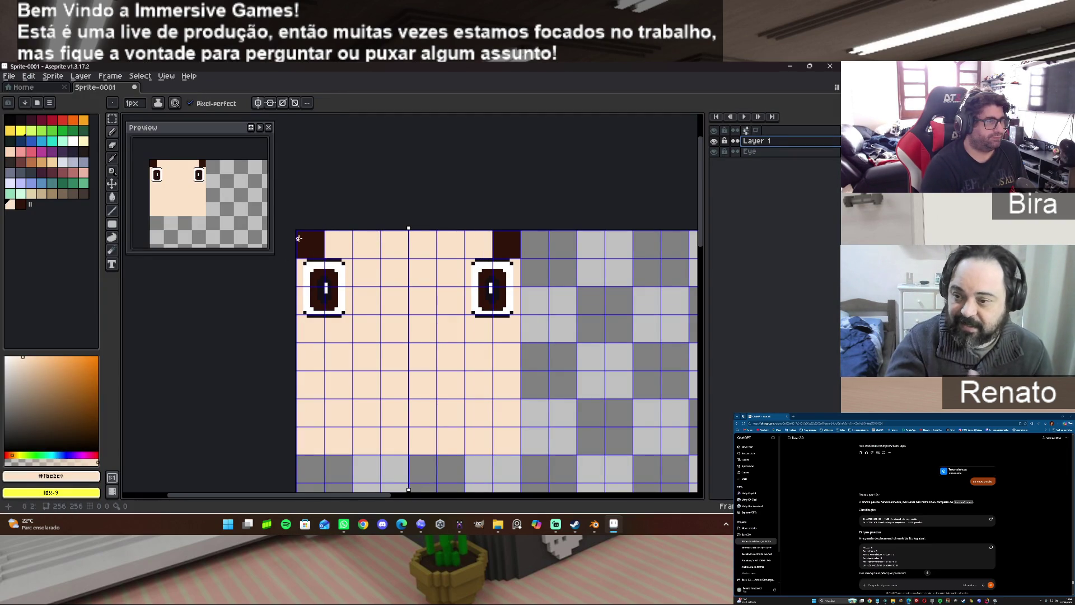
Cover the dark top corners with skin-coloured diagonals and a filled rectangle, then return to MagicaVoxel.
drag(298, 231, 325, 256)
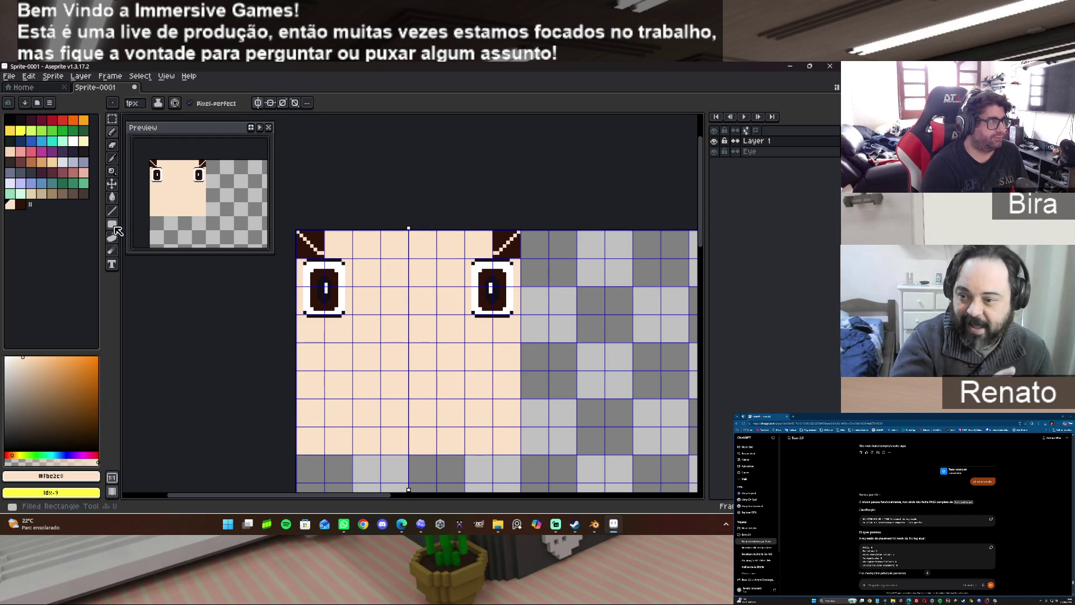
click(115, 215)
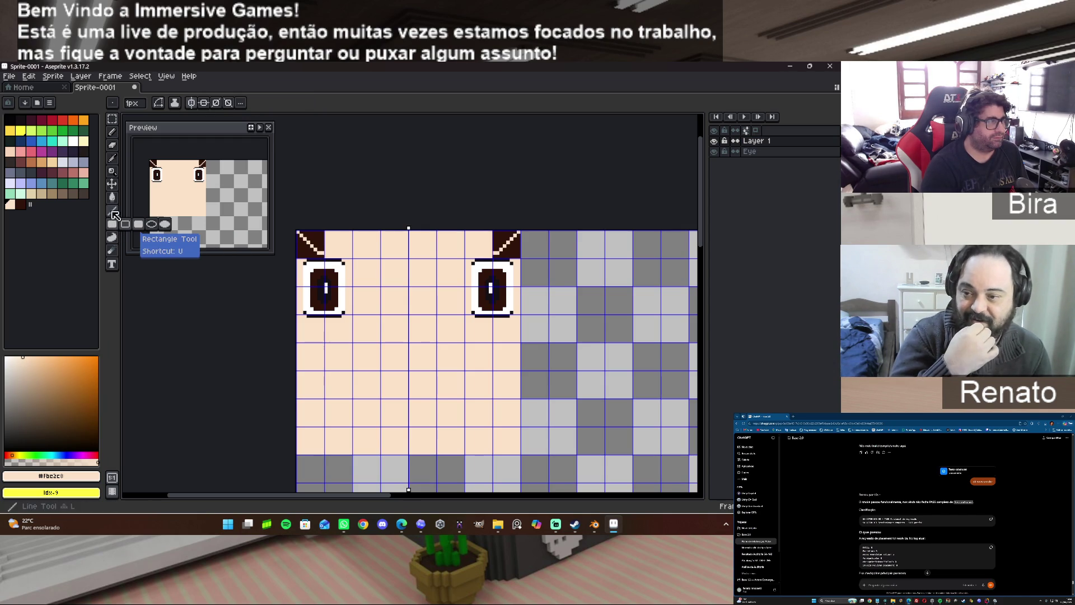
click(140, 228)
scroll(298, 231, up, 1)
scroll(298, 231, up, 1)
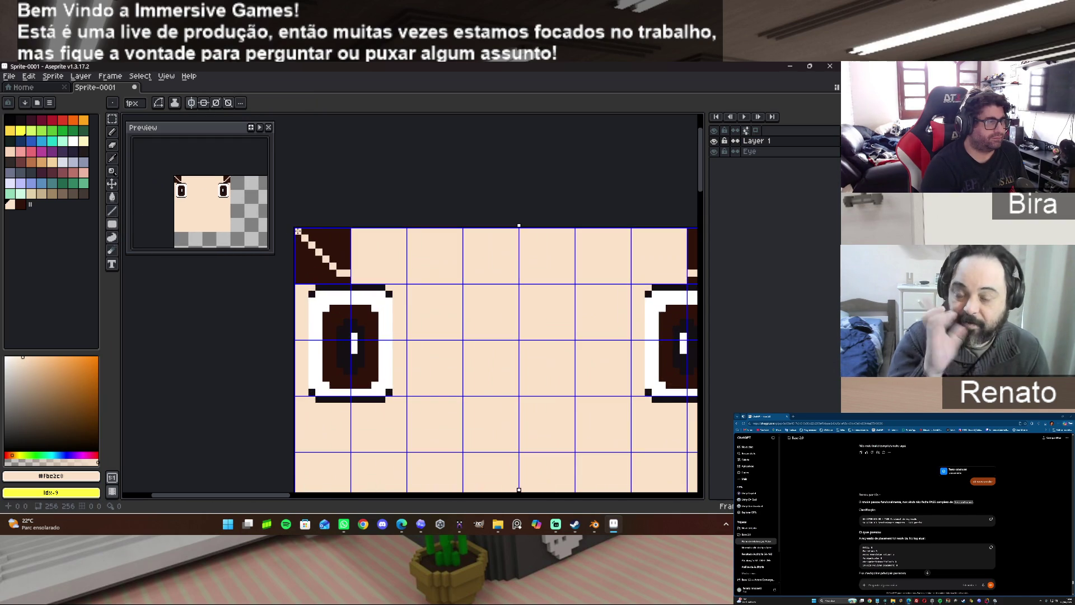
drag(296, 229, 346, 279)
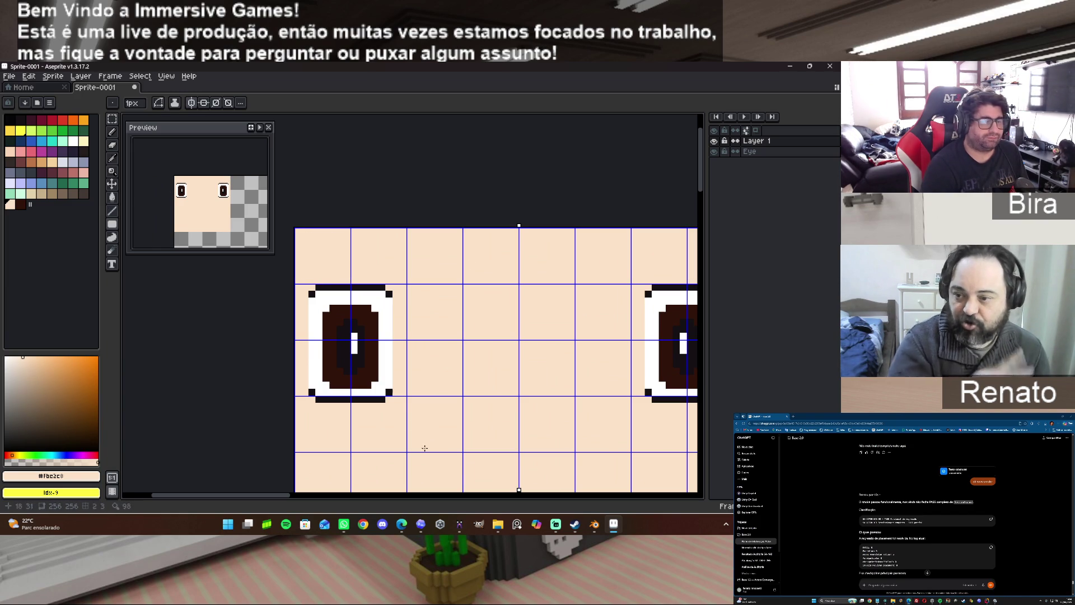
mouse_move(593, 524)
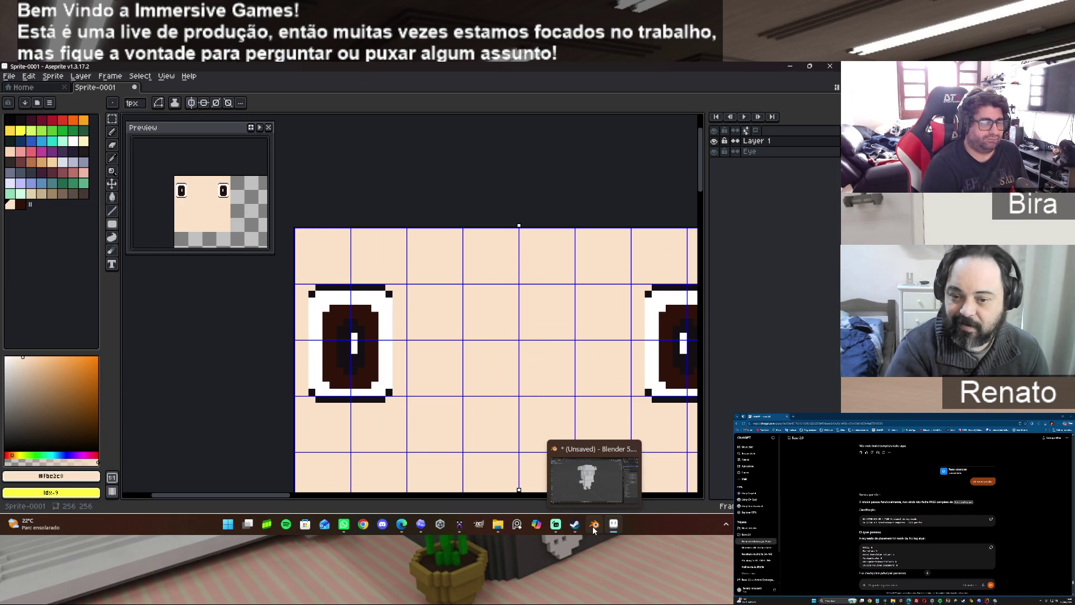
click(459, 525)
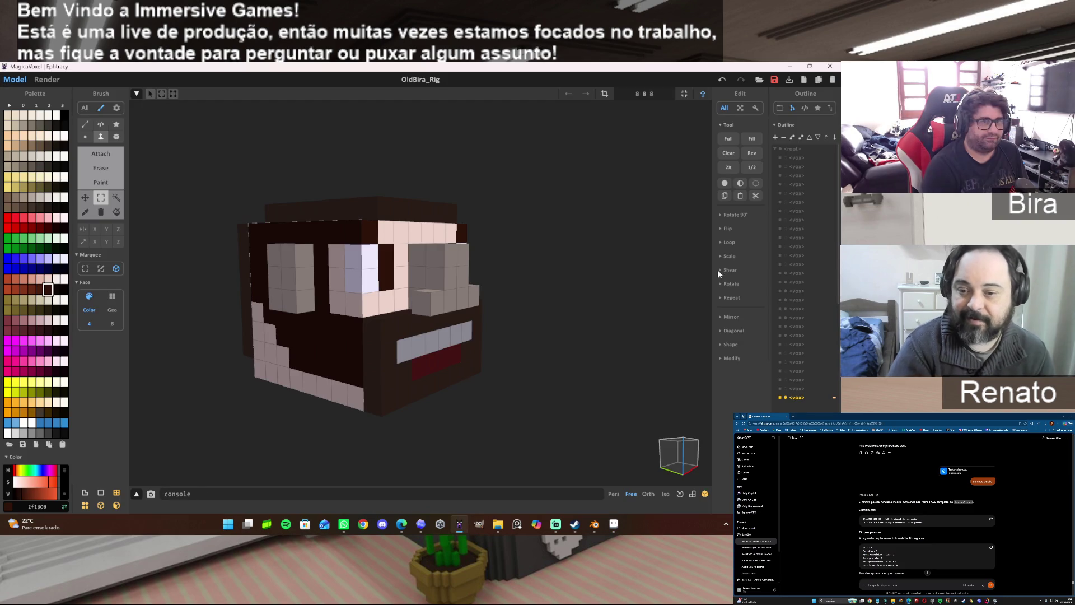
In World mode, show the dark glasses pieces in the Outline panel while keeping the hat slabs hidden.
click(705, 94)
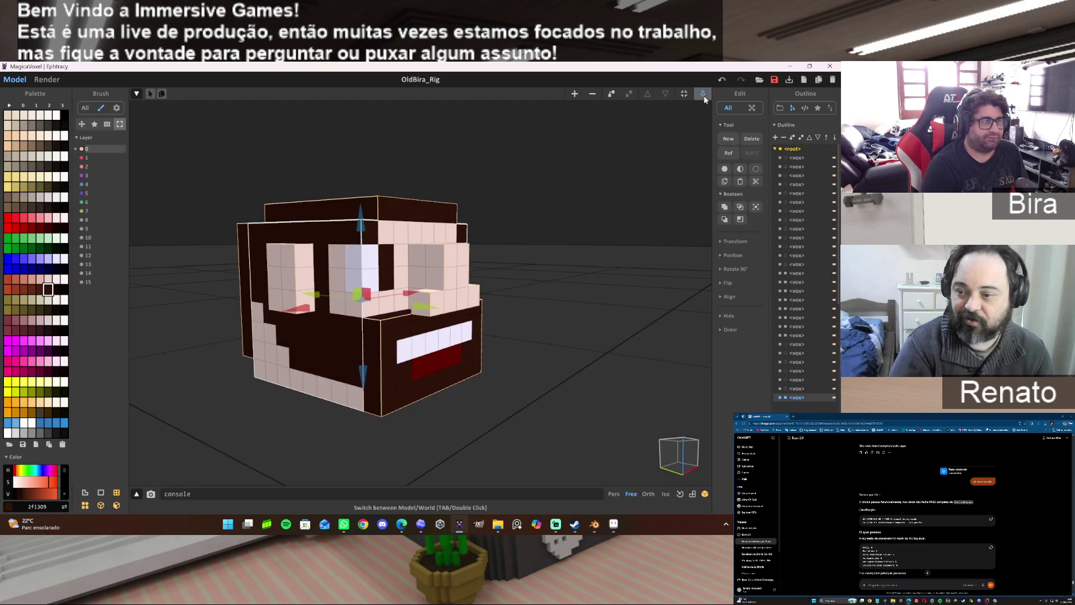
click(786, 192)
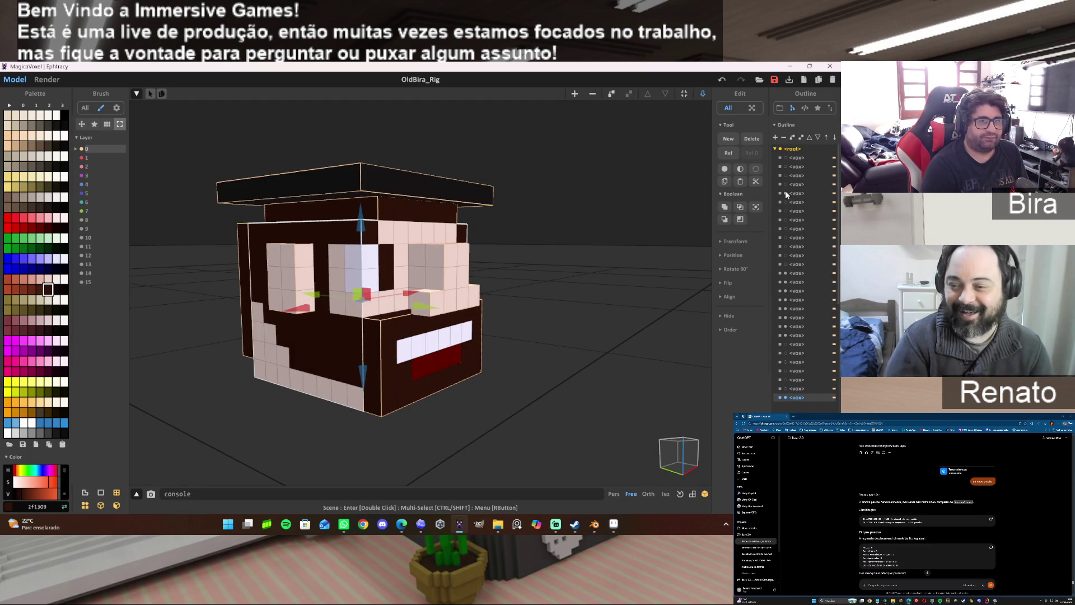
click(785, 194)
click(785, 202)
click(784, 220)
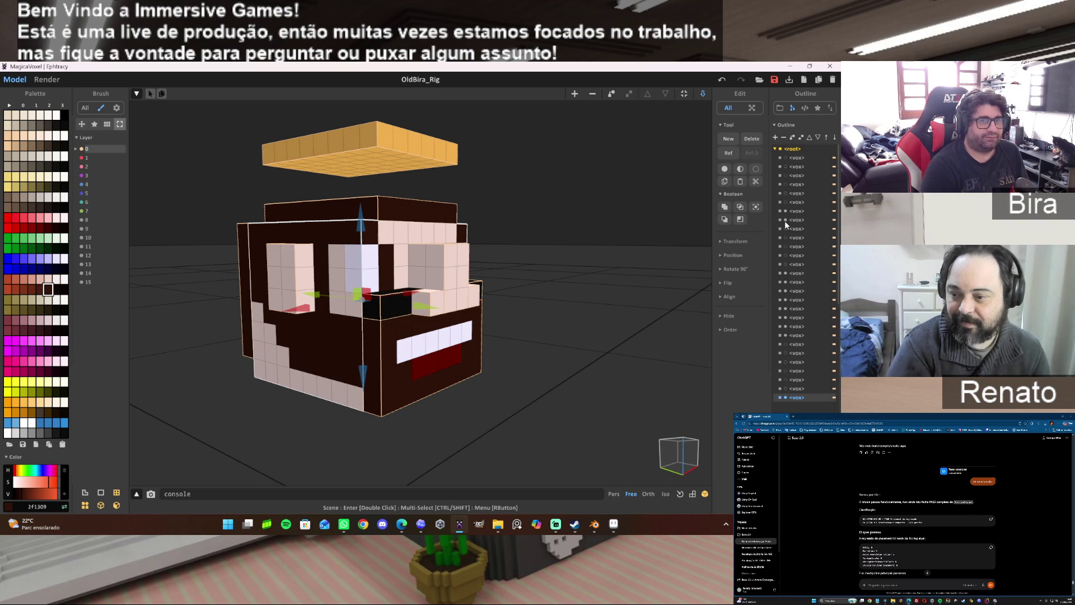
click(784, 211)
click(786, 230)
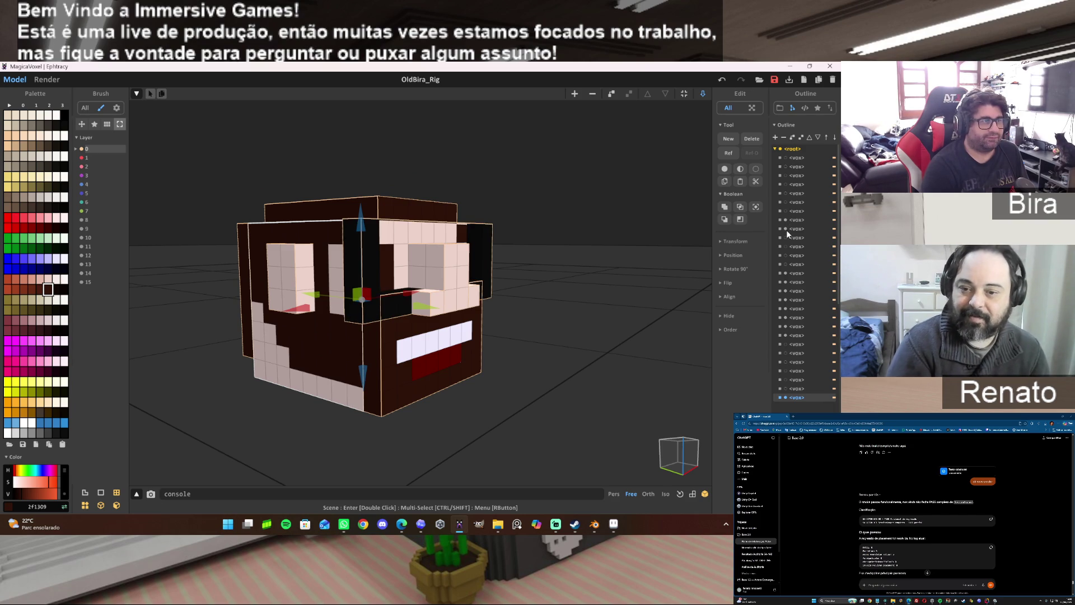
click(786, 235)
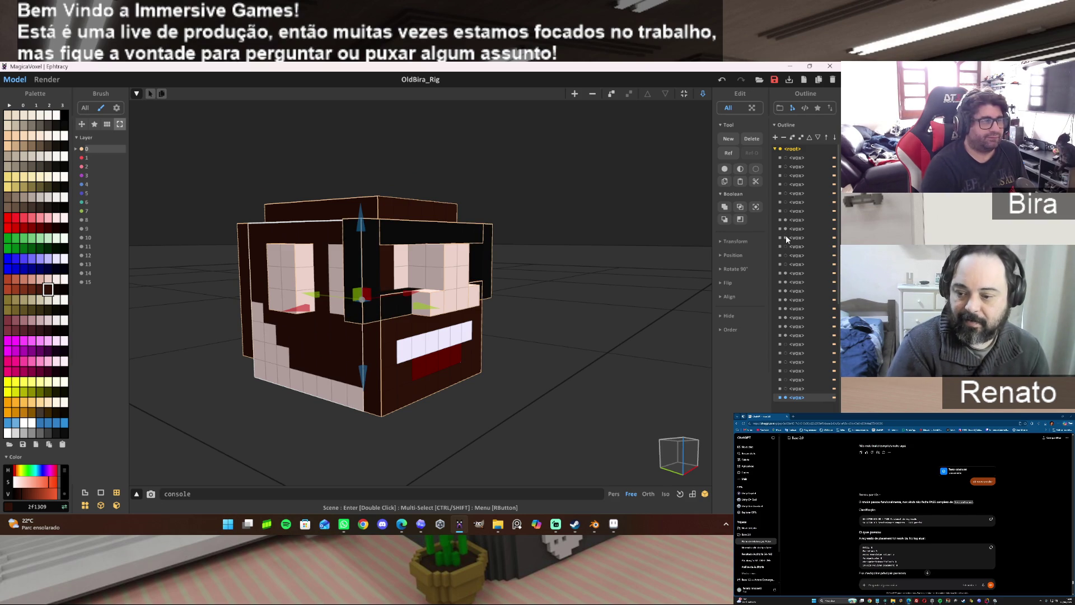
Orbit to a front view of the head and clear the model selection.
right_drag(636, 289, 676, 295)
scroll(582, 297, up, 5)
scroll(598, 293, down, 5)
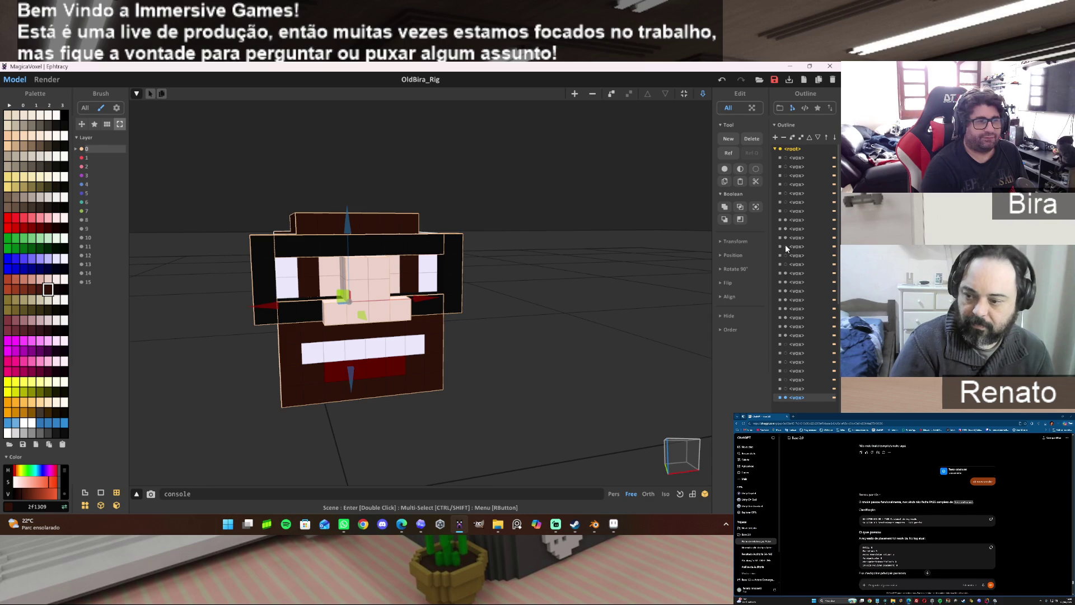
click(784, 264)
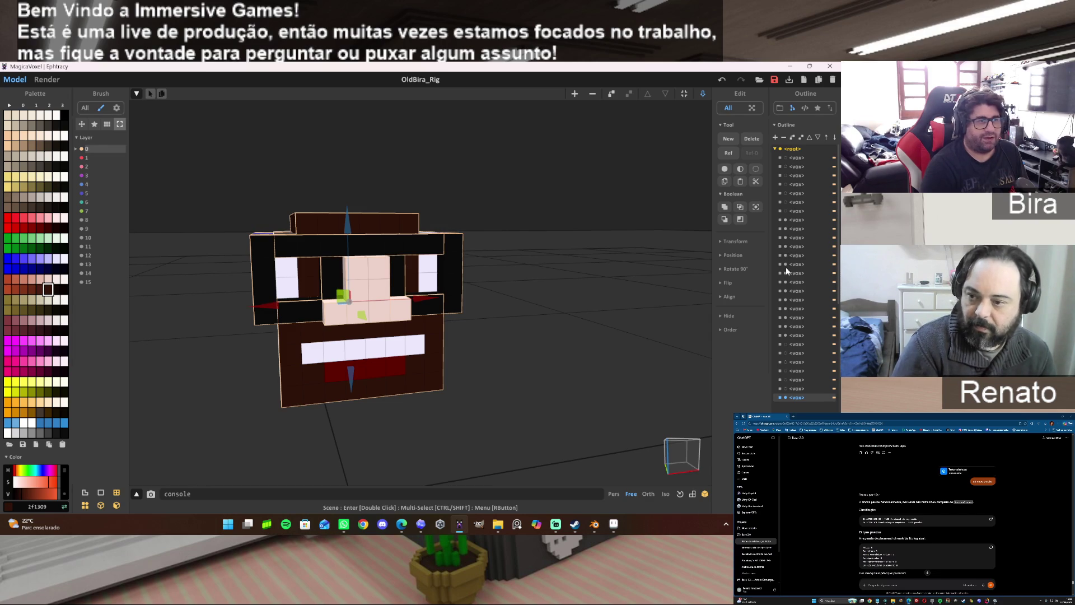
click(598, 268)
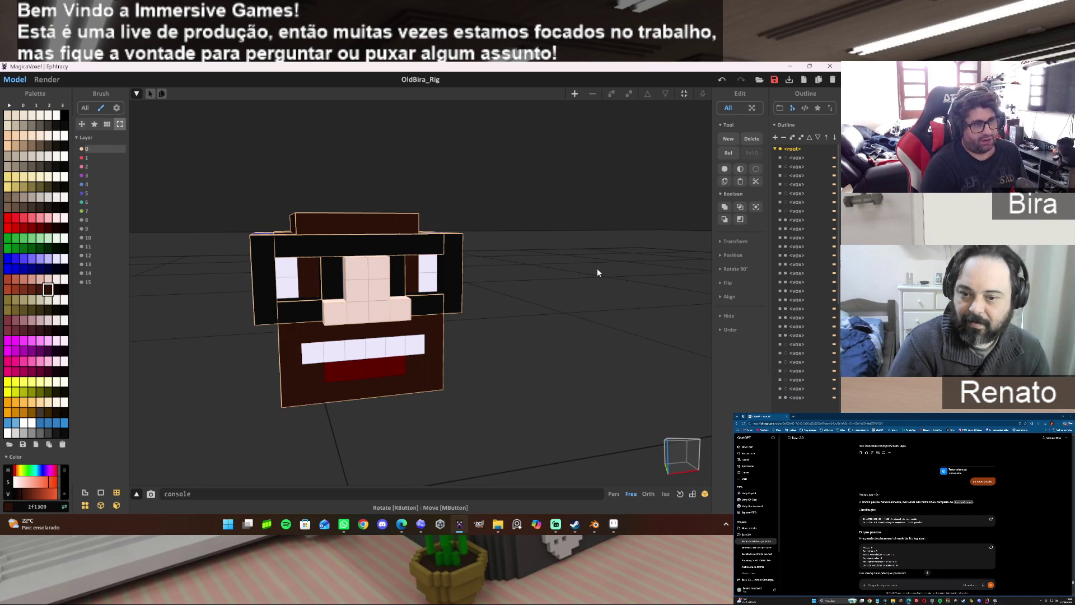